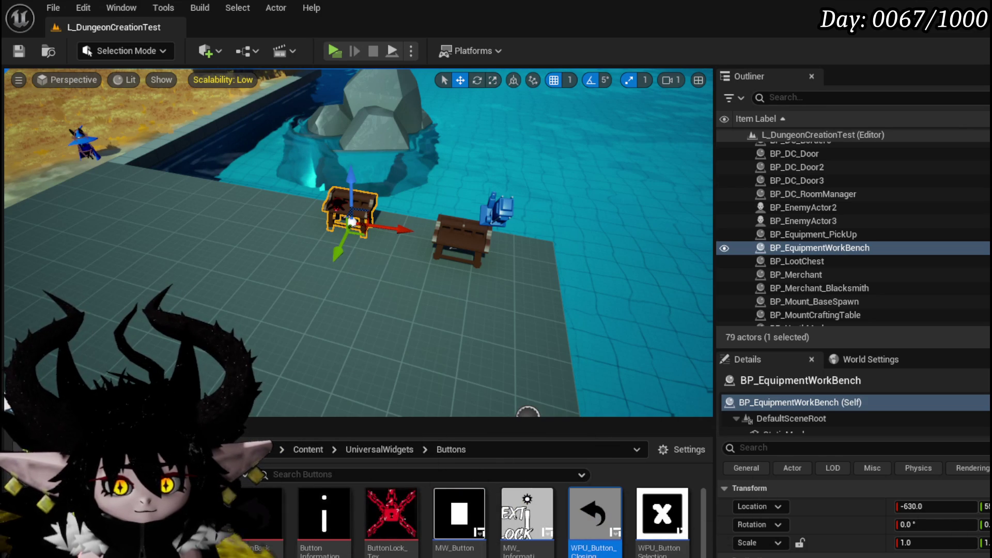
# - Save both ButtonBorder textures and create the M_MainButton material in the Buttons folder
pyautogui.hotkey('ctrl', 'shift', 's')
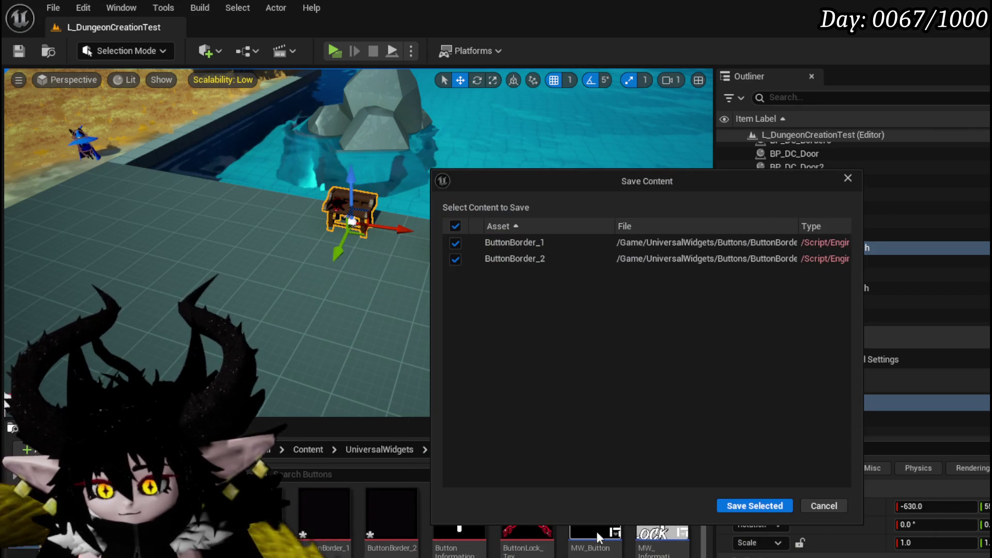
pyautogui.click(754, 505)
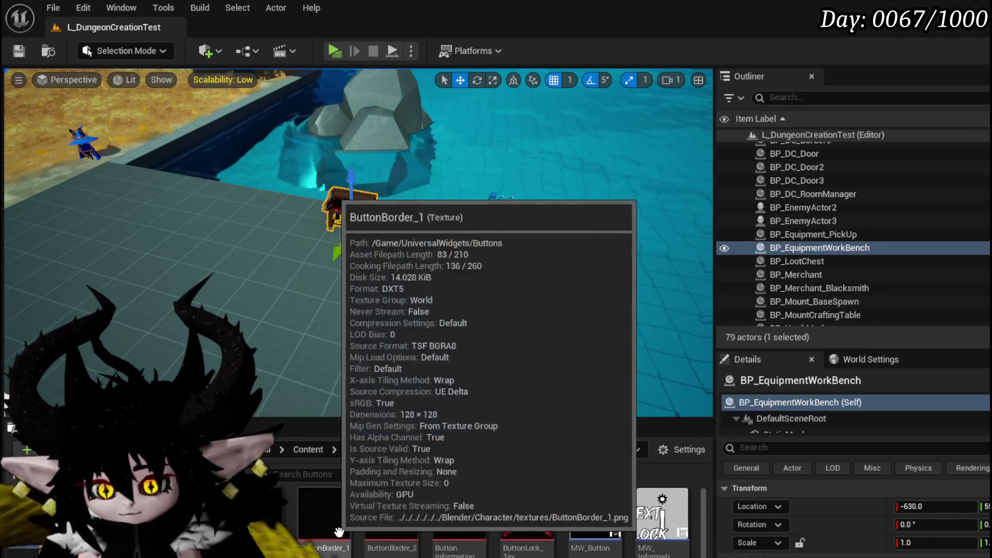
pyautogui.rightClick(473, 516)
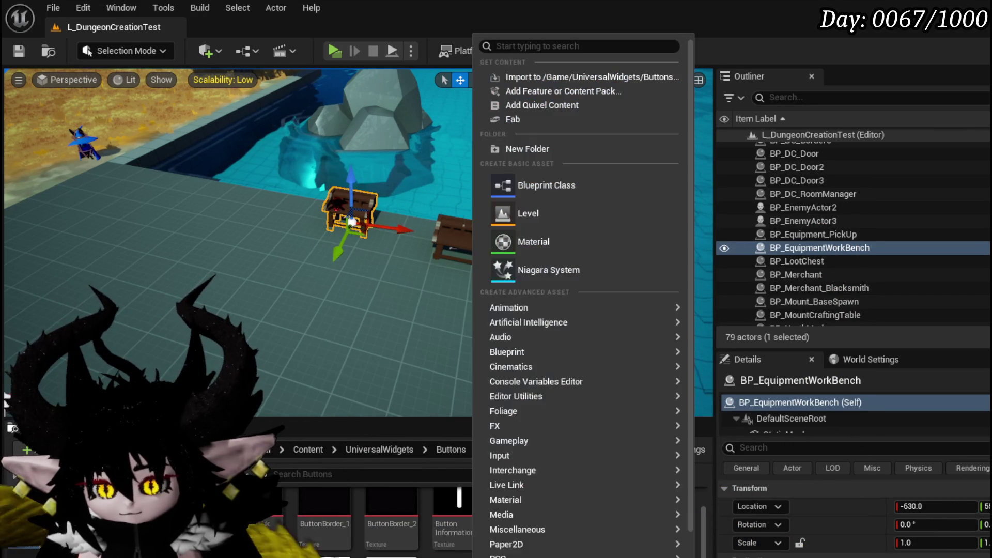
pyautogui.click(547, 191)
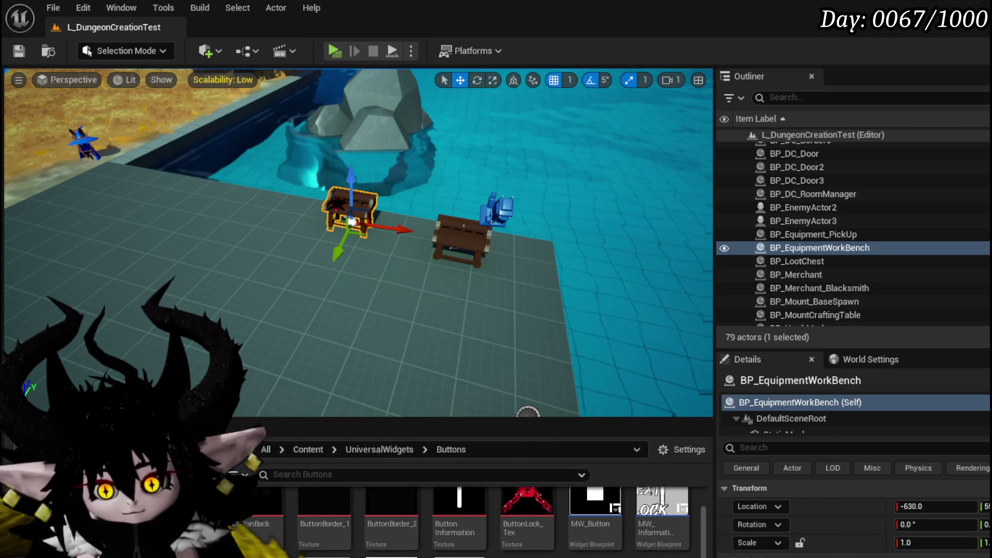
pyautogui.scroll(1, 594, 516)
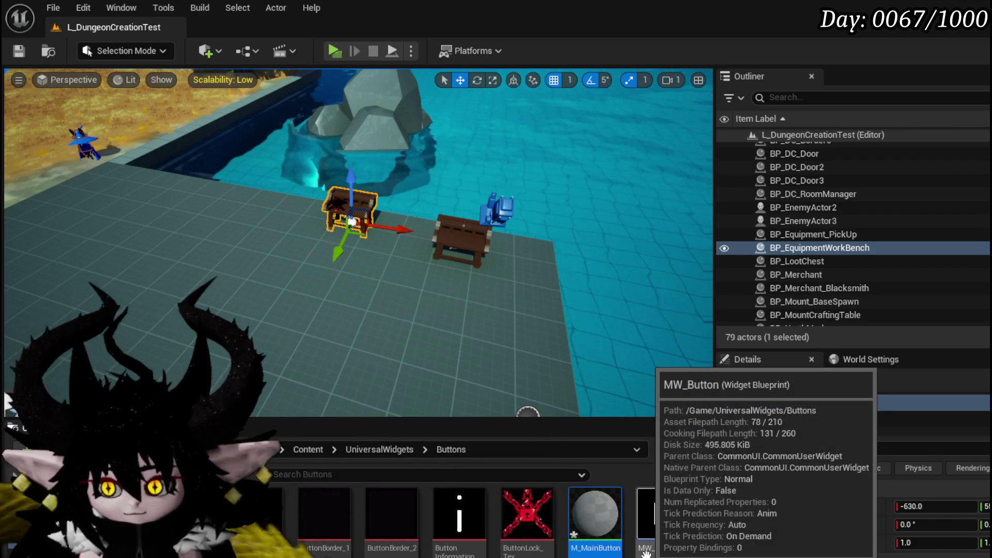
pyautogui.doubleClick(594, 514)
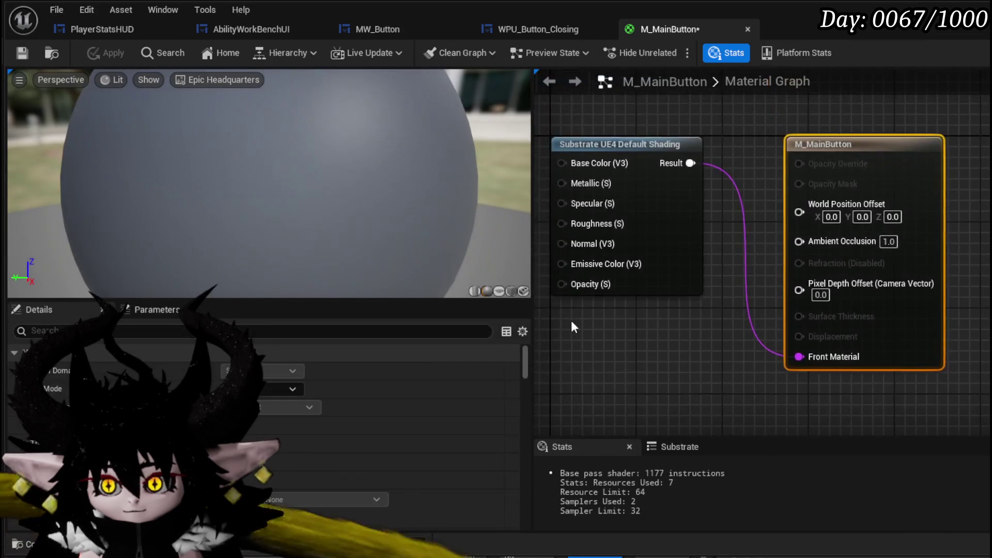
# - Add a Substrate UI node from the 'UI' search and wire it into Front Material
pyautogui.rightClick(756, 287)
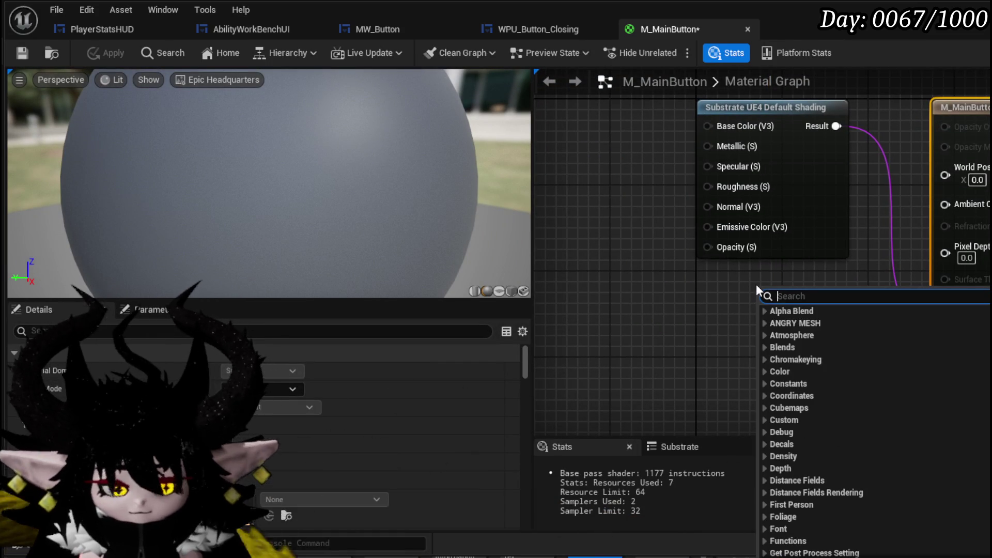
pyautogui.write('UI')
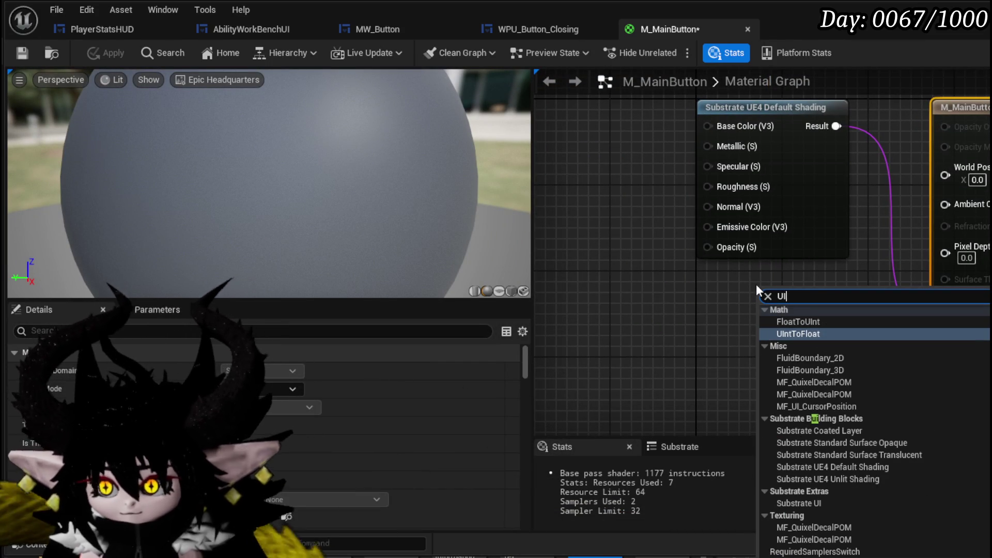
pyautogui.press('BackSpace')
pyautogui.press('BackSpace')
pyautogui.write('Slate ui')
pyautogui.press('BackSpace')
pyautogui.press('BackSpace')
pyautogui.press('BackSpace')
pyautogui.write('U')
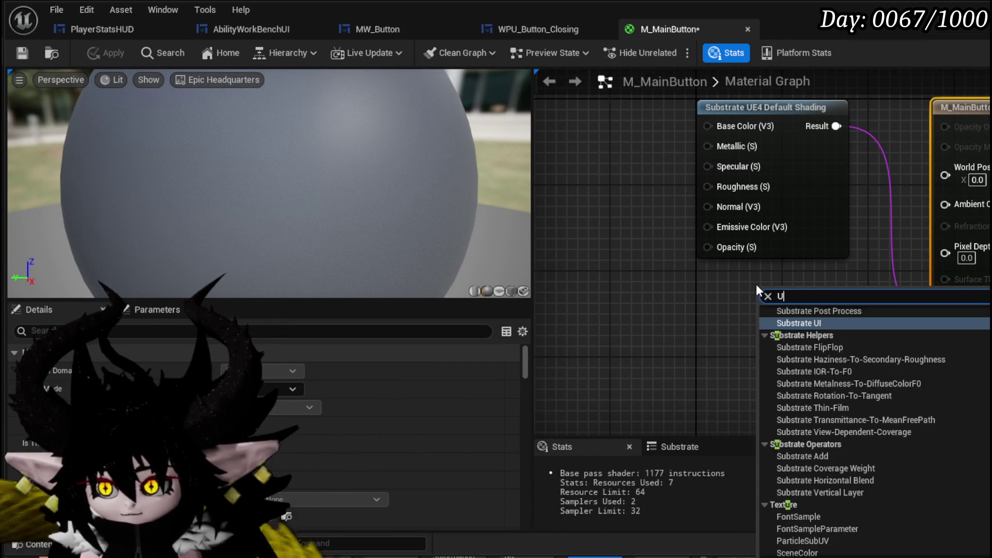
pyautogui.write('I')
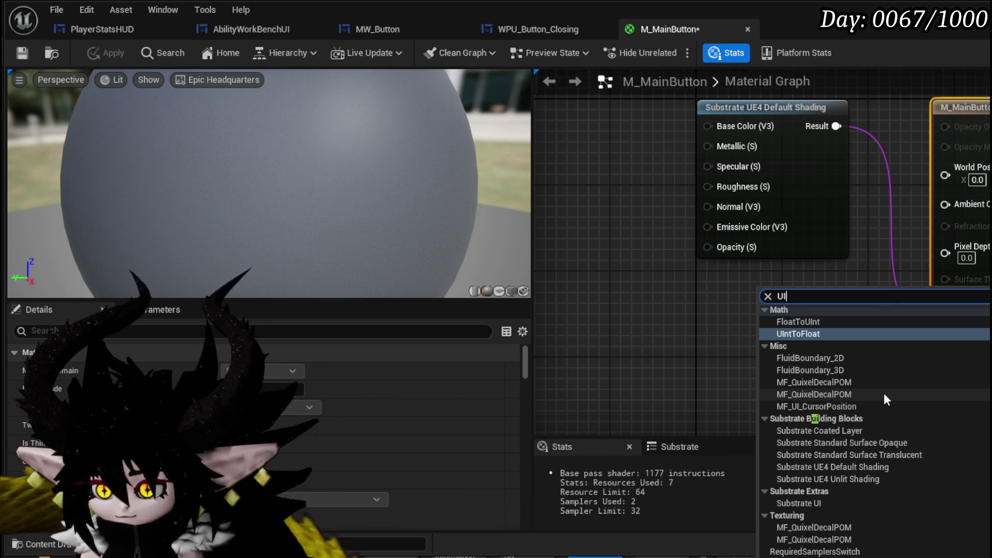
pyautogui.click(816, 503)
pyautogui.moveTo(825, 314); pyautogui.dragTo(945, 320)
pyautogui.scroll(-2, 941, 295)
pyautogui.moveTo(888, 304)
pyautogui.mouseDown()
pyautogui.moveTo(908, 288)
pyautogui.moveTo(968, 289)
pyautogui.moveTo(907, 319)
pyautogui.mouseUp()
pyautogui.moveTo(590, 213); pyautogui.dragTo(647, 222)
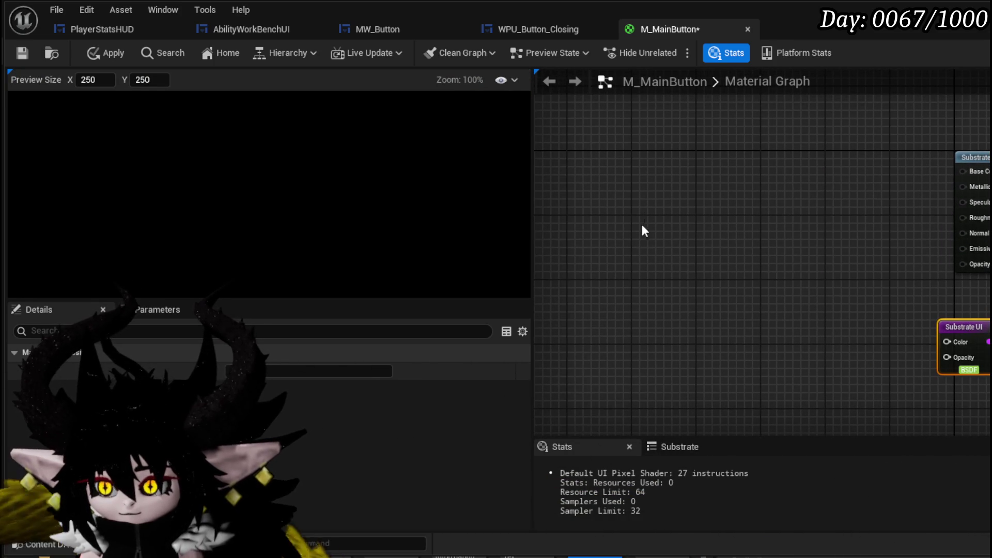
# - Set the preview background to Checkerboard and bring up the Content Drawer with the button textures
pyautogui.click(640, 196)
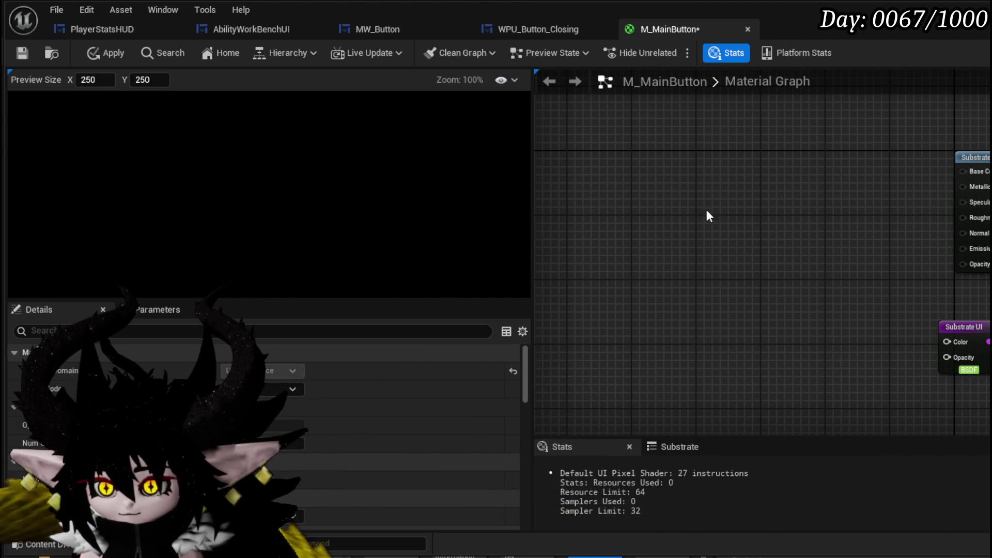
pyautogui.click(514, 79)
pyautogui.moveTo(511, 148)
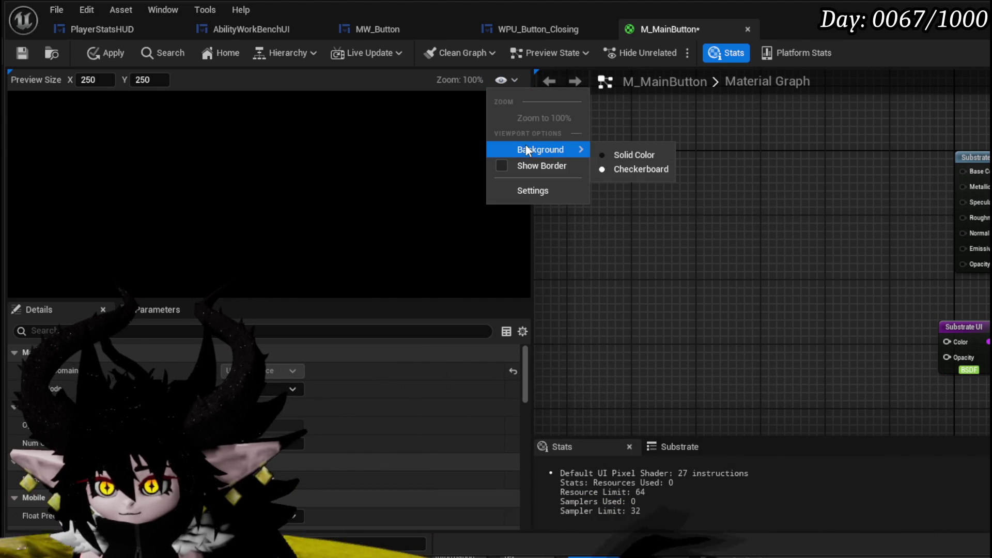
pyautogui.click(632, 154)
pyautogui.click(506, 79)
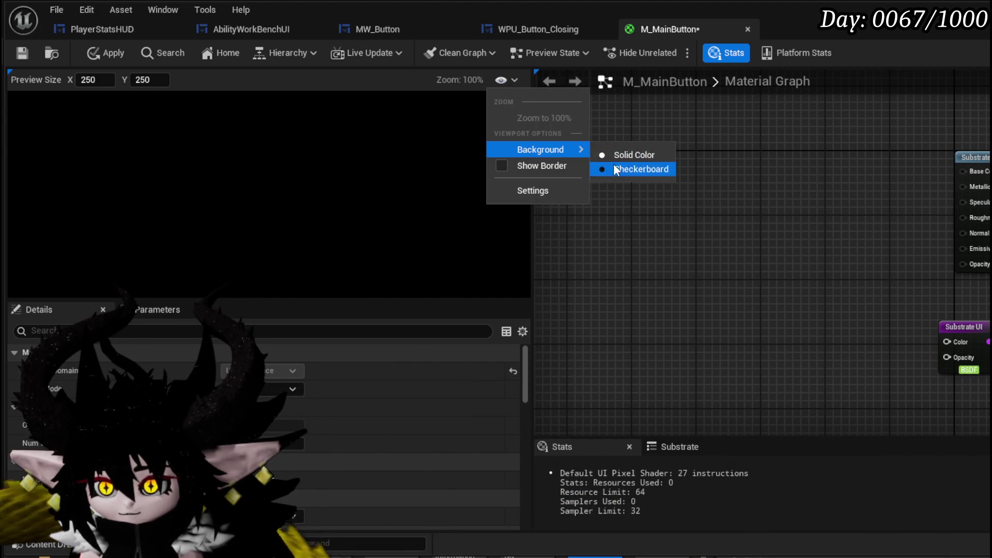
pyautogui.click(614, 170)
pyautogui.press('Home')
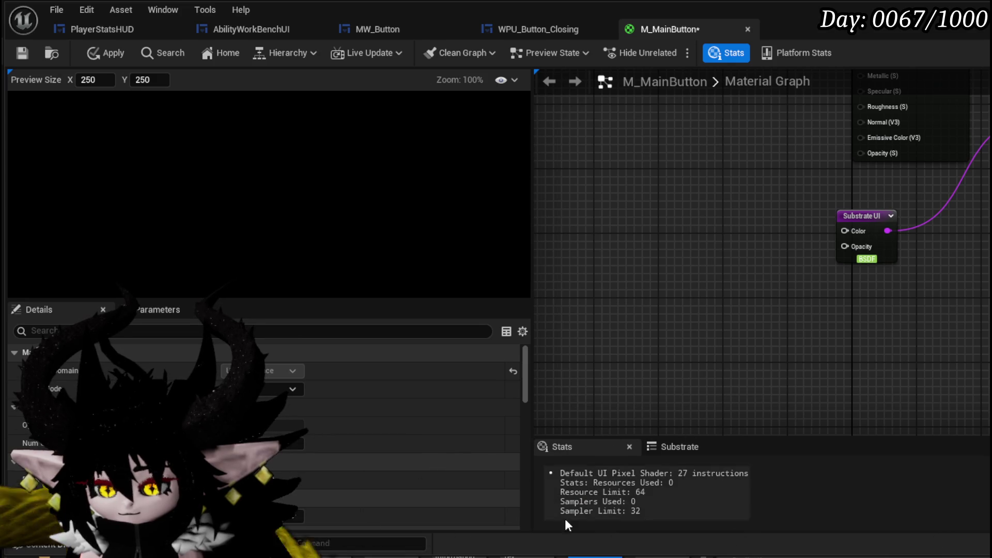
pyautogui.hotkey('ctrl', 'space')
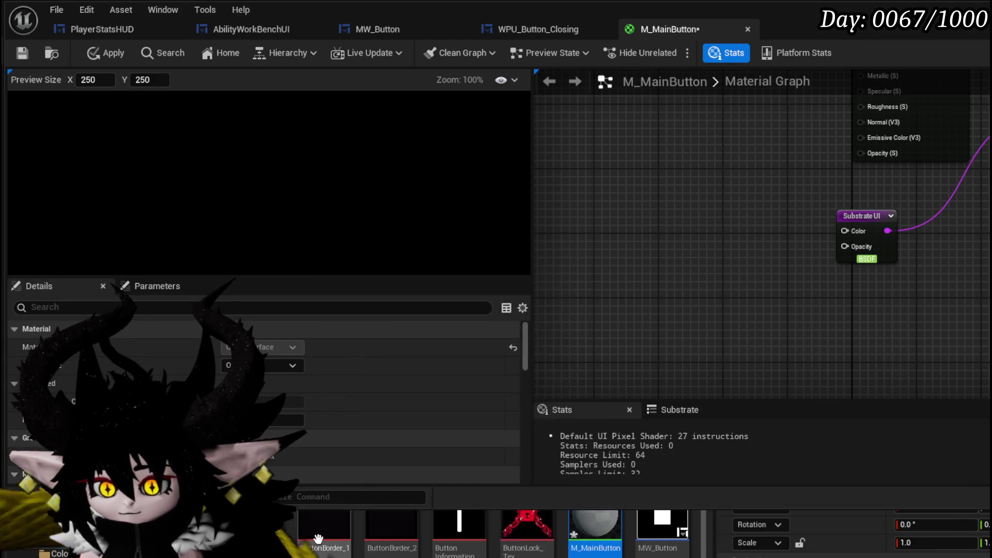
# - Add both ButtonBorder texture samples, wiring RGB to Substrate UI Color and RGBA to Opacity
pyautogui.moveTo(391, 529)
pyautogui.mouseDown()
pyautogui.moveTo(677, 177)
pyautogui.moveTo(680, 187)
pyautogui.mouseUp()
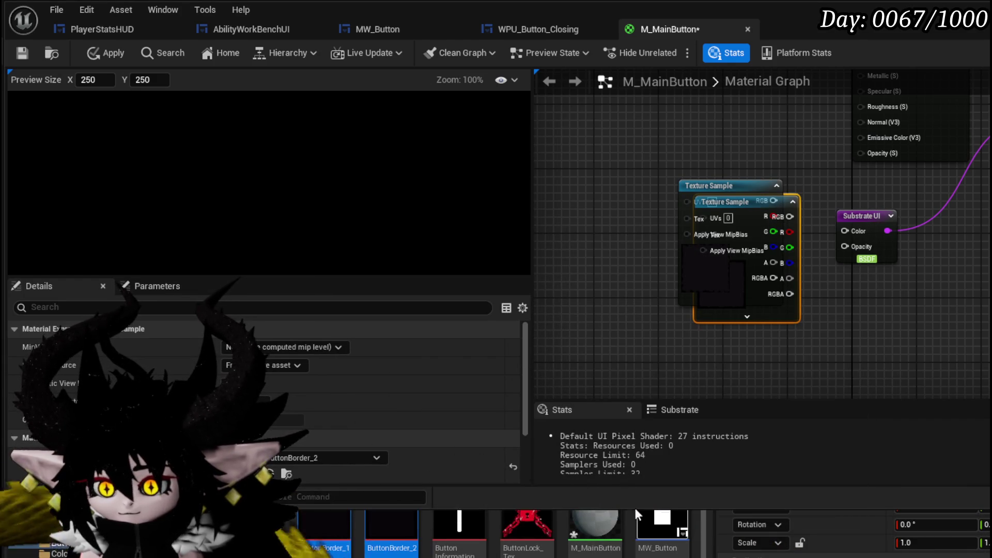
pyautogui.hotkey('ctrl', 'space')
pyautogui.moveTo(717, 245); pyautogui.dragTo(662, 191)
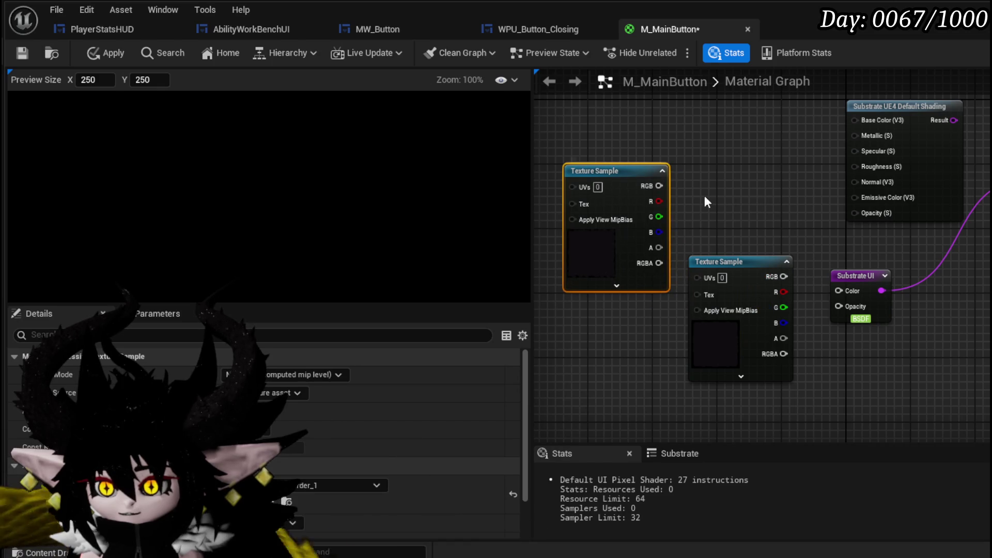
pyautogui.moveTo(659, 248)
pyautogui.mouseDown()
pyautogui.moveTo(810, 308)
pyautogui.moveTo(838, 306)
pyautogui.moveTo(580, 172)
pyautogui.mouseUp()
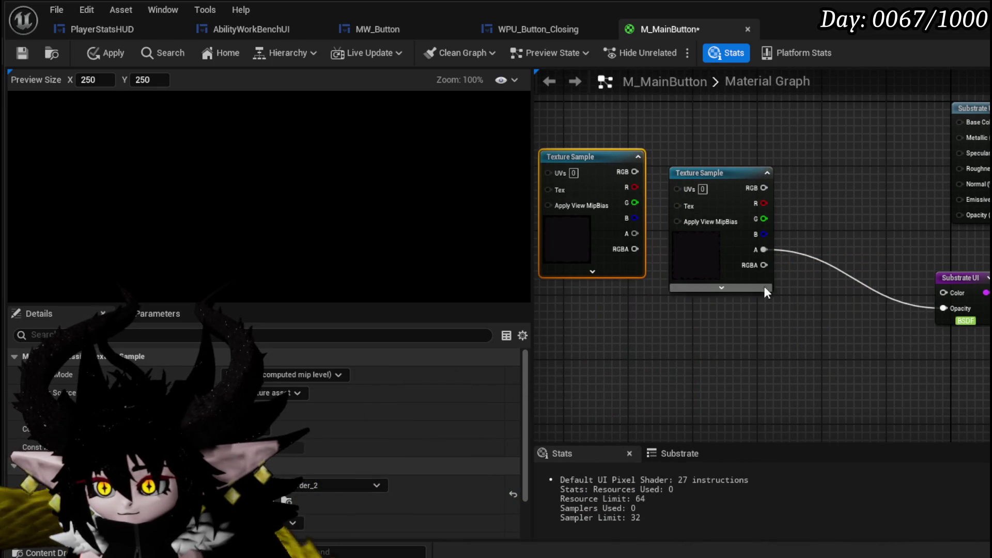
pyautogui.moveTo(837, 309); pyautogui.dragTo(944, 308)
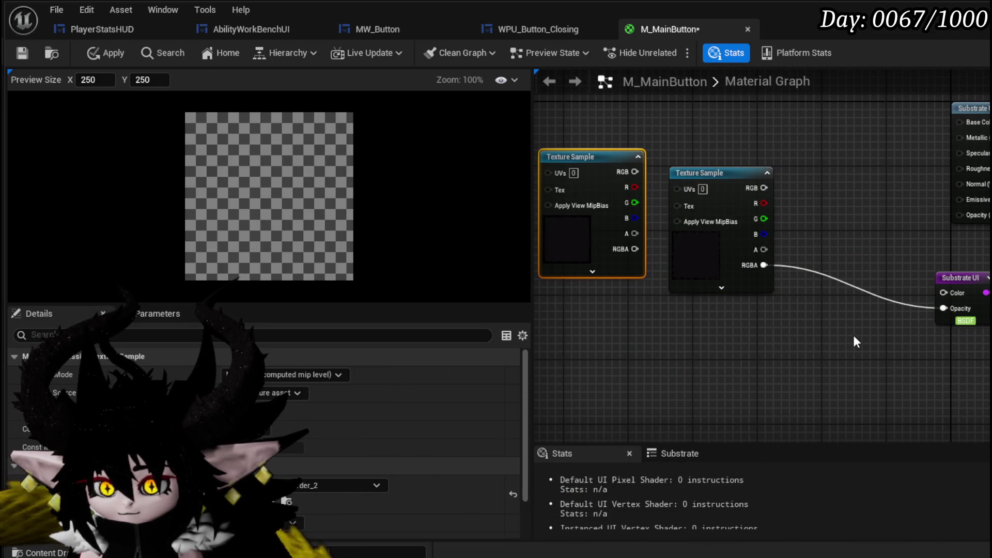
pyautogui.moveTo(749, 187)
pyautogui.mouseDown()
pyautogui.moveTo(907, 294)
pyautogui.moveTo(942, 293)
pyautogui.mouseUp()
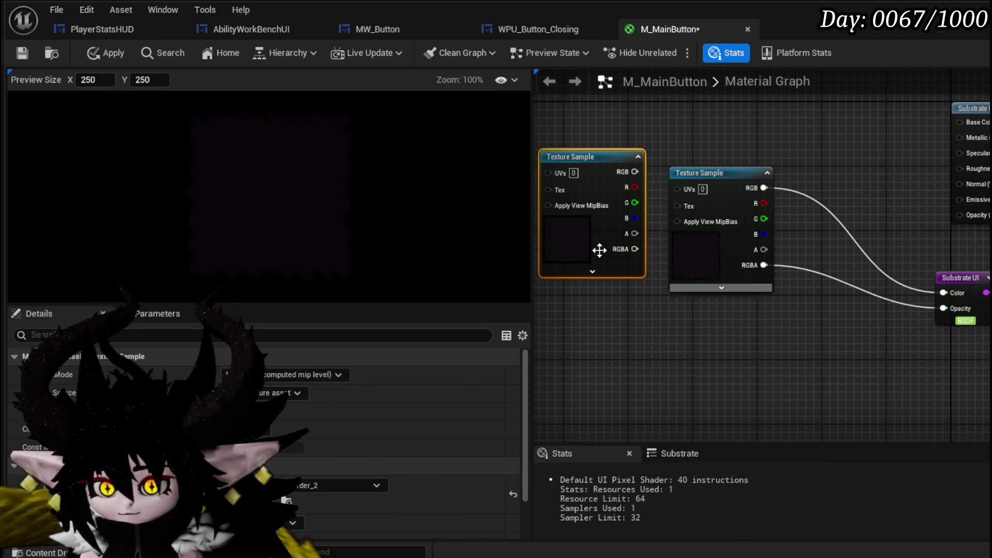
pyautogui.scroll(1, 239, 180)
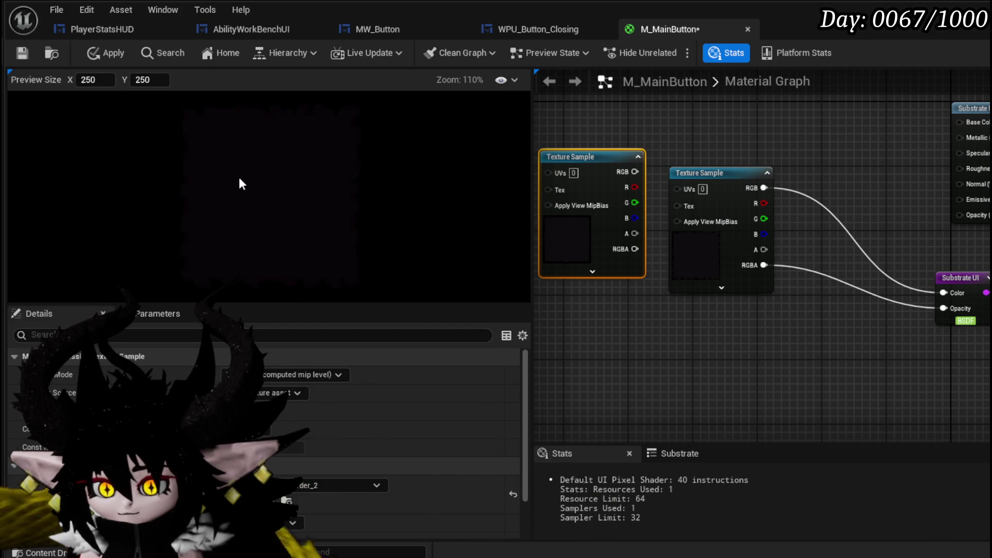
pyautogui.moveTo(713, 172)
pyautogui.mouseDown()
pyautogui.moveTo(717, 191)
pyautogui.moveTo(524, 231)
pyautogui.mouseUp()
# - Change the output's Blend Mode and connect the texture alpha to the opacity mask
pyautogui.click(962, 149)
pyautogui.click(289, 393)
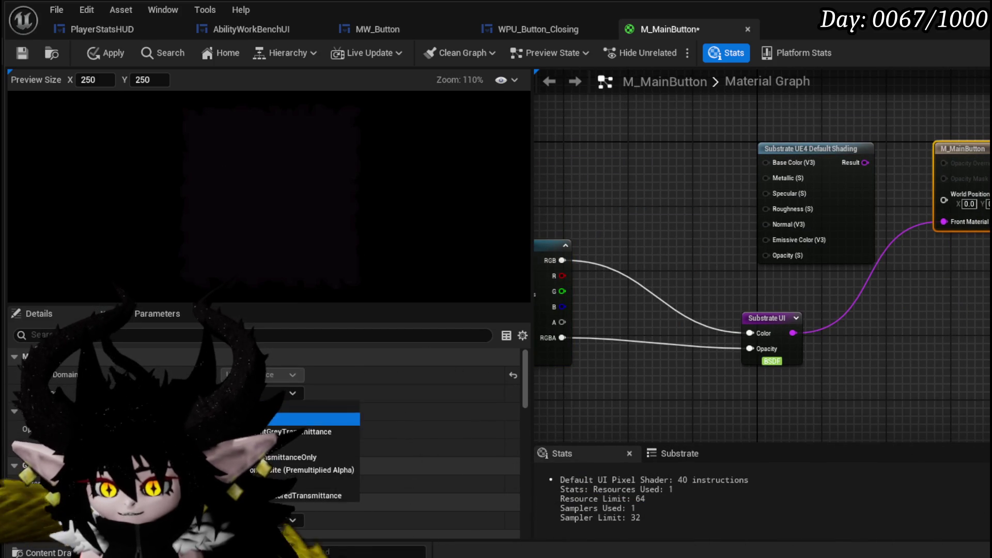
pyautogui.moveTo(645, 202)
pyautogui.mouseDown()
pyautogui.moveTo(755, 165)
pyautogui.moveTo(725, 183)
pyautogui.mouseUp()
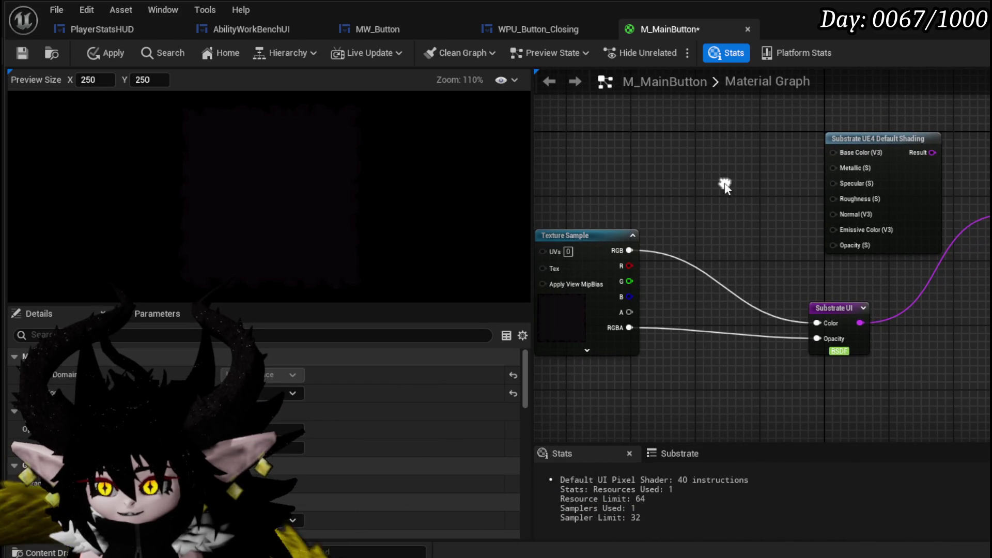
pyautogui.moveTo(628, 312)
pyautogui.mouseDown()
pyautogui.moveTo(989, 177)
pyautogui.moveTo(989, 197)
pyautogui.moveTo(989, 170)
pyautogui.mouseUp()
pyautogui.click(823, 346)
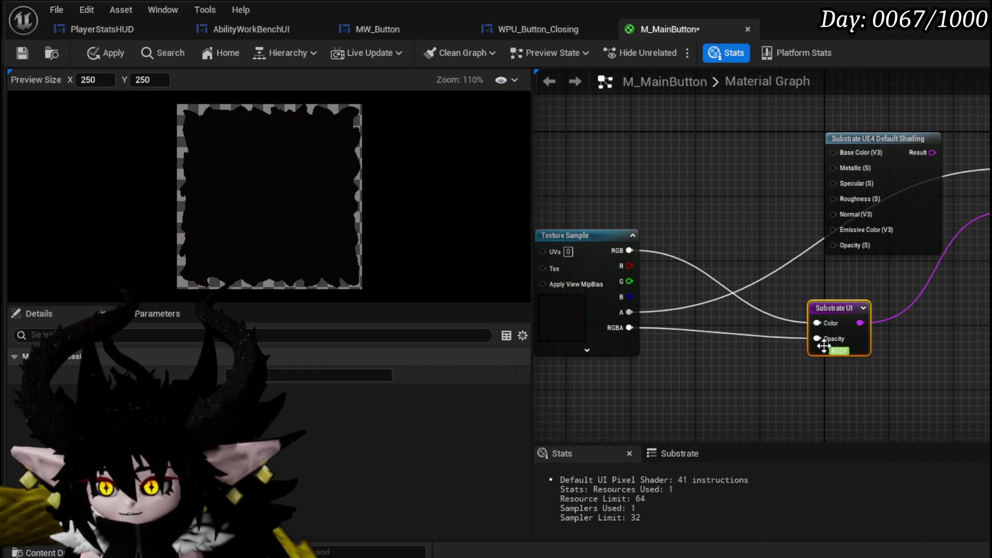
# - Unlink the RGBA from UI opacity and add a texture sample using T_Vfx_Noise_02
pyautogui.keyDown('alt'); pyautogui.click(823, 345); pyautogui.keyUp('alt')
pyautogui.moveTo(723, 356); pyautogui.dragTo(884, 352)
pyautogui.click(748, 265)
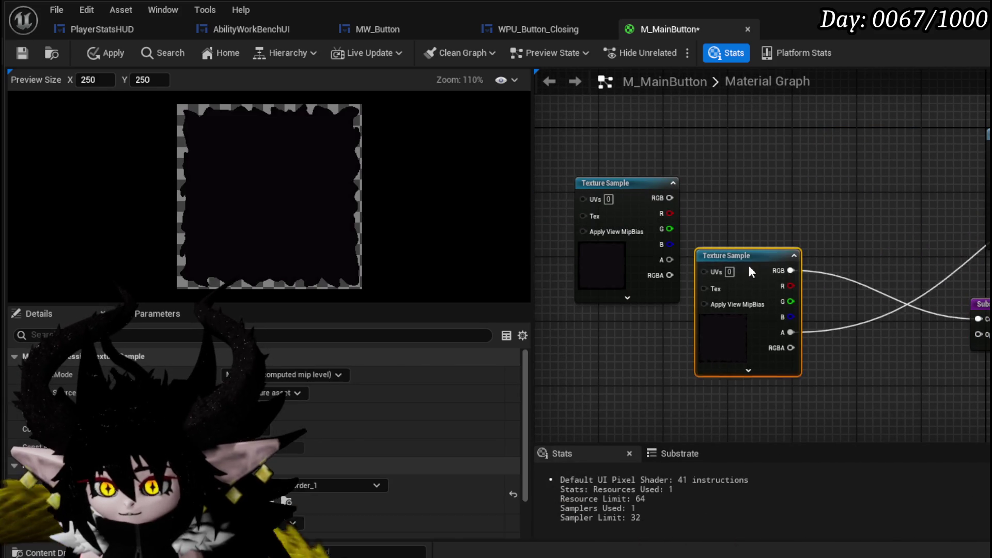
pyautogui.rightClick(590, 319)
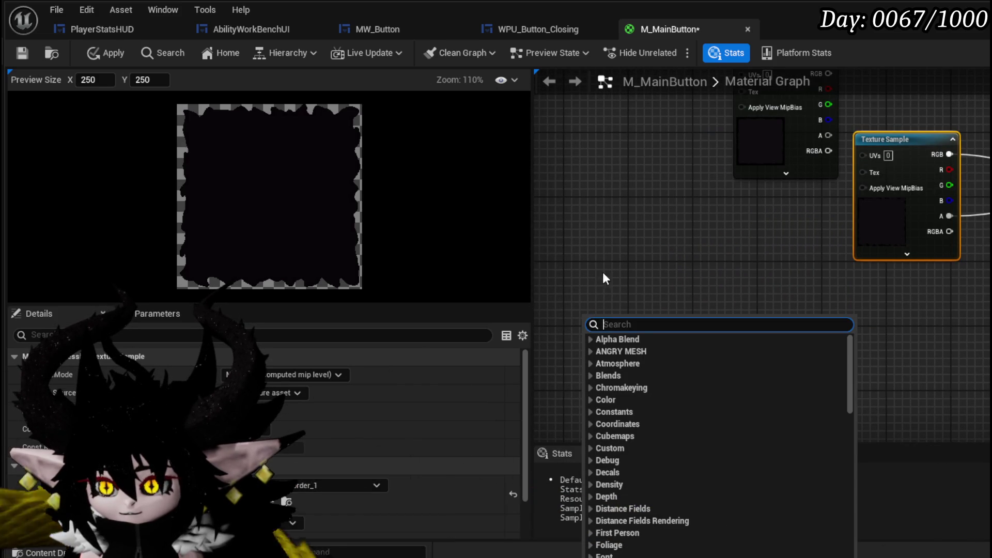
pyautogui.moveTo(624, 248); pyautogui.dragTo(631, 312)
pyautogui.click(575, 299)
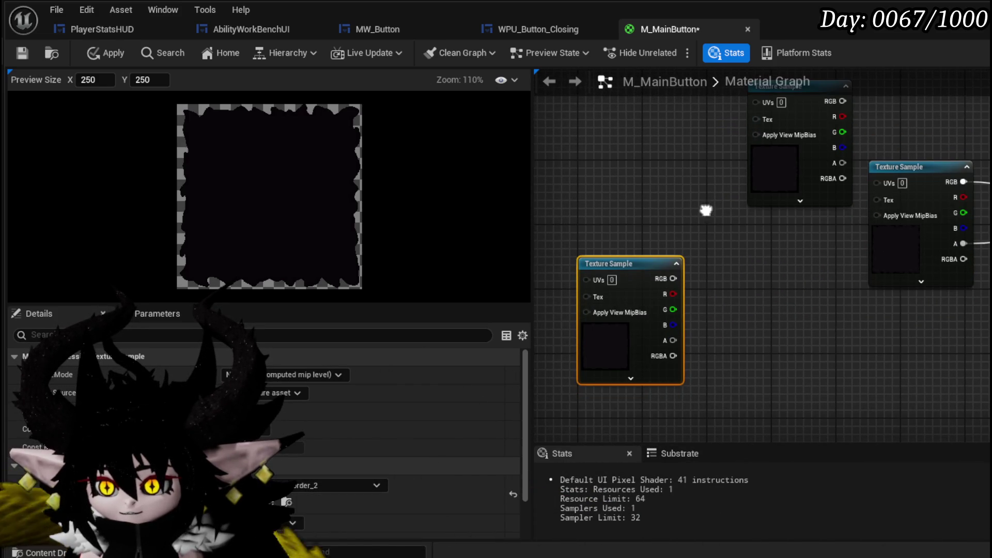
pyautogui.click(376, 485)
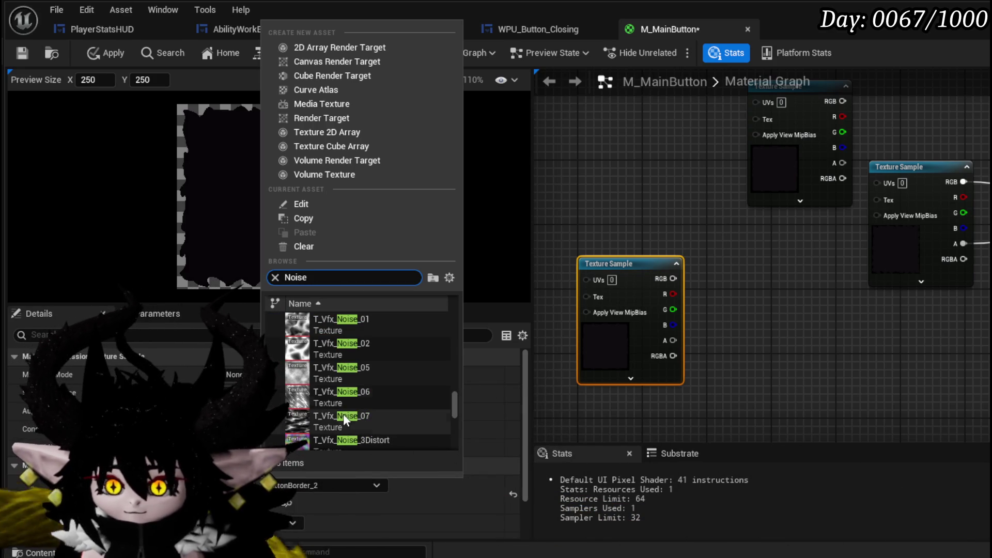
pyautogui.moveTo(346, 421)
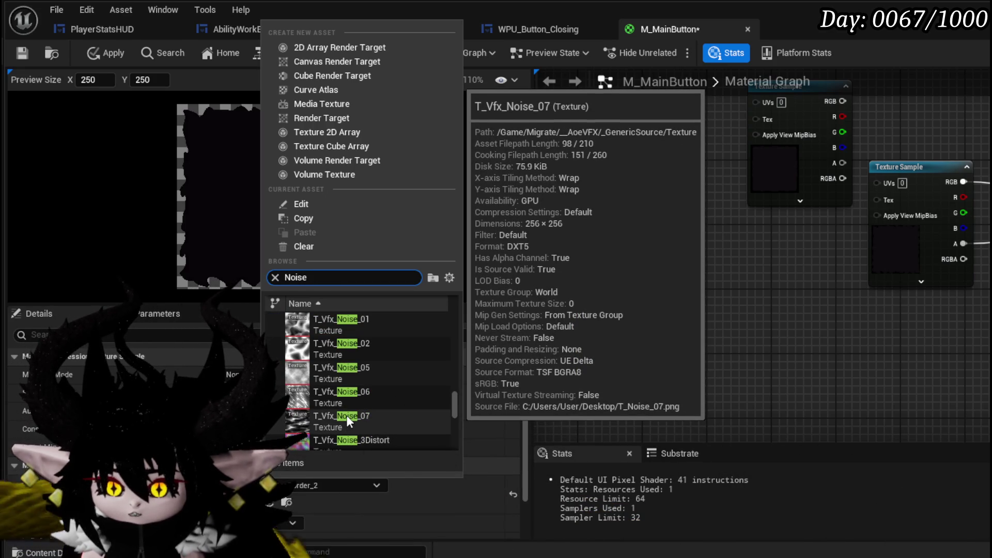
pyautogui.click(355, 341)
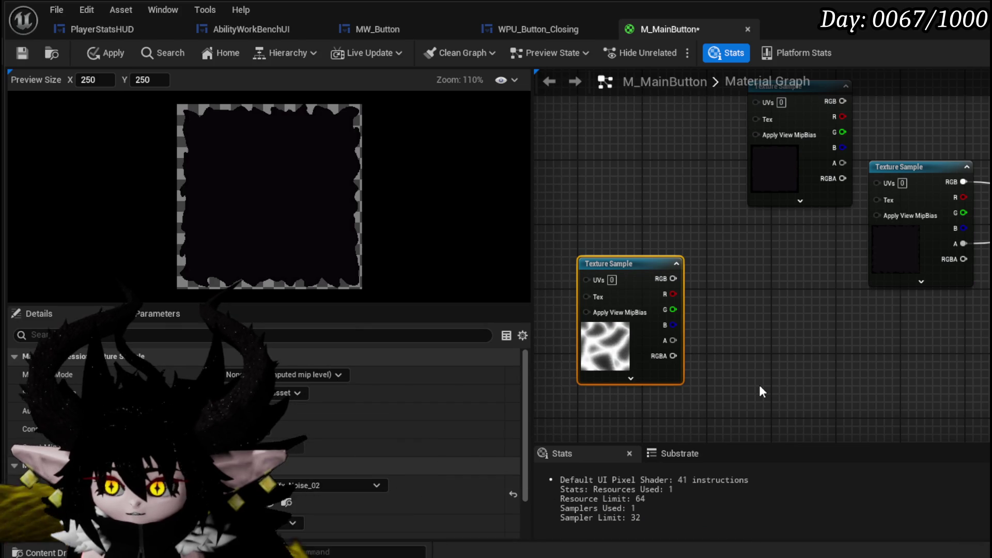
pyautogui.moveTo(806, 215); pyautogui.dragTo(618, 215)
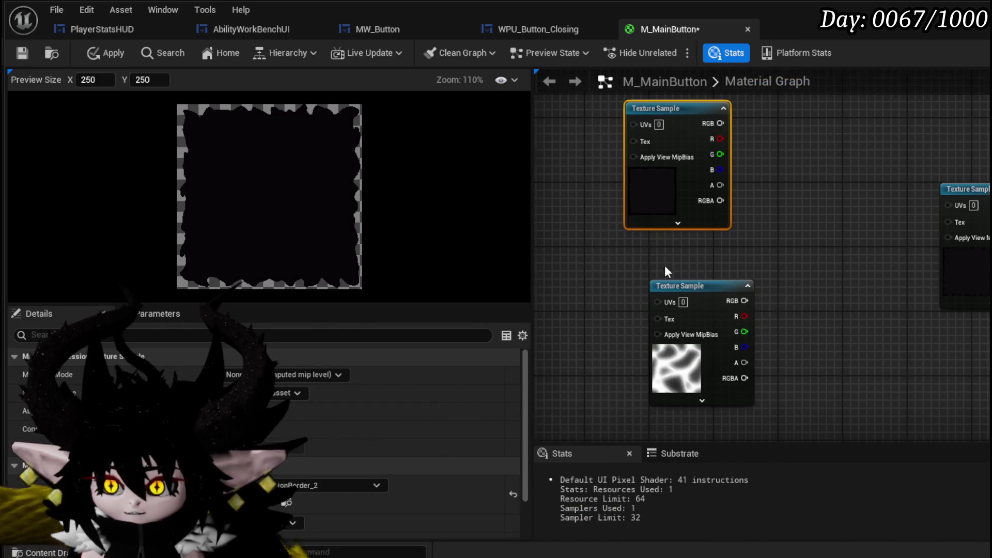
# - Multiply the top texture's RGB by the noise texture's RGB and route the result onward
pyautogui.moveTo(667, 289); pyautogui.dragTo(640, 287)
pyautogui.moveTo(664, 172); pyautogui.dragTo(577, 294)
pyautogui.click(693, 263)
pyautogui.moveTo(665, 188); pyautogui.dragTo(739, 311)
pyautogui.press('m')
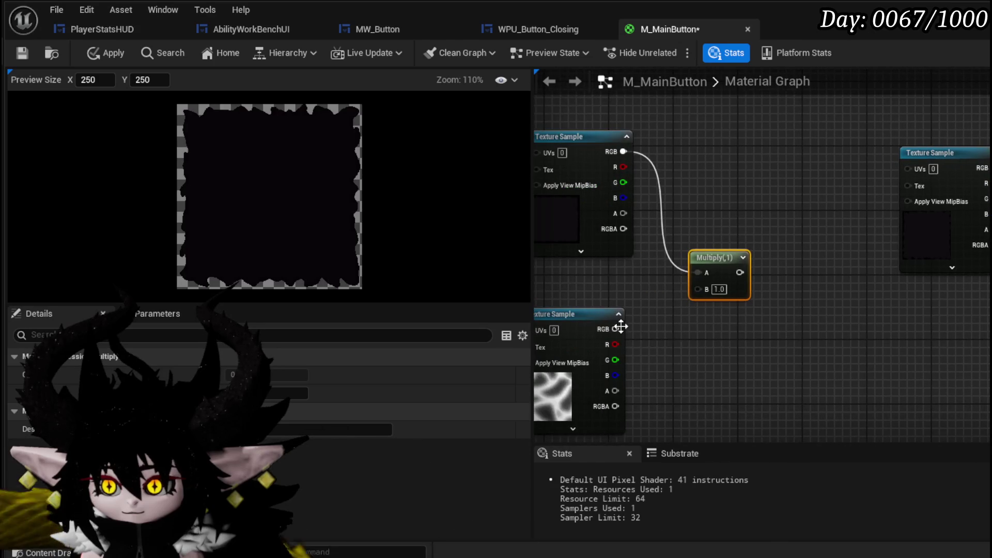
pyautogui.moveTo(687, 290); pyautogui.dragTo(692, 290)
pyautogui.moveTo(864, 304)
pyautogui.mouseDown()
pyautogui.moveTo(637, 321)
pyautogui.moveTo(675, 332)
pyautogui.moveTo(848, 339)
pyautogui.moveTo(770, 345)
pyautogui.mouseUp()
pyautogui.moveTo(631, 313)
pyautogui.mouseDown()
pyautogui.moveTo(804, 294)
pyautogui.moveTo(989, 254)
pyautogui.mouseUp()
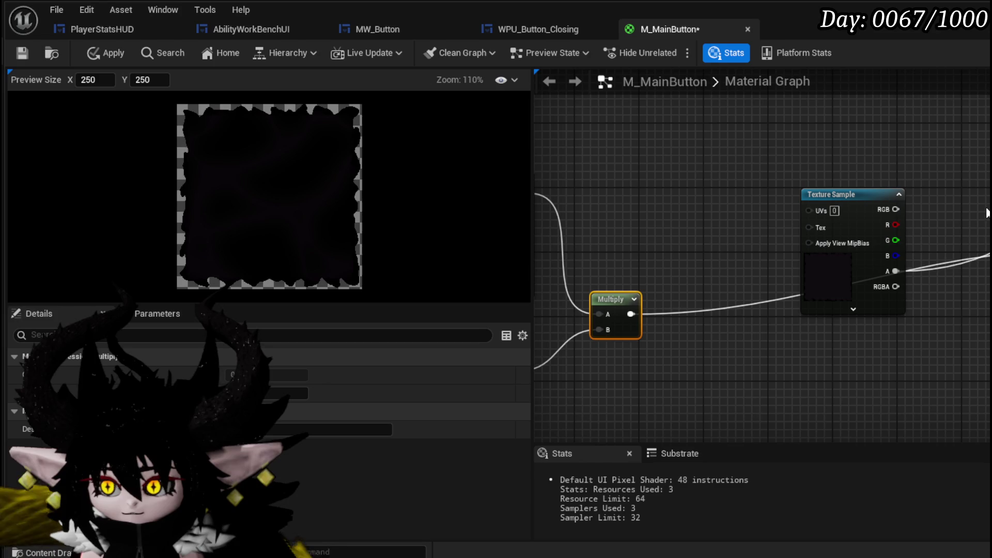
# - Add a second Multiply node fed by the first Multiply's result
pyautogui.moveTo(867, 206)
pyautogui.mouseDown()
pyautogui.moveTo(796, 161)
pyautogui.moveTo(729, 141)
pyautogui.moveTo(987, 217)
pyautogui.moveTo(986, 233)
pyautogui.mouseUp()
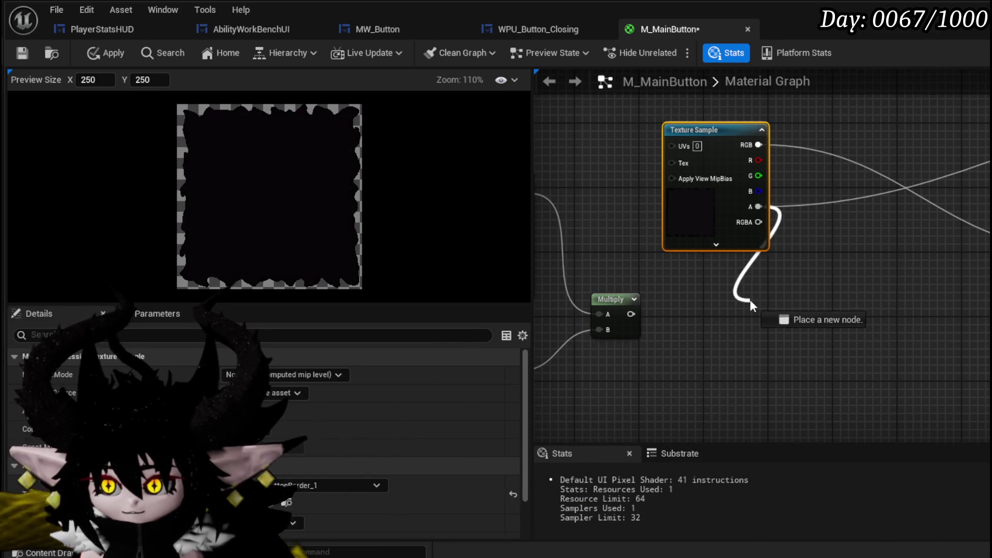
pyautogui.moveTo(749, 304); pyautogui.dragTo(749, 305)
pyautogui.moveTo(630, 313); pyautogui.dragTo(754, 314)
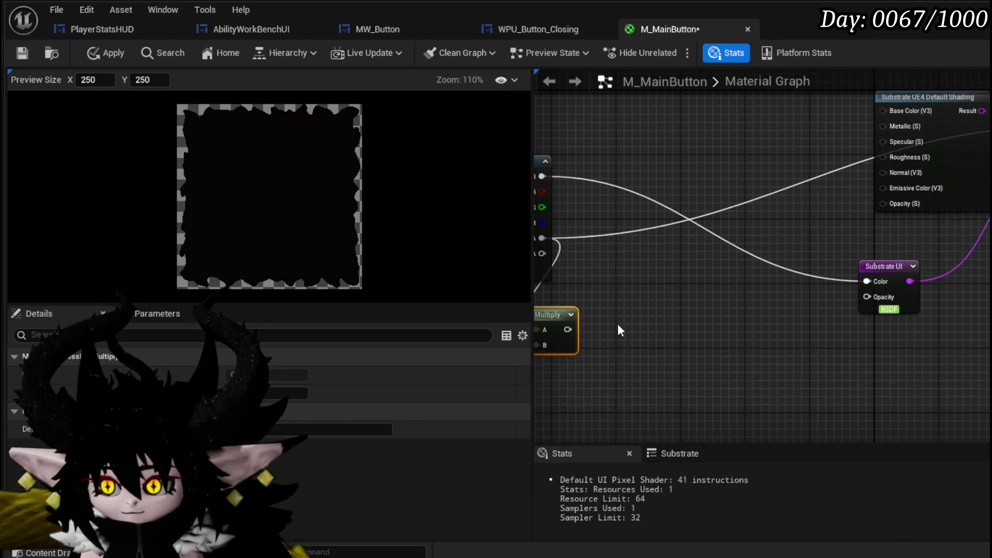
pyautogui.moveTo(567, 329)
pyautogui.mouseDown()
pyautogui.moveTo(857, 258)
pyautogui.moveTo(882, 175)
pyautogui.mouseUp()
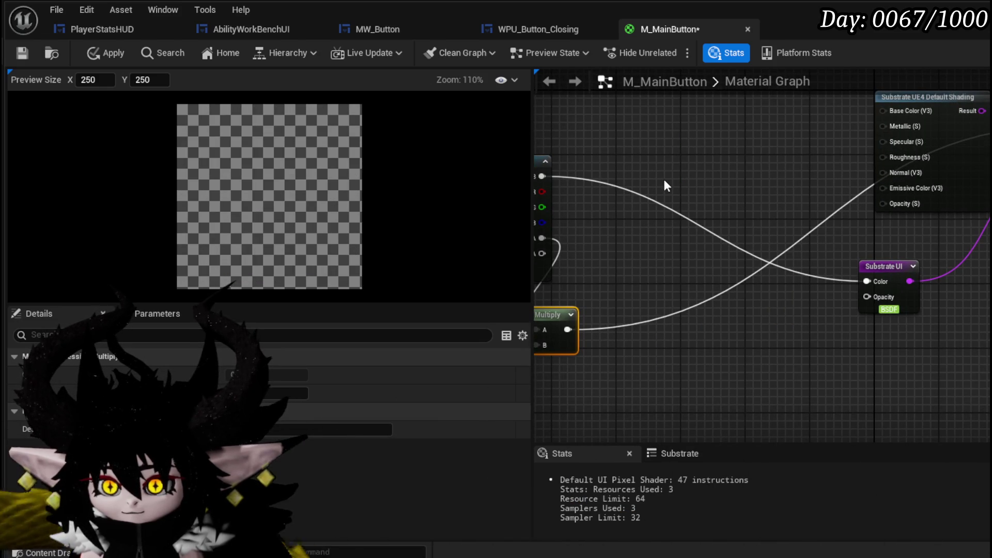
pyautogui.moveTo(664, 179); pyautogui.dragTo(972, 139)
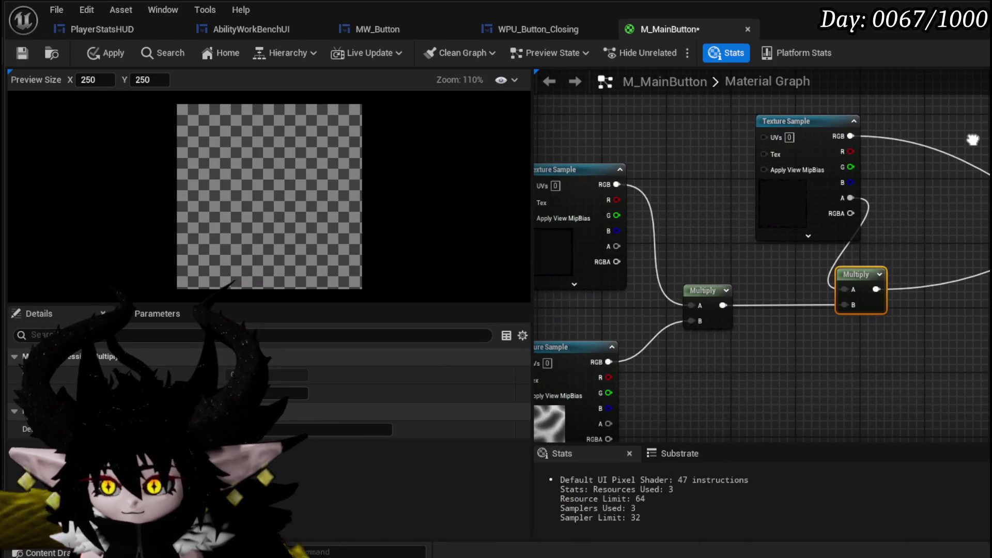
# - Wire a texture alpha into Multiply A and the noise RGB into Multiply B
pyautogui.moveTo(726, 373)
pyautogui.mouseDown()
pyautogui.moveTo(713, 295)
pyautogui.moveTo(790, 318)
pyautogui.mouseUp()
pyautogui.moveTo(678, 369)
pyautogui.mouseDown()
pyautogui.moveTo(918, 249)
pyautogui.moveTo(788, 262)
pyautogui.moveTo(782, 289)
pyautogui.moveTo(700, 133)
pyautogui.mouseUp()
pyautogui.click(674, 192)
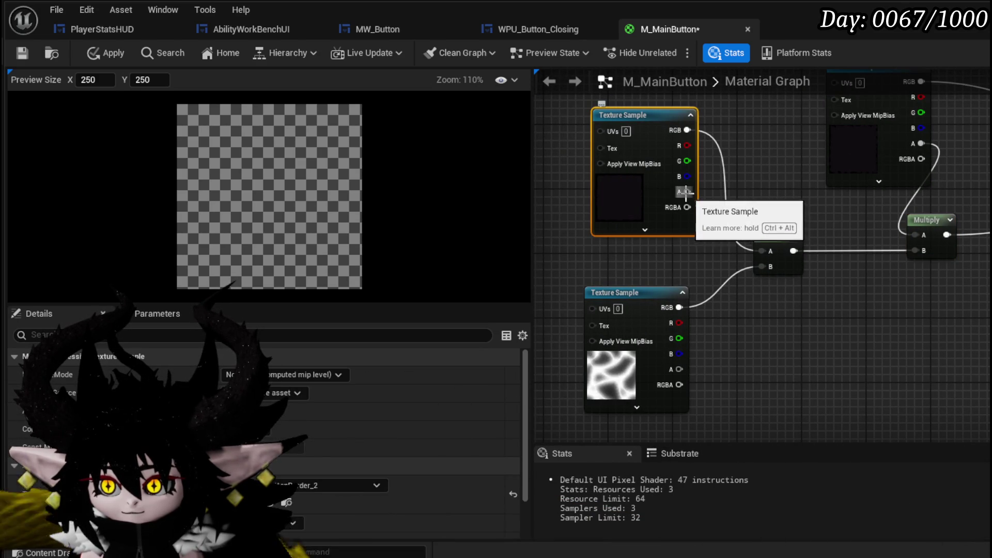
pyautogui.moveTo(766, 256); pyautogui.dragTo(766, 255)
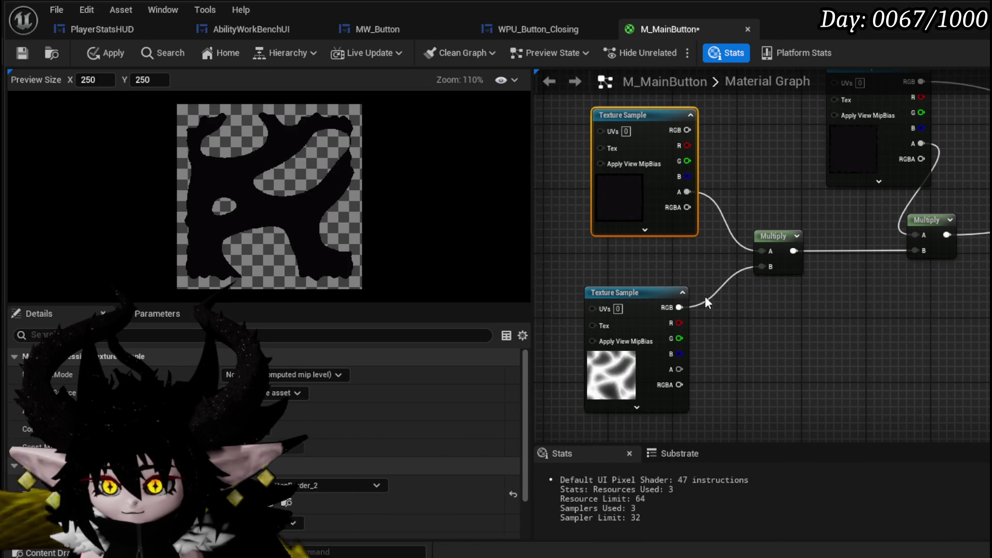
pyautogui.moveTo(678, 369); pyautogui.dragTo(765, 267)
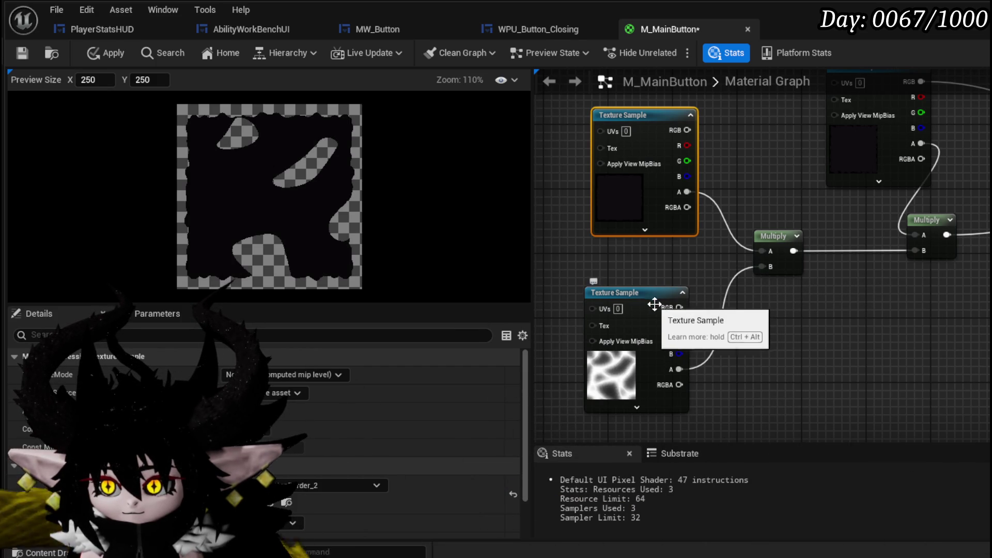
pyautogui.moveTo(685, 310)
pyautogui.mouseDown()
pyautogui.moveTo(775, 264)
pyautogui.moveTo(765, 271)
pyautogui.mouseUp()
pyautogui.moveTo(668, 267)
pyautogui.mouseDown()
pyautogui.moveTo(628, 312)
pyautogui.moveTo(588, 321)
pyautogui.mouseUp()
pyautogui.moveTo(782, 265)
pyautogui.mouseDown()
pyautogui.moveTo(655, 286)
pyautogui.moveTo(676, 274)
pyautogui.moveTo(730, 286)
pyautogui.moveTo(741, 284)
pyautogui.moveTo(465, 285)
pyautogui.mouseUp()
# - Disconnect the stray alpha wire, regroup Substrate UI and output nodes, and delete the unused Multiply
pyautogui.keyDown('alt'); pyautogui.click(654, 260); pyautogui.keyUp('alt')
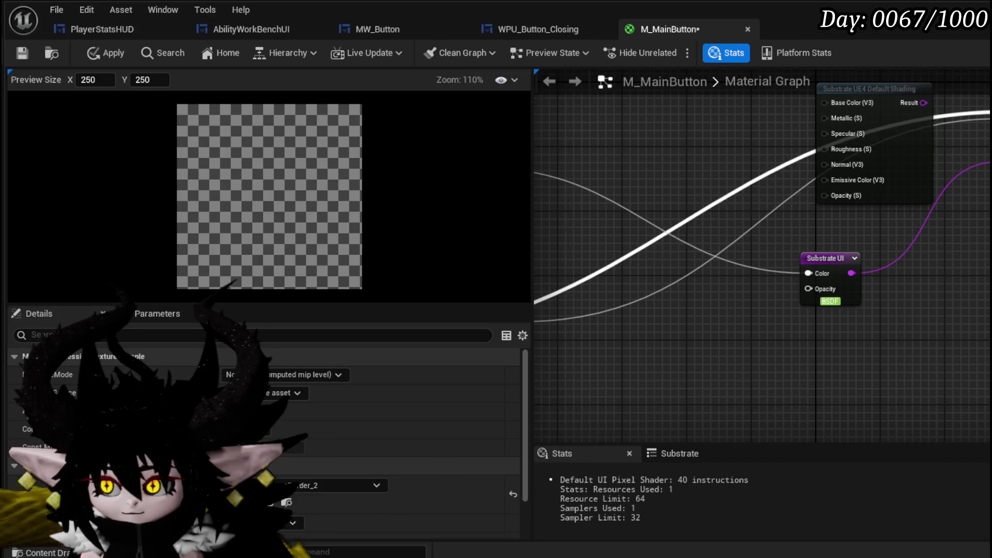
pyautogui.moveTo(804, 74); pyautogui.dragTo(829, 156)
pyautogui.moveTo(751, 255)
pyautogui.mouseDown()
pyautogui.moveTo(837, 185)
pyautogui.moveTo(917, 215)
pyautogui.moveTo(817, 248)
pyautogui.mouseUp()
pyautogui.moveTo(873, 270); pyautogui.dragTo(665, 183)
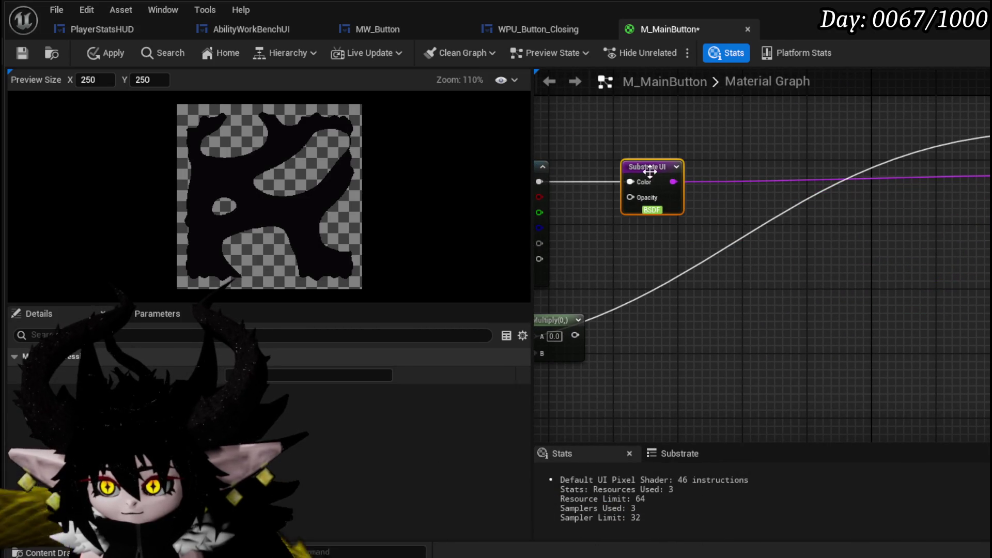
pyautogui.moveTo(984, 154)
pyautogui.mouseDown()
pyautogui.moveTo(680, 290)
pyautogui.moveTo(739, 301)
pyautogui.moveTo(686, 296)
pyautogui.moveTo(919, 230)
pyautogui.moveTo(932, 235)
pyautogui.mouseUp()
pyautogui.rightClick(930, 229)
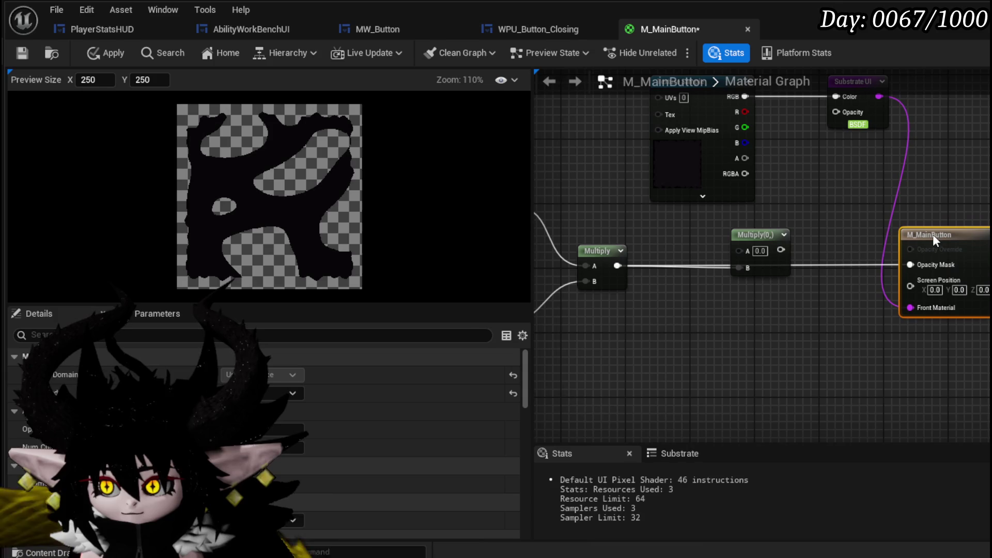
pyautogui.click(756, 272)
pyautogui.press('Delete')
pyautogui.moveTo(681, 158)
pyautogui.mouseDown()
pyautogui.moveTo(768, 188)
pyautogui.moveTo(692, 198)
pyautogui.moveTo(686, 188)
pyautogui.mouseUp()
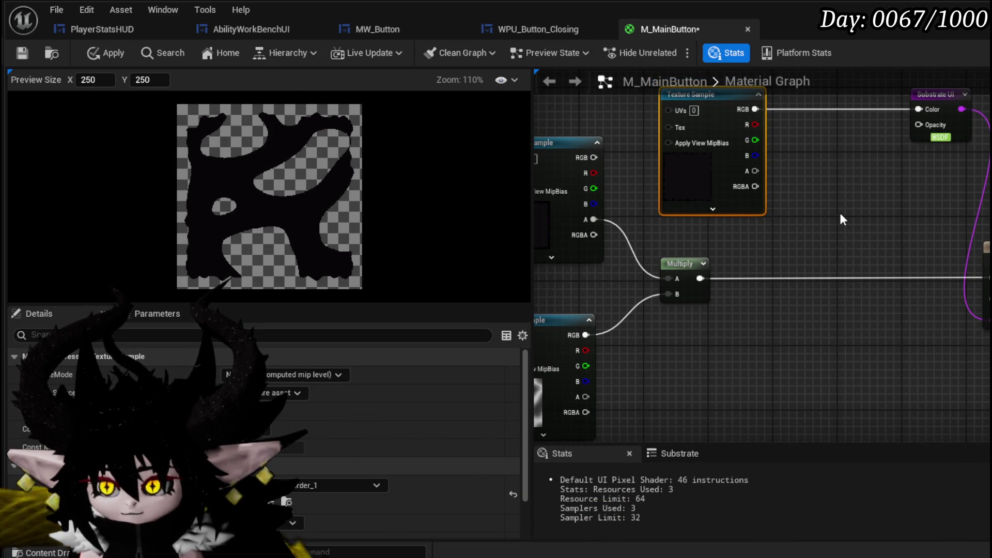
# - Feed the texture alpha into a new Multiply, with the first Multiply result into B
pyautogui.moveTo(755, 171)
pyautogui.mouseDown()
pyautogui.moveTo(964, 284)
pyautogui.moveTo(983, 277)
pyautogui.mouseUp()
pyautogui.moveTo(755, 171)
pyautogui.mouseDown()
pyautogui.moveTo(765, 216)
pyautogui.moveTo(804, 274)
pyautogui.mouseUp()
pyautogui.moveTo(700, 278); pyautogui.dragTo(984, 278)
pyautogui.moveTo(744, 350)
pyautogui.mouseDown()
pyautogui.moveTo(784, 334)
pyautogui.moveTo(838, 330)
pyautogui.mouseUp()
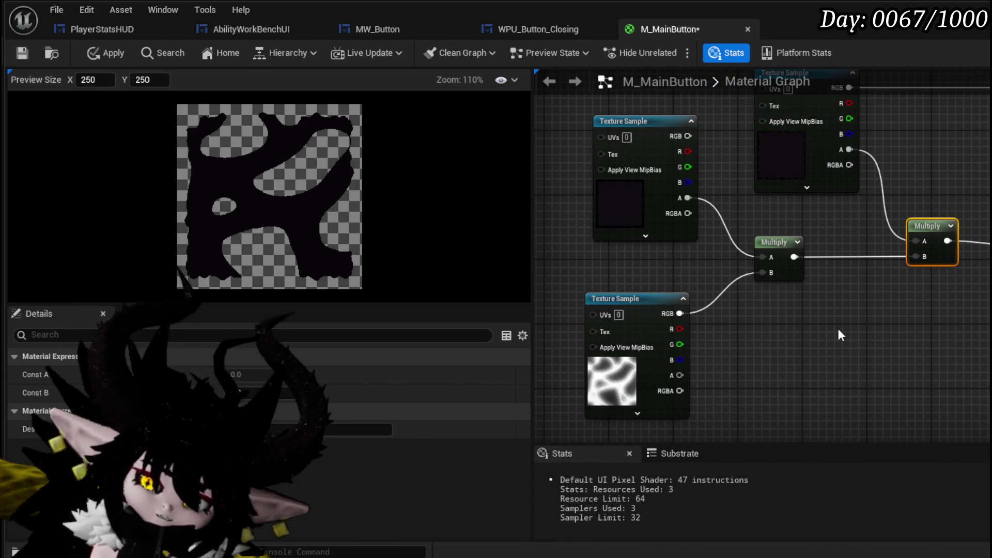
pyautogui.moveTo(822, 332)
pyautogui.mouseDown()
pyautogui.moveTo(797, 349)
pyautogui.moveTo(802, 309)
pyautogui.mouseUp()
# - Reposition the two left texture samples and wire the top texture's alpha into the right Multiply A
pyautogui.moveTo(805, 171)
pyautogui.mouseDown()
pyautogui.moveTo(789, 222)
pyautogui.moveTo(859, 113)
pyautogui.mouseUp()
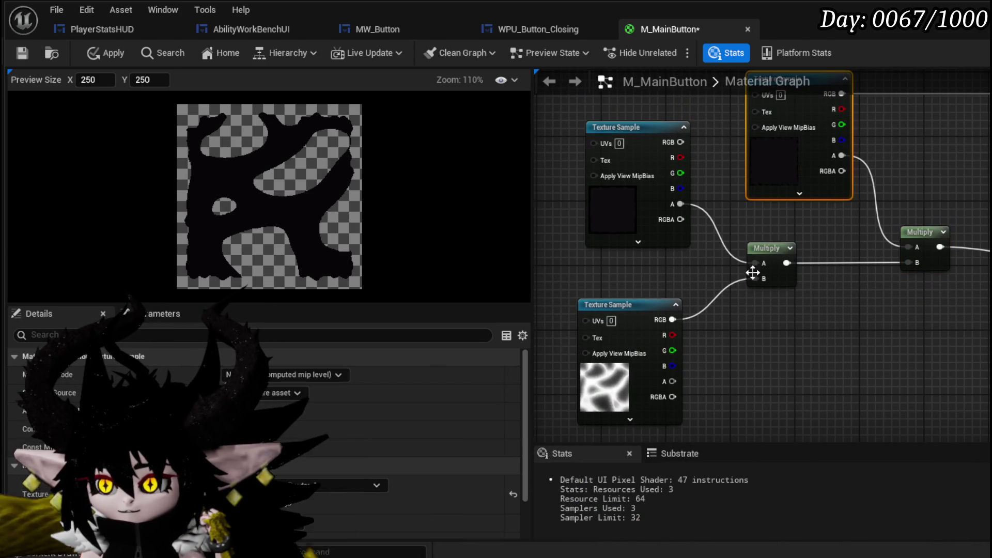
pyautogui.moveTo(761, 264); pyautogui.dragTo(718, 242)
pyautogui.click(646, 277)
pyautogui.keyDown('ctrl'); pyautogui.click(665, 100); pyautogui.keyUp('ctrl')
pyautogui.moveTo(776, 153); pyautogui.dragTo(726, 226)
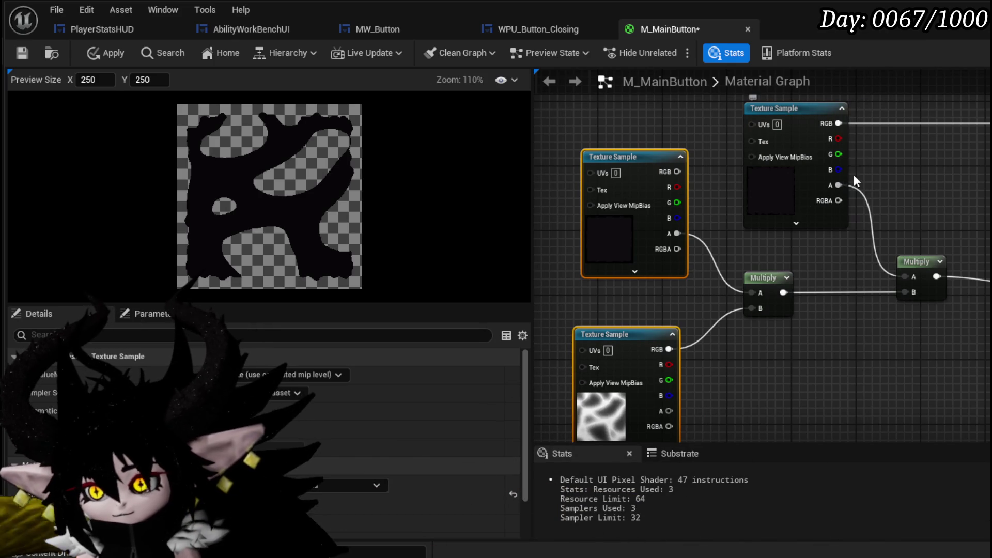
pyautogui.moveTo(838, 123)
pyautogui.mouseDown()
pyautogui.moveTo(885, 271)
pyautogui.moveTo(912, 276)
pyautogui.mouseUp()
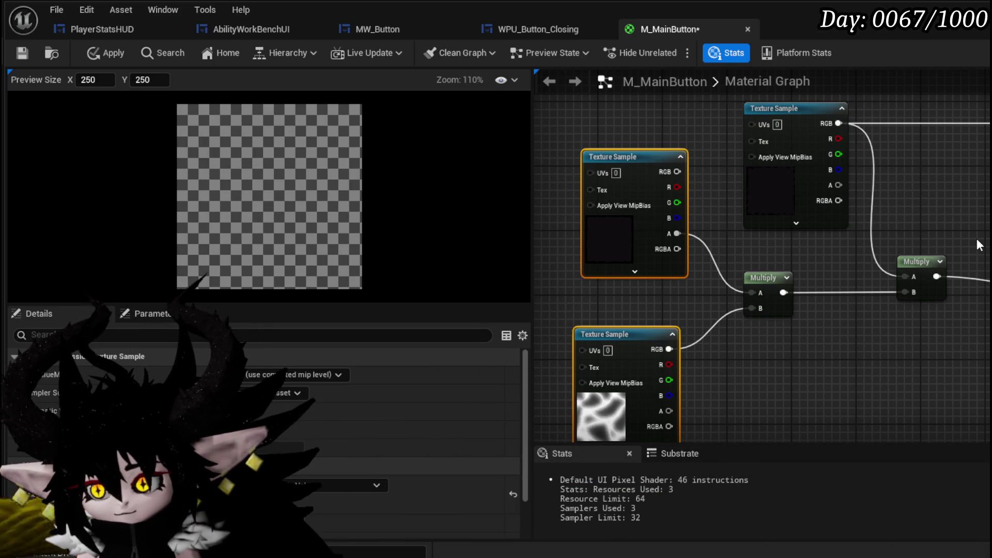
pyautogui.moveTo(838, 185)
pyautogui.mouseDown()
pyautogui.moveTo(876, 265)
pyautogui.moveTo(909, 277)
pyautogui.mouseUp()
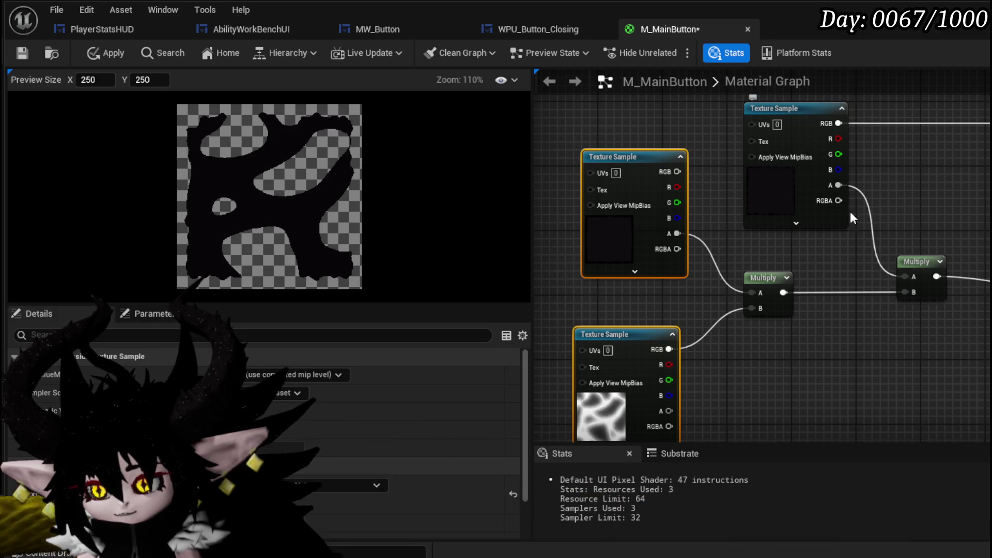
pyautogui.moveTo(909, 204); pyautogui.dragTo(808, 202)
pyautogui.moveTo(737, 182); pyautogui.dragTo(779, 192)
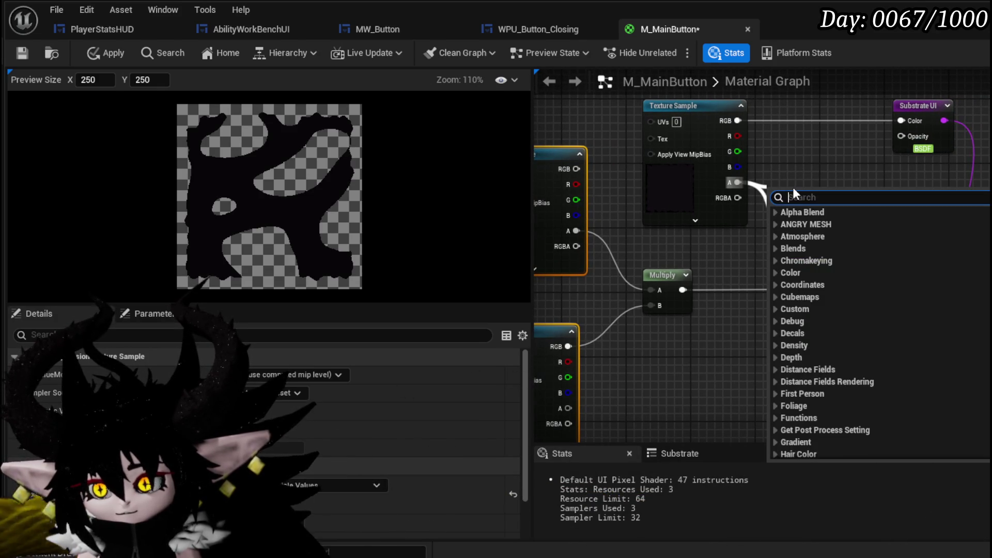
# - Try a OneMinus on the alpha into Multiply A, then delete it and reconnect the raw alpha
pyautogui.write('oneminus')
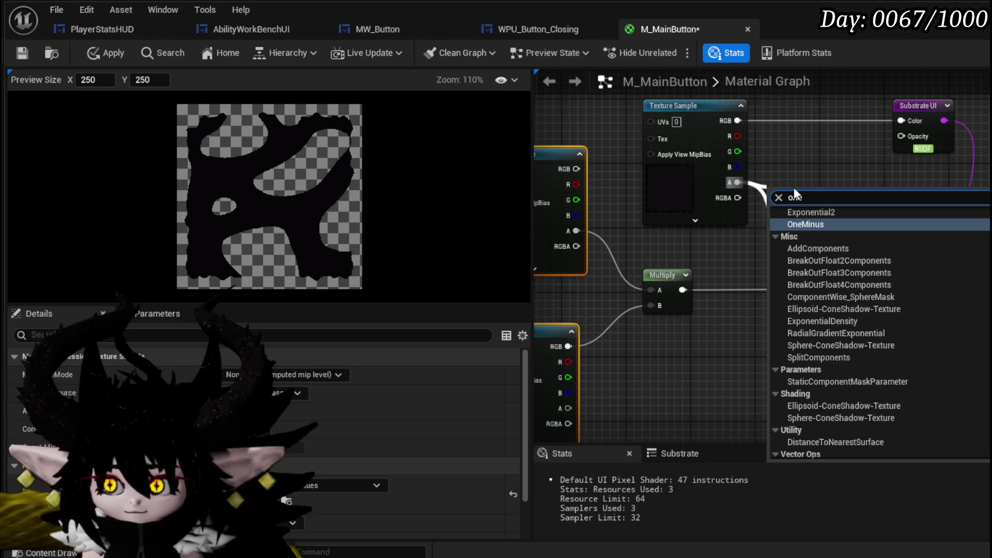
pyautogui.press('Return')
pyautogui.moveTo(795, 208); pyautogui.dragTo(804, 273)
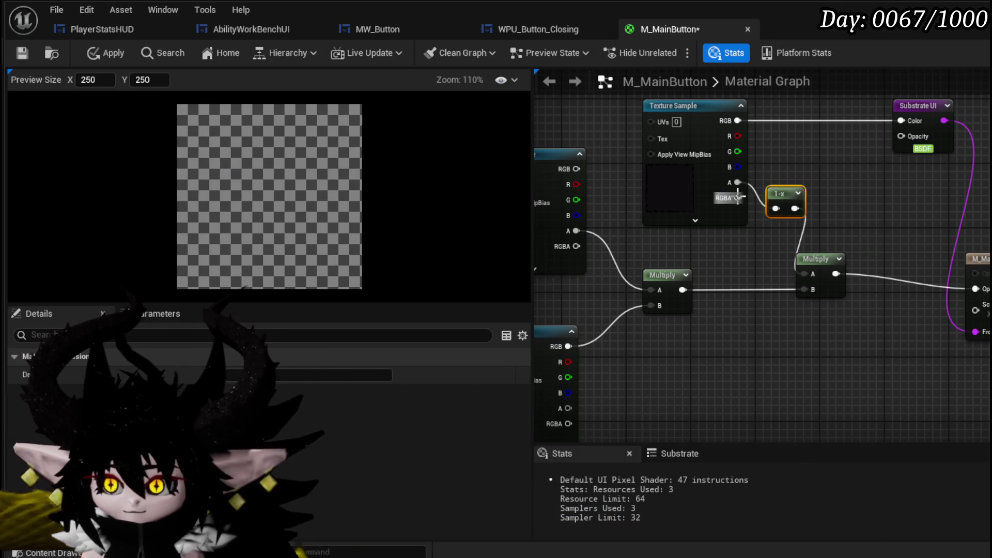
pyautogui.press('Delete')
pyautogui.moveTo(737, 182); pyautogui.dragTo(809, 273)
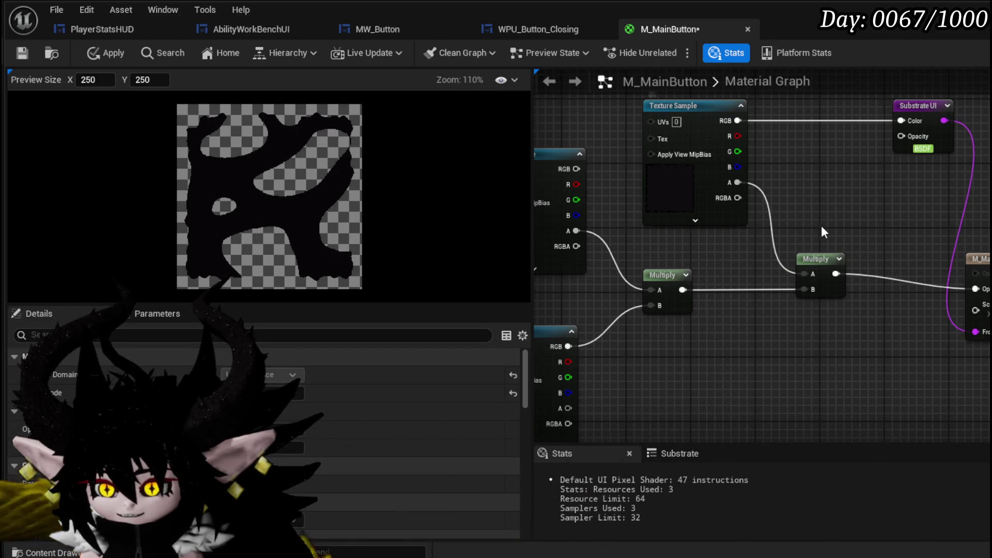
# - Add another texture sample below the noise one and remove a trial Normalize node
pyautogui.moveTo(807, 226); pyautogui.dragTo(855, 181)
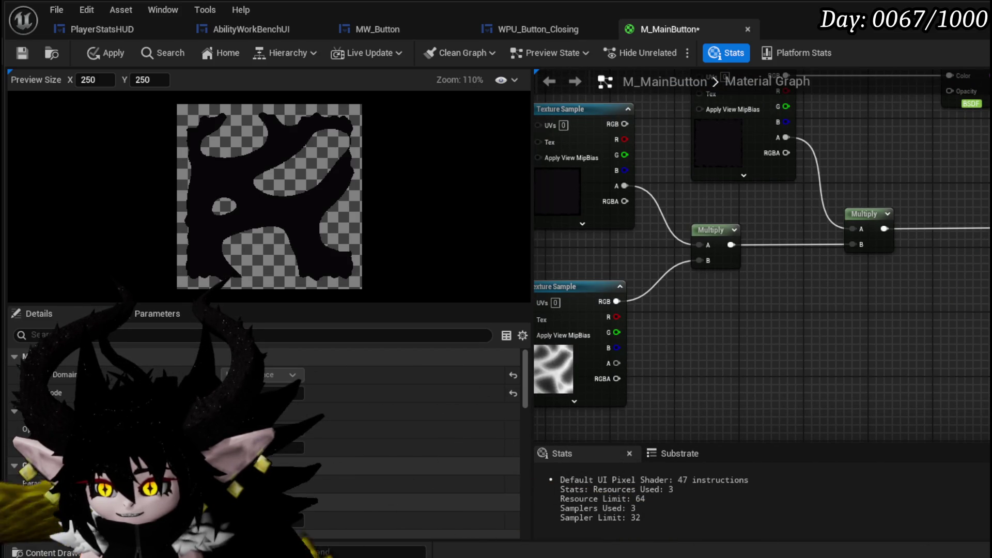
pyautogui.moveTo(790, 200); pyautogui.dragTo(905, 237)
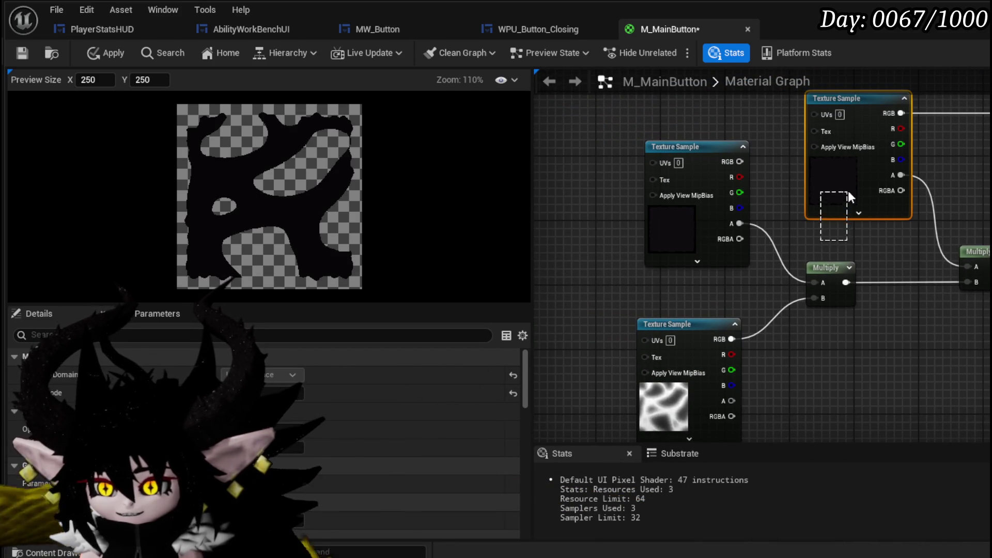
pyautogui.moveTo(910, 310)
pyautogui.mouseDown()
pyautogui.moveTo(895, 252)
pyautogui.moveTo(829, 260)
pyautogui.mouseUp()
pyautogui.click(658, 334)
pyautogui.moveTo(753, 359); pyautogui.dragTo(680, 393)
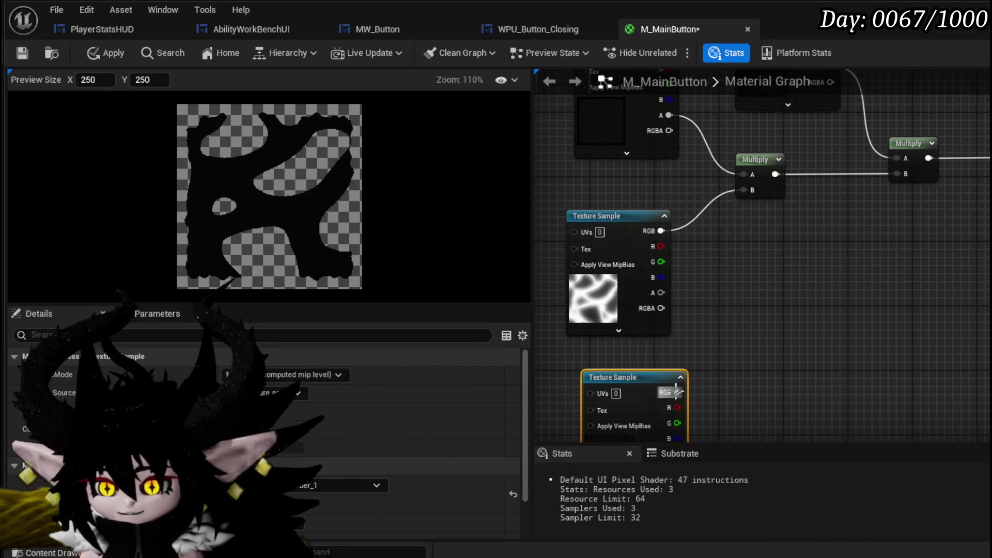
pyautogui.moveTo(785, 230); pyautogui.dragTo(785, 230)
pyautogui.write('normalize')
pyautogui.press('Return')
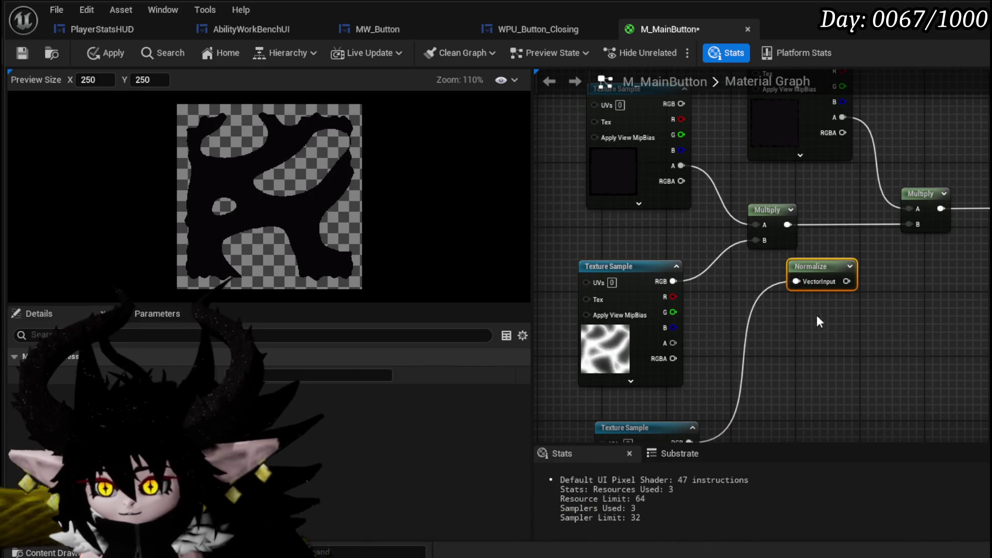
pyautogui.press('Delete')
# - Wire the new texture's RGB into the right Multiply's B input
pyautogui.moveTo(720, 378)
pyautogui.mouseDown()
pyautogui.moveTo(763, 354)
pyautogui.moveTo(849, 230)
pyautogui.mouseUp()
pyautogui.moveTo(818, 161); pyautogui.dragTo(850, 231)
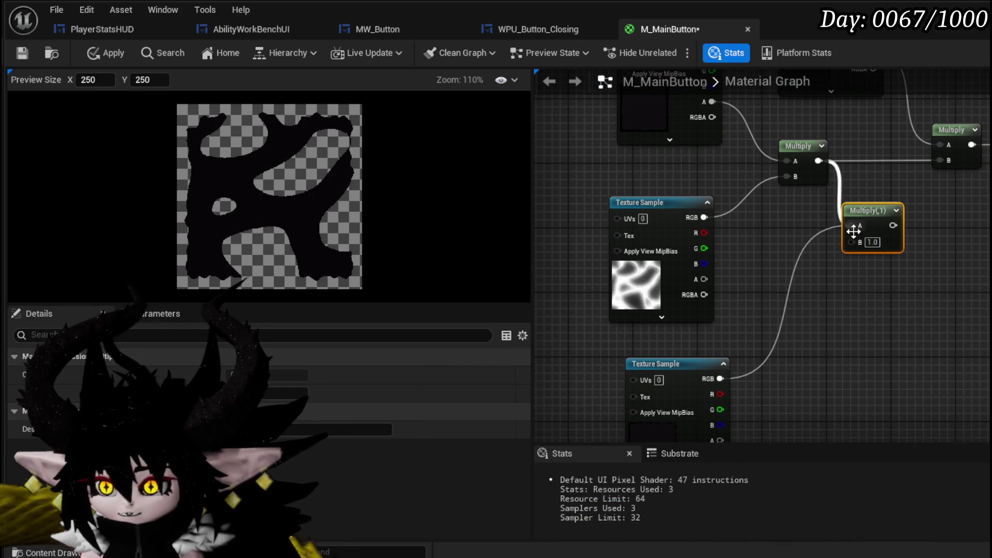
pyautogui.moveTo(720, 378); pyautogui.dragTo(851, 241)
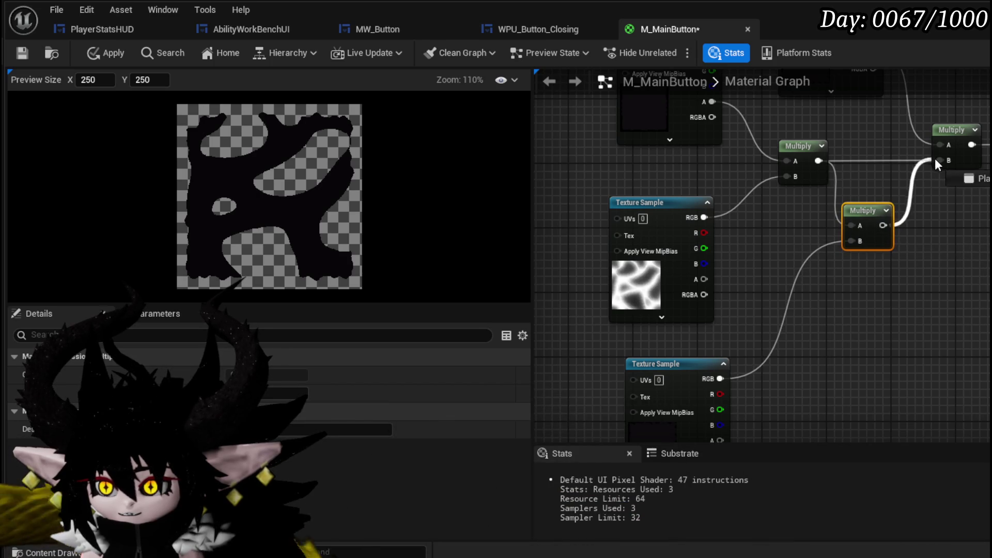
pyautogui.moveTo(931, 160); pyautogui.dragTo(931, 160)
pyautogui.moveTo(793, 233); pyautogui.dragTo(791, 198)
# - Delete the spare Multiply and Texture Sample and connect the noise texture to Multiply B
pyautogui.moveTo(653, 327)
pyautogui.mouseDown()
pyautogui.moveTo(769, 272)
pyautogui.moveTo(732, 317)
pyautogui.mouseUp()
pyautogui.press('Delete')
pyautogui.moveTo(779, 172); pyautogui.dragTo(901, 172)
pyautogui.moveTo(569, 206); pyautogui.dragTo(644, 238)
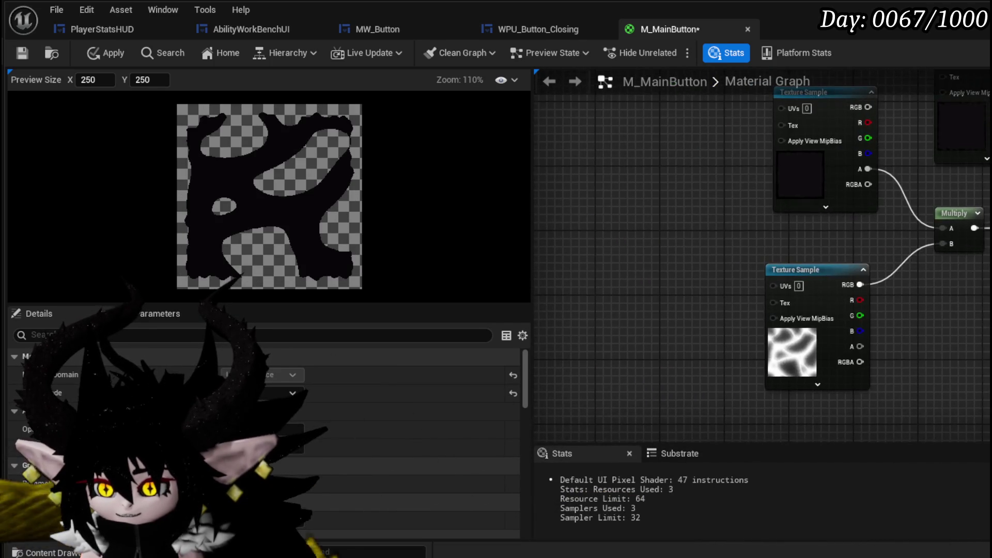
# - Add a Panner node to the graph
pyautogui.rightClick(671, 222)
pyautogui.write('Ppa')
pyautogui.press('BackSpace')
pyautogui.press('BackSpace')
pyautogui.write('anner')
pyautogui.press('Return')
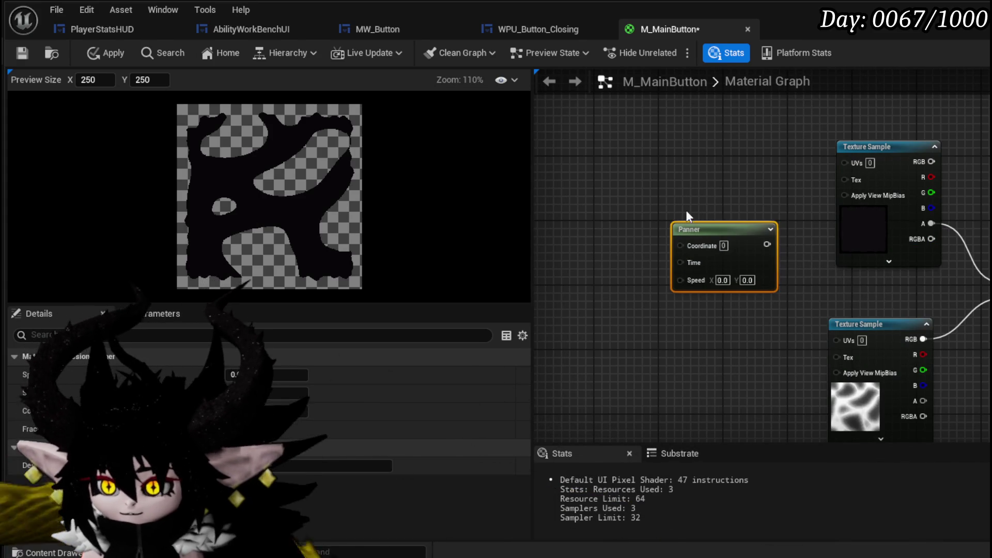
# - Connect the Panner to the noise texture's UVs, unlinking it from the upper texture
pyautogui.moveTo(671, 222); pyautogui.dragTo(658, 155)
pyautogui.moveTo(753, 178); pyautogui.dragTo(845, 164)
pyautogui.moveTo(721, 163); pyautogui.dragTo(664, 147)
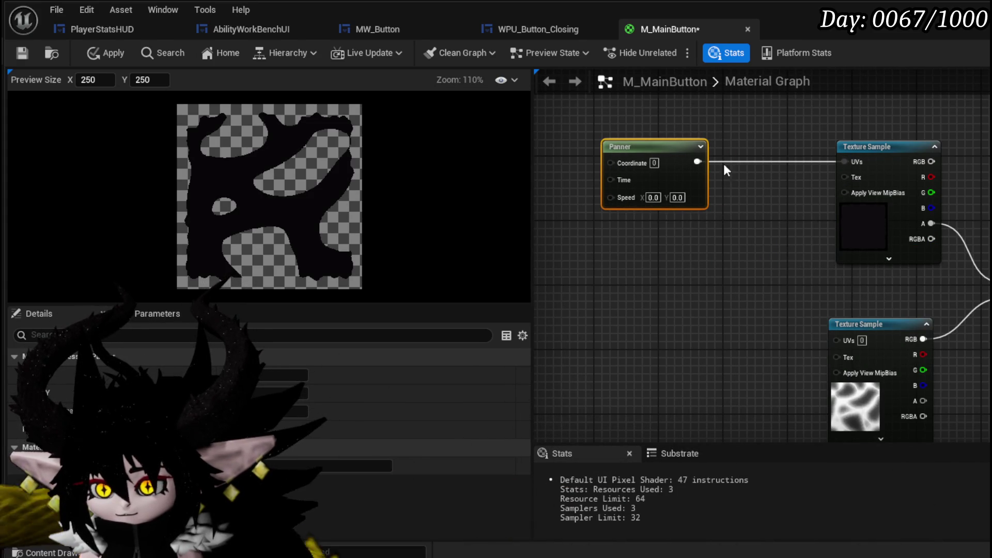
pyautogui.moveTo(638, 183)
pyautogui.mouseDown()
pyautogui.moveTo(674, 364)
pyautogui.moveTo(597, 329)
pyautogui.mouseUp()
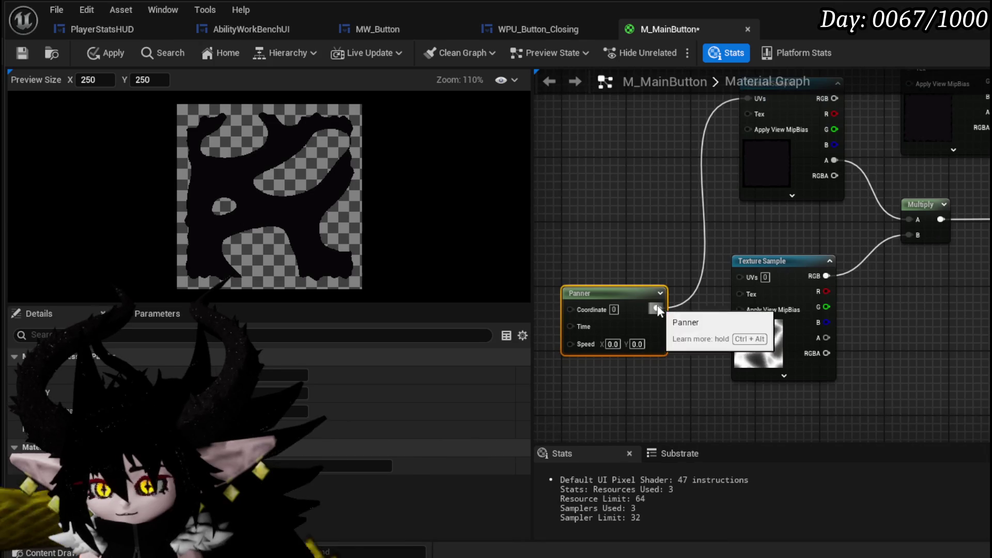
pyautogui.moveTo(735, 281); pyautogui.dragTo(735, 281)
pyautogui.moveTo(613, 299); pyautogui.dragTo(579, 260)
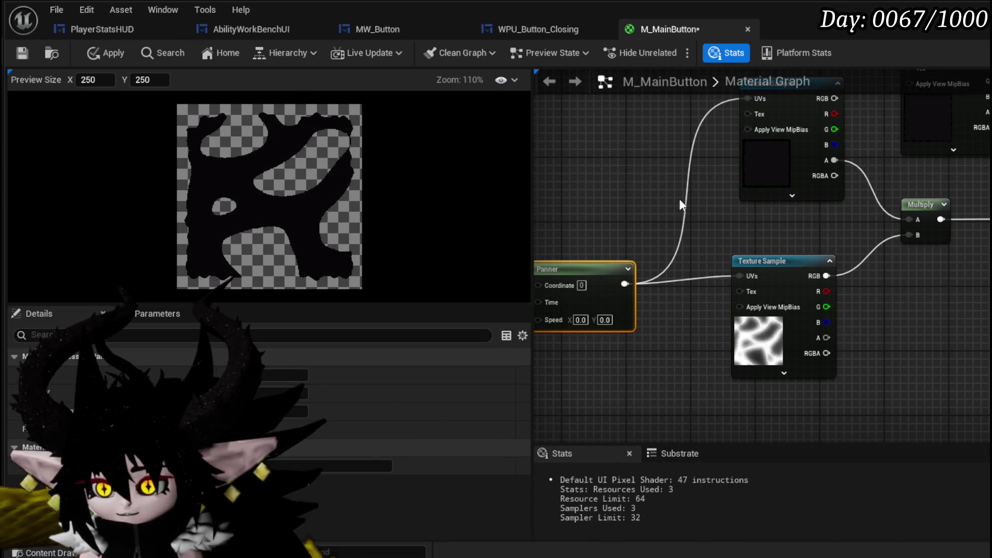
pyautogui.keyDown('alt'); pyautogui.click(679, 198); pyautogui.keyUp('alt')
pyautogui.moveTo(678, 199); pyautogui.dragTo(767, 227)
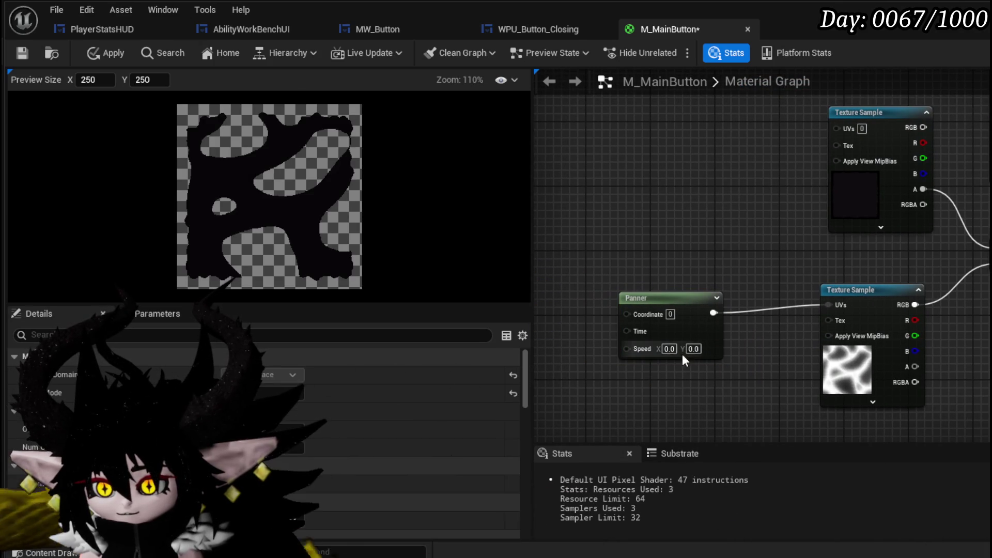
# - Set the Panner Speed X and Speed Y to 0.1
pyautogui.write('0.1')
pyautogui.press('Return')
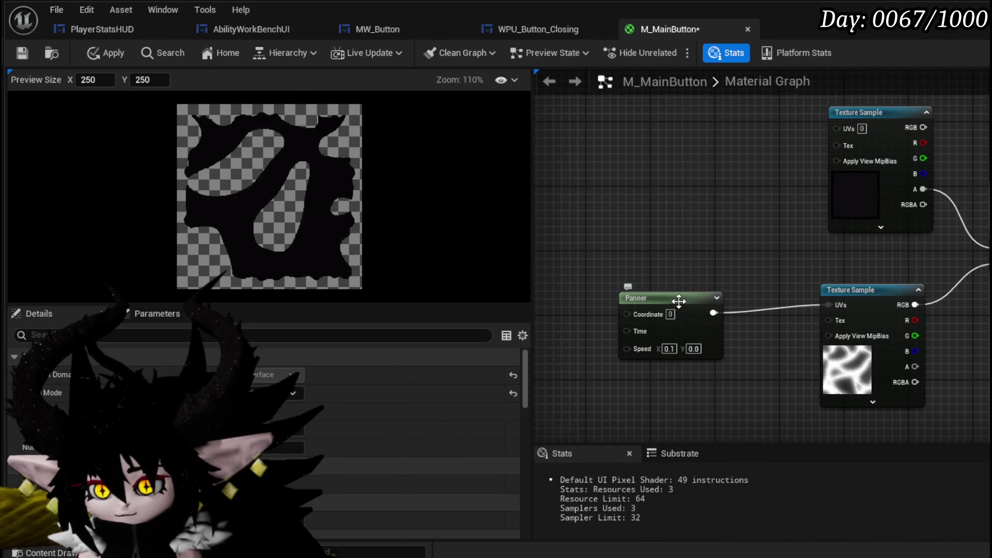
pyautogui.moveTo(679, 302); pyautogui.dragTo(678, 294)
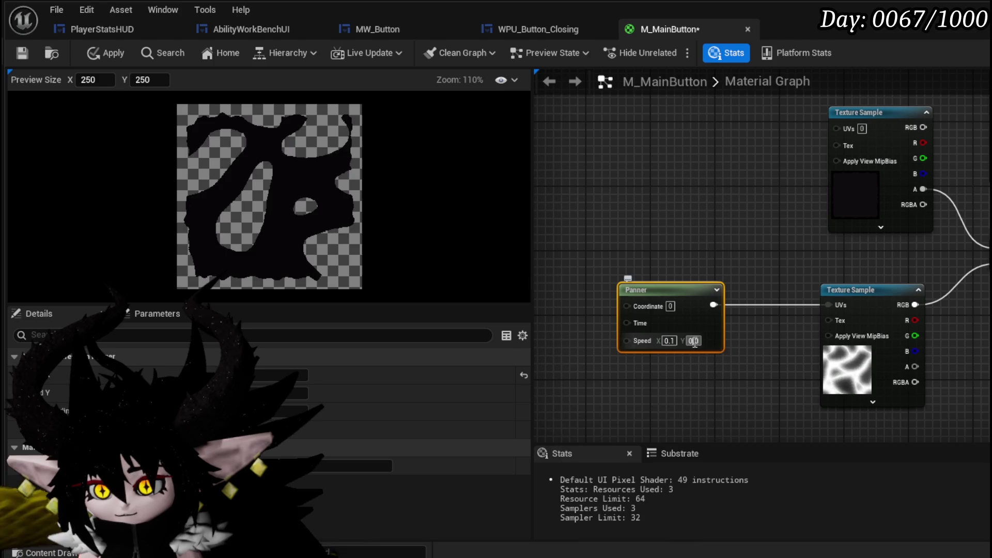
pyautogui.write('0.1')
pyautogui.press('Return')
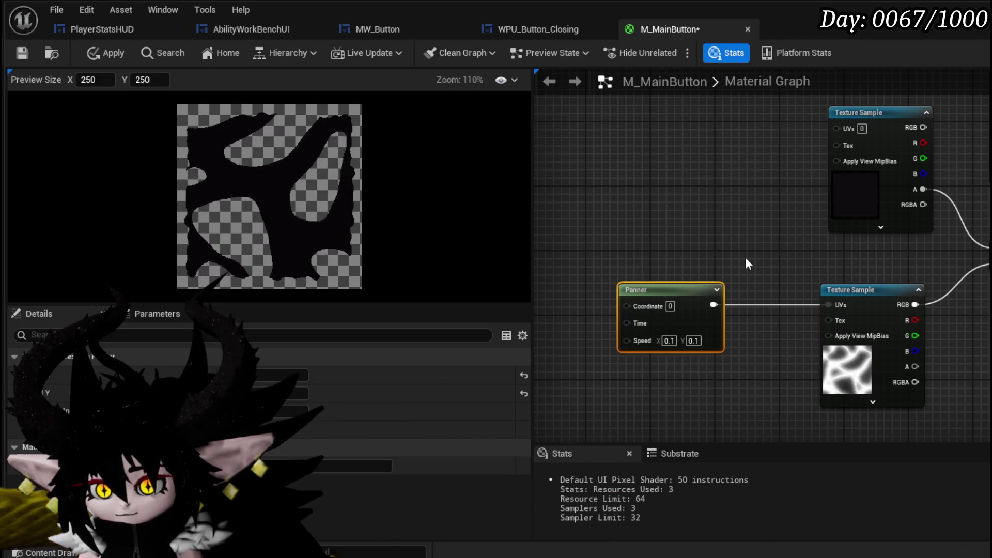
pyautogui.moveTo(746, 260); pyautogui.dragTo(623, 300)
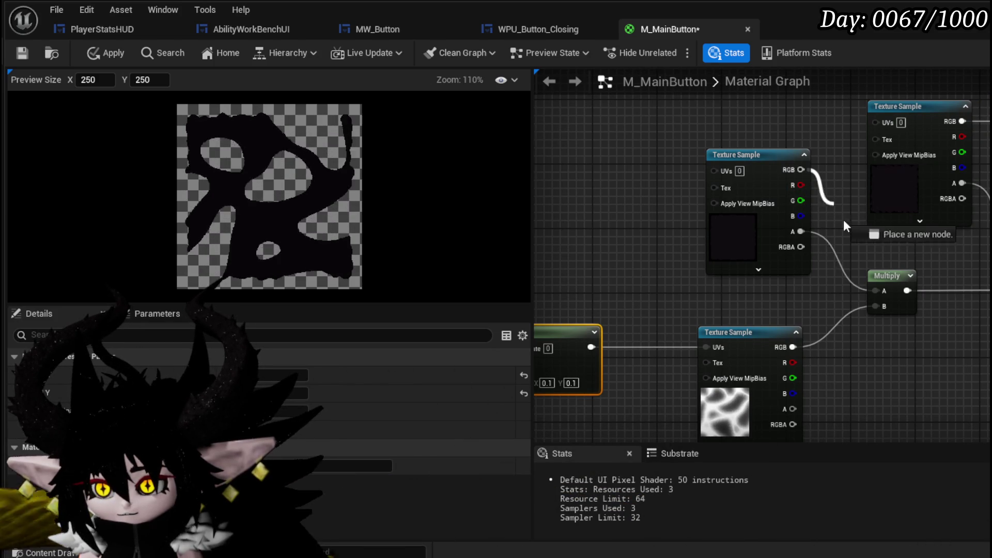
# - Insert a OneMinus (1-x) node between the upper texture's RGB and Multiply A to invert it
pyautogui.moveTo(868, 290); pyautogui.dragTo(875, 290)
pyautogui.press('Escape')
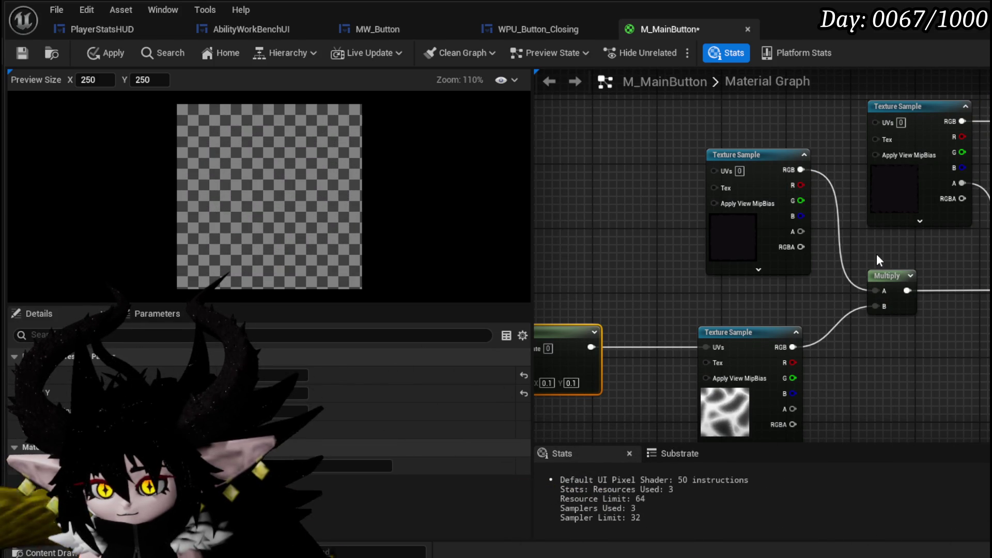
pyautogui.moveTo(876, 253); pyautogui.dragTo(810, 248)
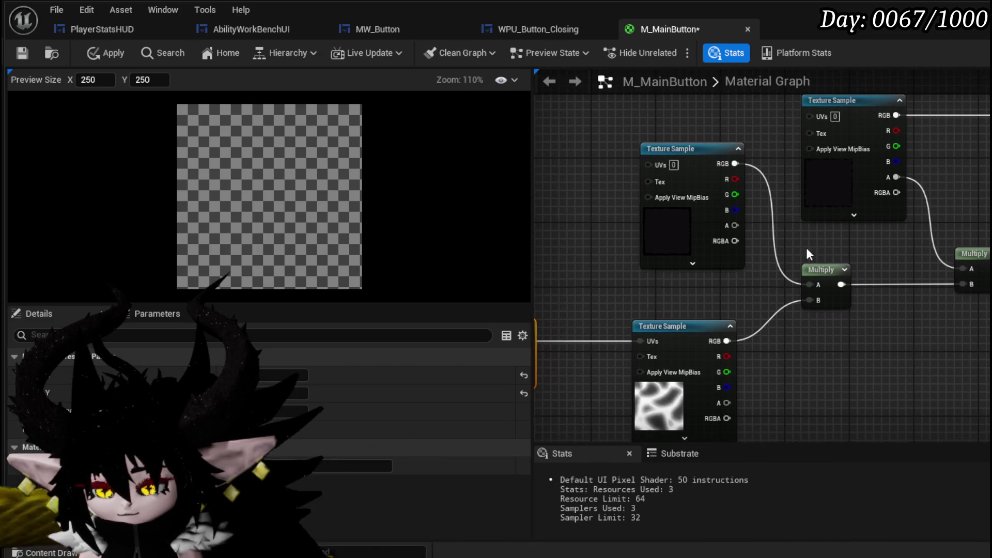
pyautogui.moveTo(692, 147)
pyautogui.mouseDown()
pyautogui.moveTo(603, 156)
pyautogui.moveTo(702, 187)
pyautogui.mouseUp()
pyautogui.write('one min')
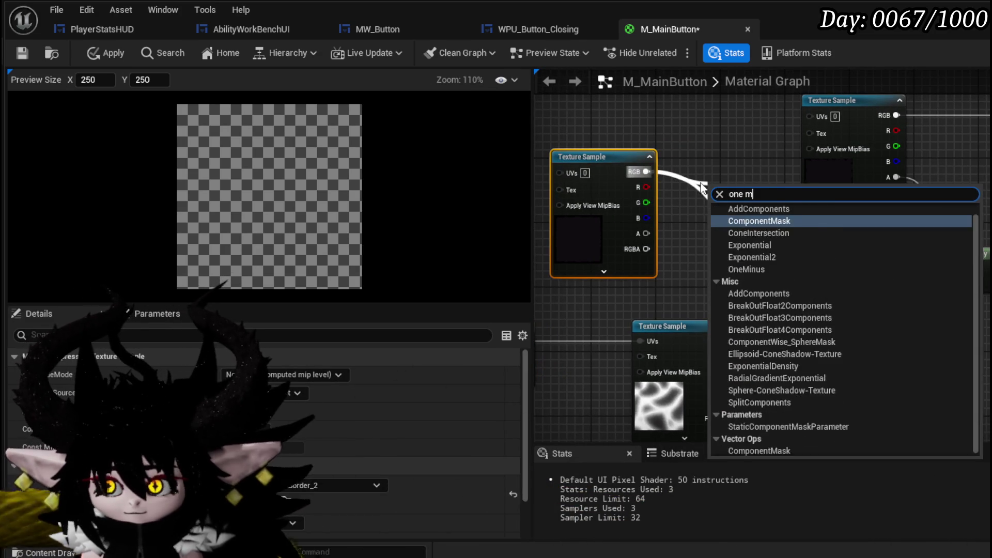
pyautogui.press('Return')
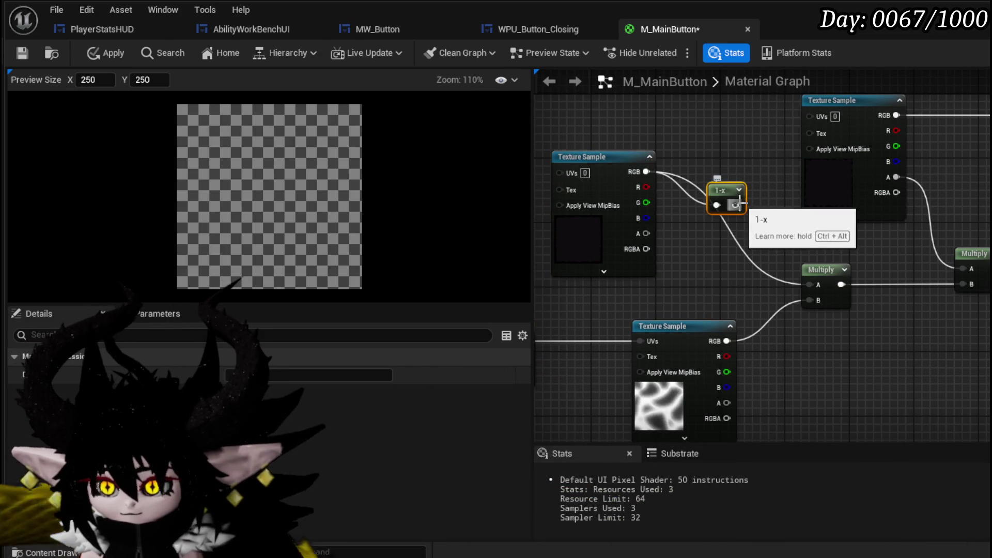
pyautogui.moveTo(805, 277); pyautogui.dragTo(809, 280)
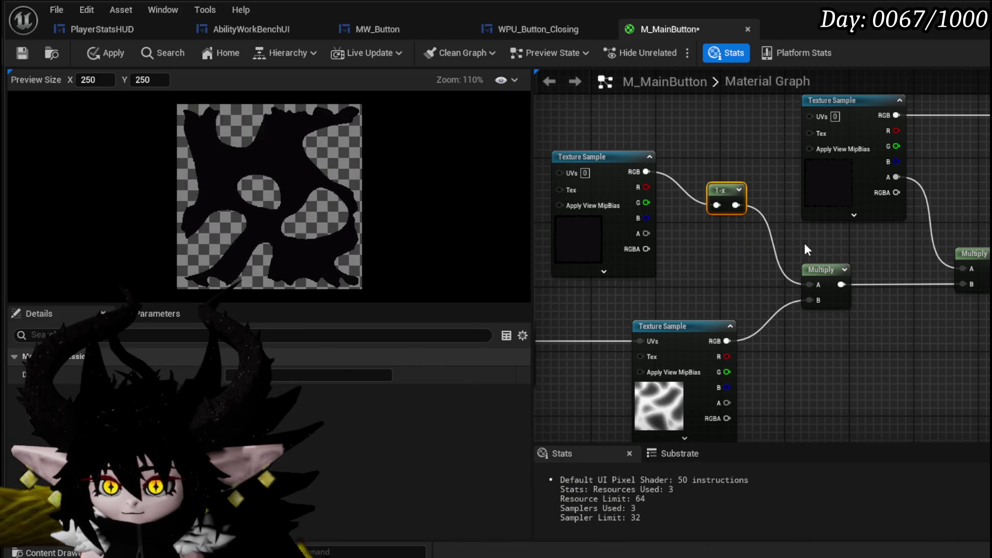
# - Shift the upper Texture Sample left and pan over to the output nodes
pyautogui.moveTo(623, 161); pyautogui.dragTo(607, 193)
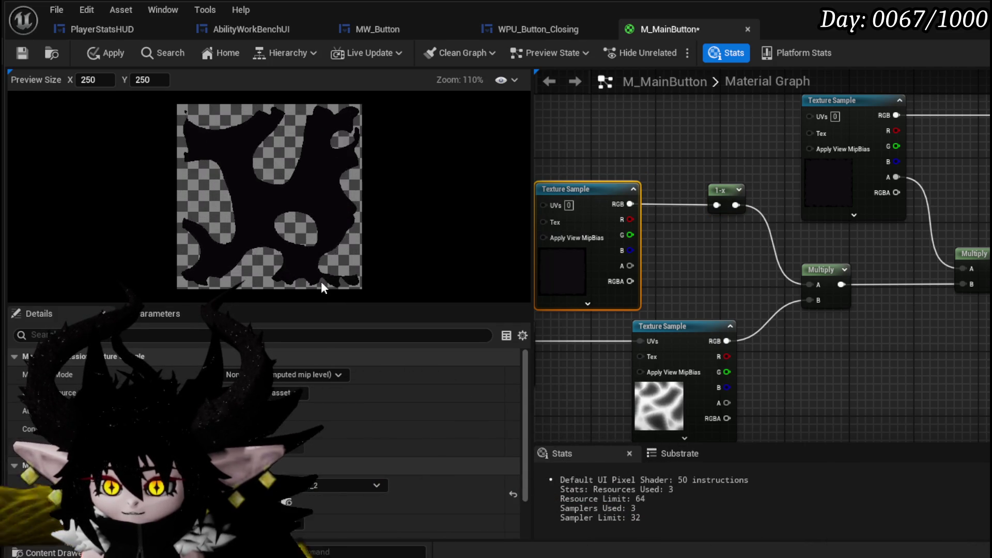
pyautogui.moveTo(875, 243); pyautogui.dragTo(701, 248)
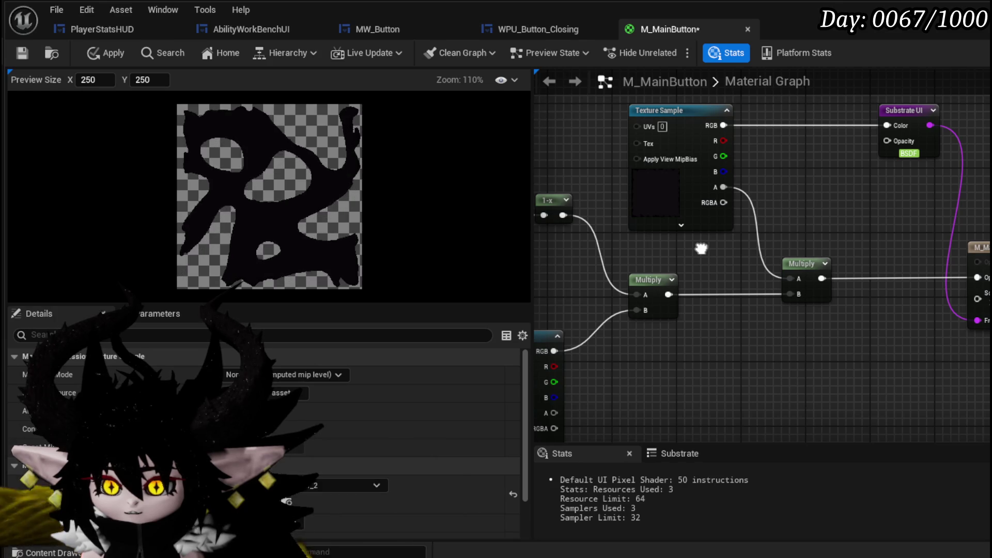
pyautogui.rightClick(768, 200)
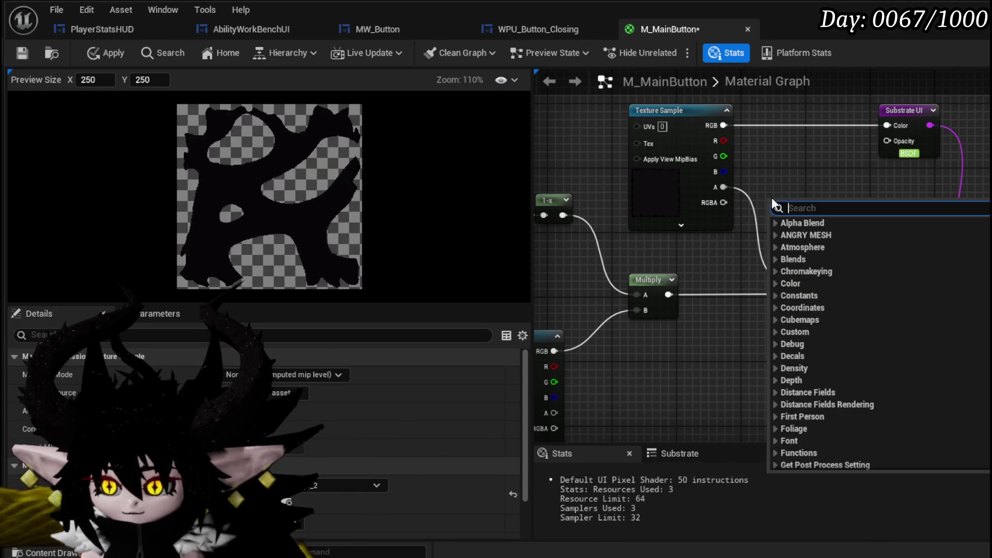
# - Add a Subtract node fed by the texture alpha in A and the Multiply result in B
pyautogui.write('subtr')
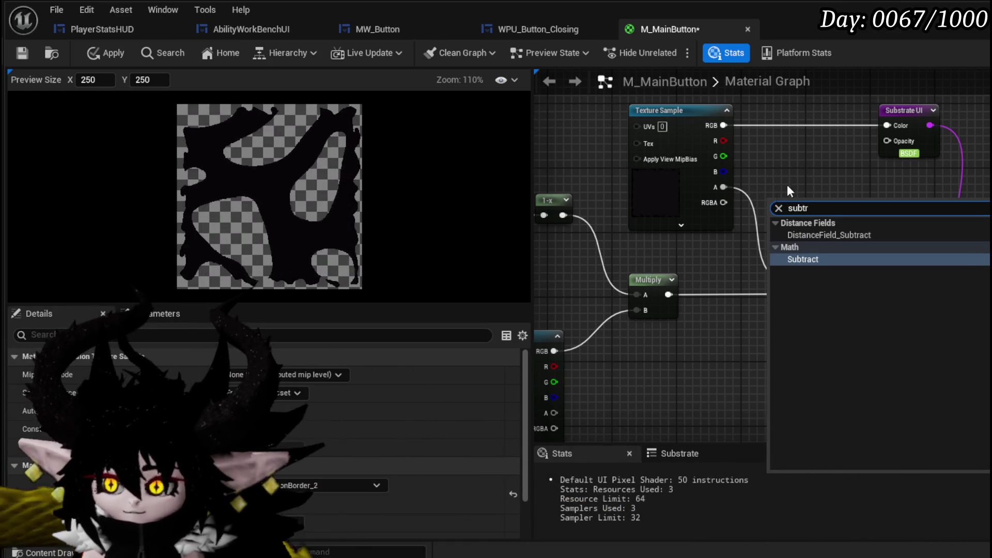
pyautogui.click(810, 263)
pyautogui.moveTo(722, 187); pyautogui.dragTo(782, 218)
pyautogui.moveTo(668, 294)
pyautogui.mouseDown()
pyautogui.moveTo(783, 236)
pyautogui.moveTo(976, 277)
pyautogui.mouseUp()
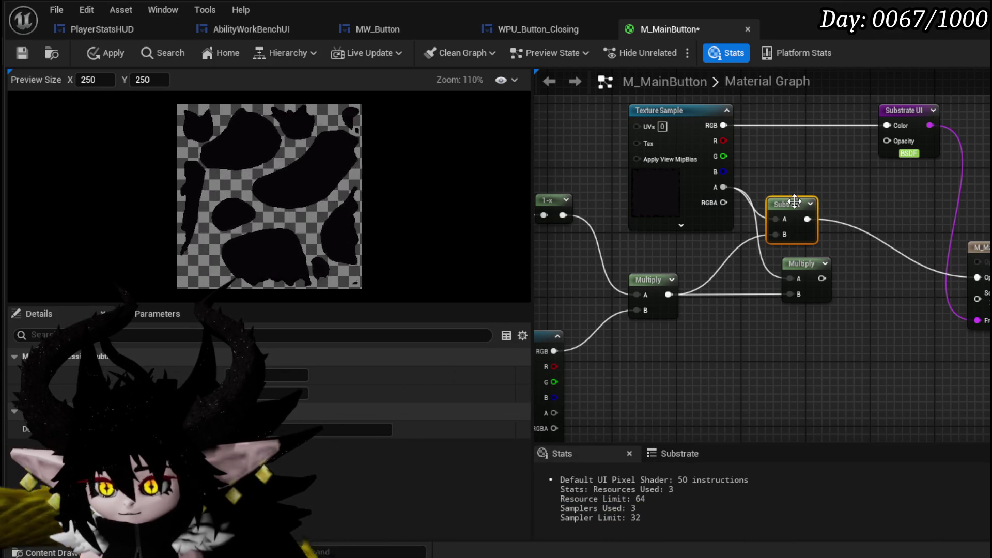
pyautogui.moveTo(794, 204); pyautogui.dragTo(881, 263)
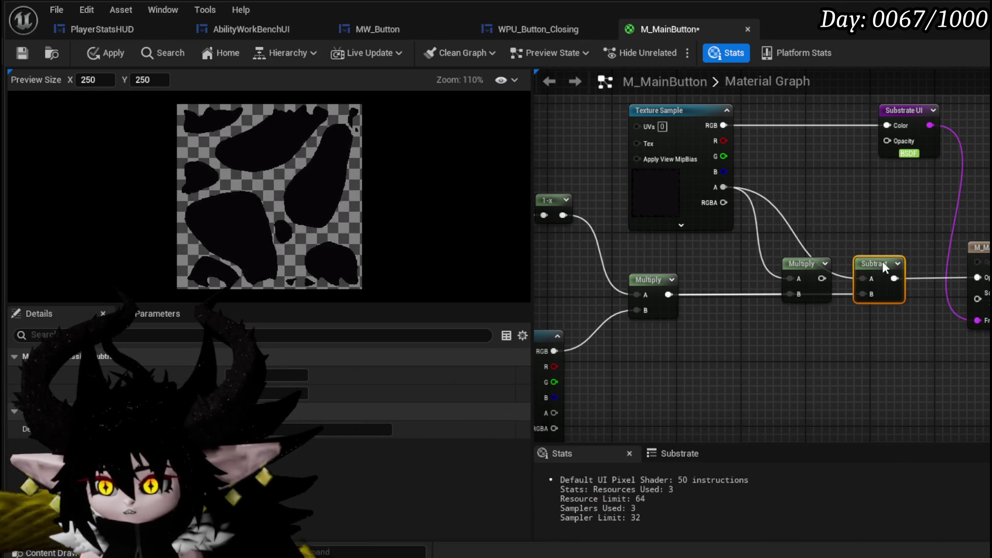
# - Try rewiring texture RGB and alpha into Subtract and Multiply, then delete the Subtract node
pyautogui.moveTo(723, 125); pyautogui.dragTo(814, 246)
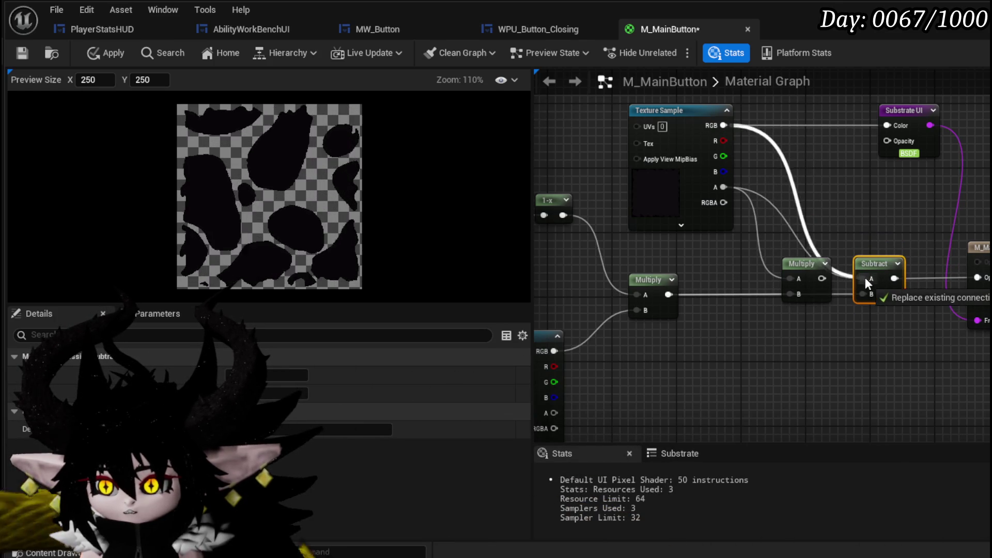
pyautogui.moveTo(864, 277); pyautogui.dragTo(865, 279)
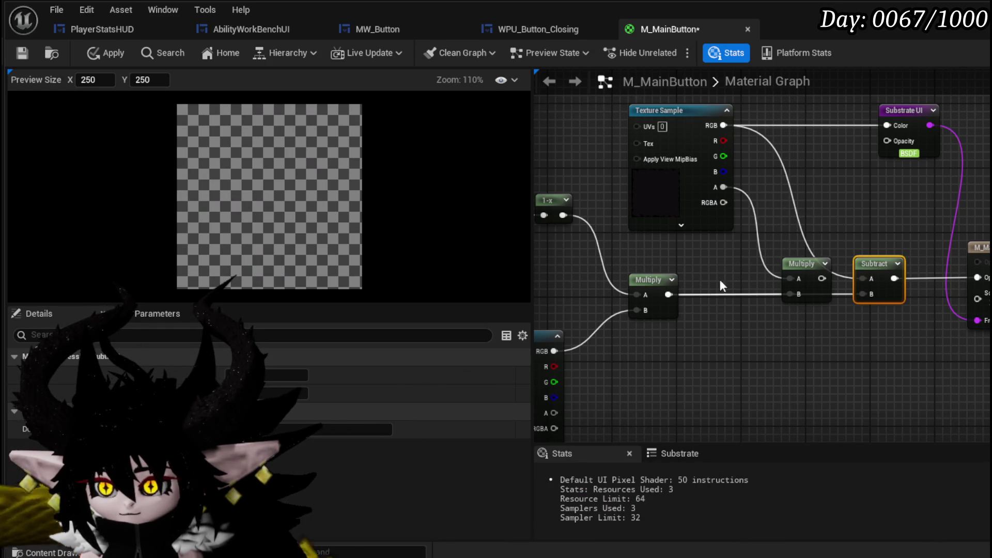
pyautogui.moveTo(720, 185); pyautogui.dragTo(865, 278)
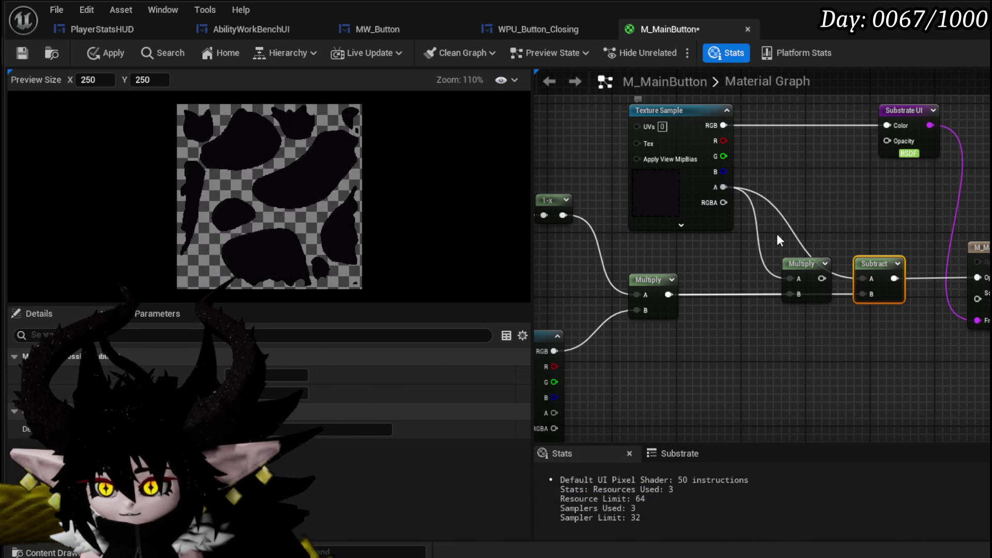
pyautogui.moveTo(723, 125); pyautogui.dragTo(796, 280)
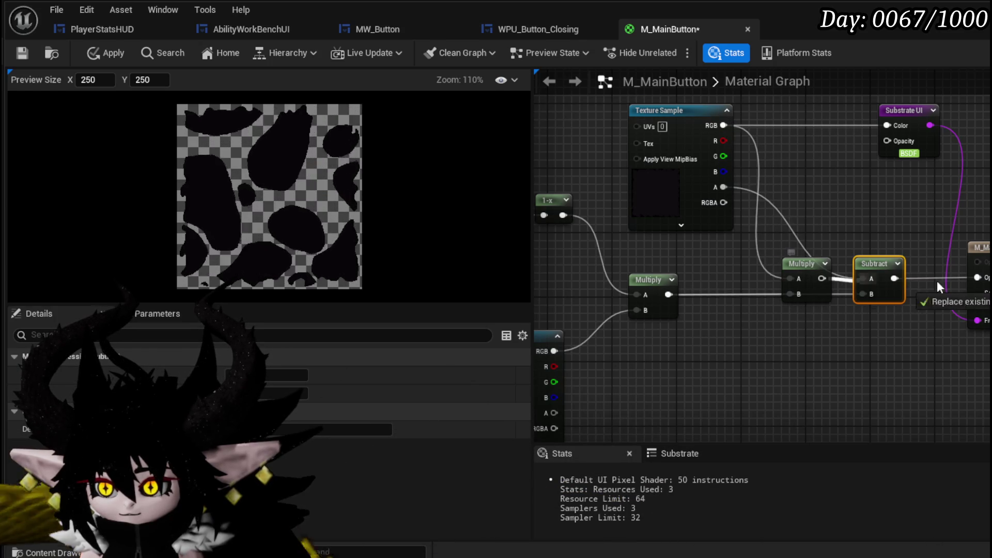
pyautogui.moveTo(873, 282); pyautogui.dragTo(821, 279)
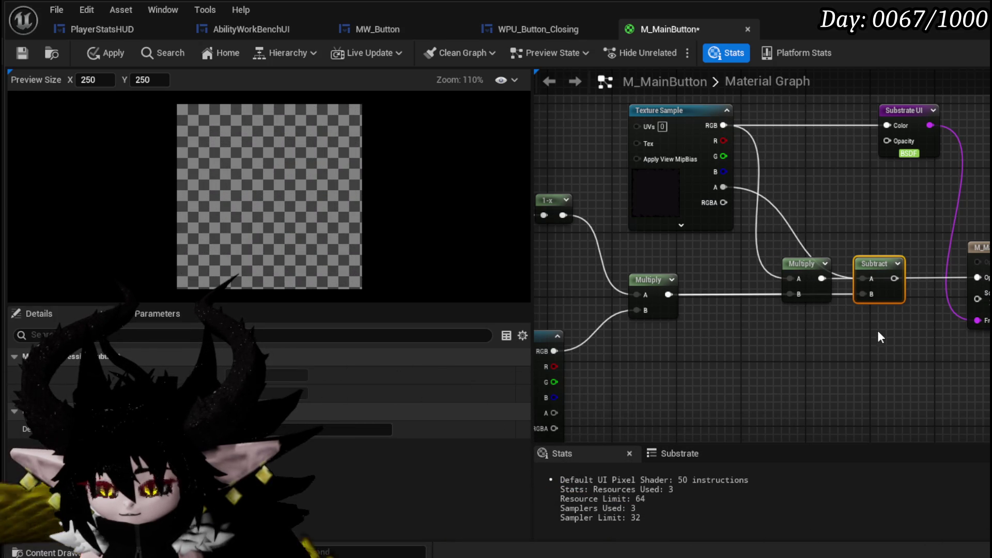
pyautogui.press('Delete')
# - Rewire the texture into the 1-x node, the noise into Multiply B, and the top texture's RGBA into the right Multiply
pyautogui.moveTo(867, 308); pyautogui.dragTo(987, 292)
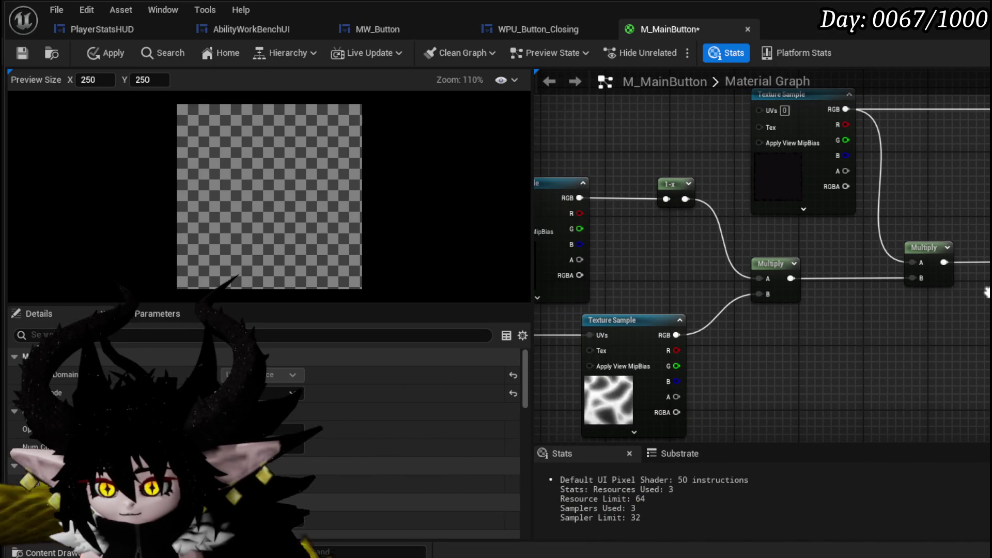
pyautogui.moveTo(676, 396); pyautogui.dragTo(766, 294)
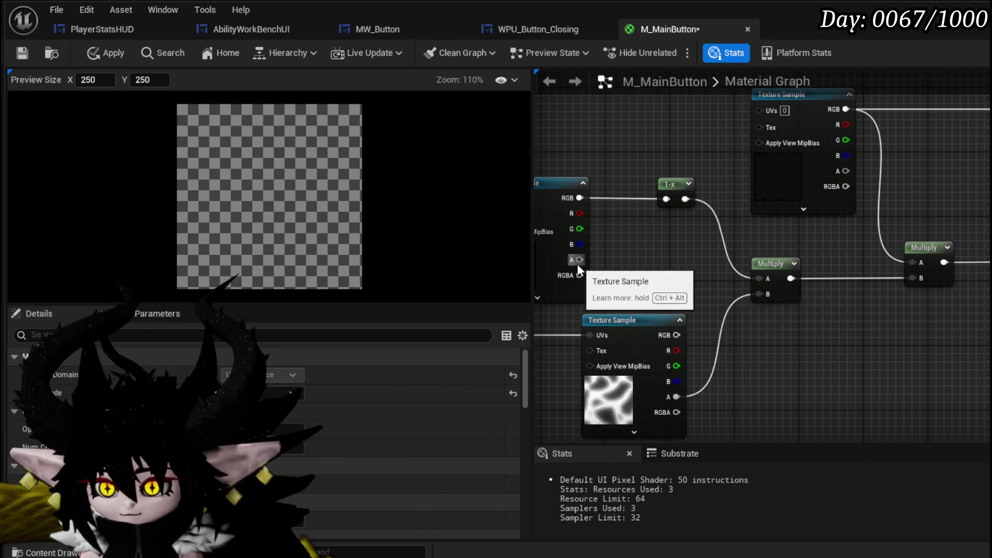
pyautogui.moveTo(577, 263); pyautogui.dragTo(673, 200)
pyautogui.moveTo(580, 198); pyautogui.dragTo(667, 199)
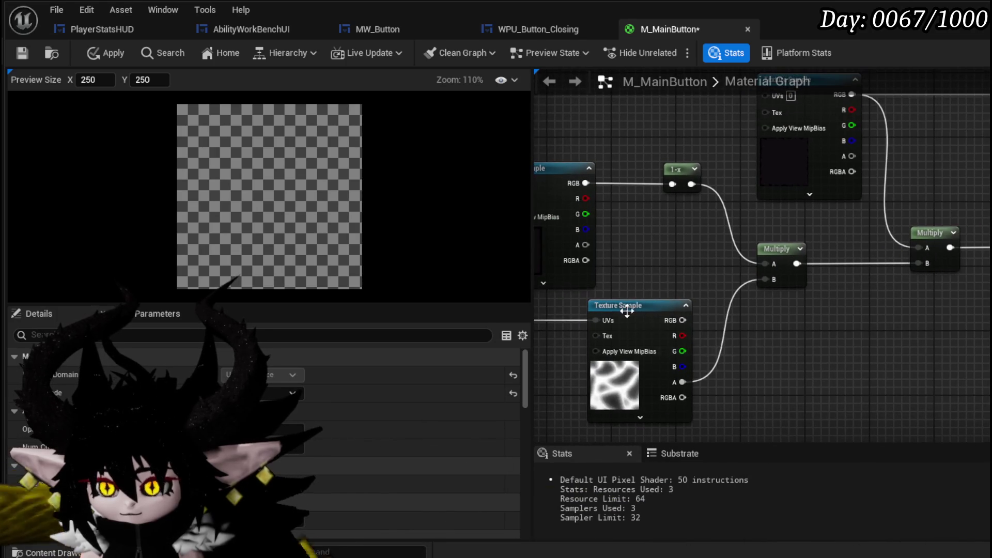
pyautogui.moveTo(585, 244); pyautogui.dragTo(670, 184)
pyautogui.moveTo(683, 397); pyautogui.dragTo(765, 279)
pyautogui.moveTo(852, 172); pyautogui.dragTo(918, 248)
pyautogui.moveTo(926, 200)
pyautogui.mouseDown()
pyautogui.moveTo(885, 250)
pyautogui.moveTo(891, 243)
pyautogui.mouseUp()
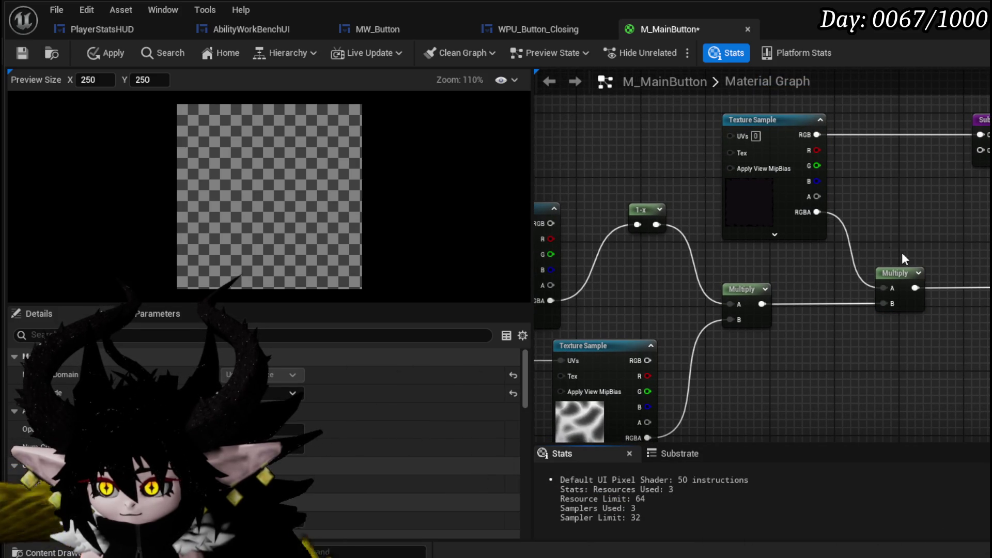
# - Create a new Subtract node off the top texture with the Multiply result wired into it
pyautogui.moveTo(816, 212); pyautogui.dragTo(895, 220)
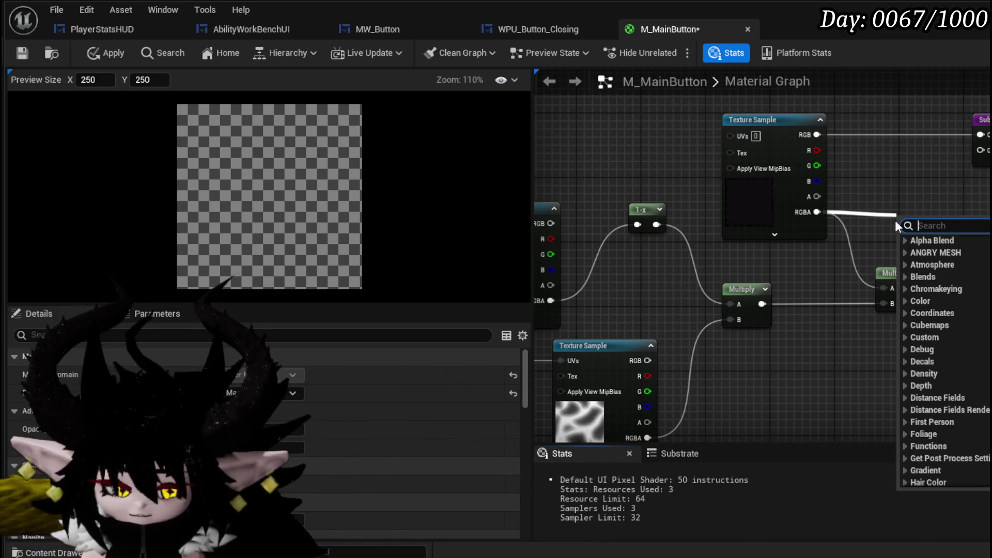
pyautogui.write('subtr')
pyautogui.click(941, 274)
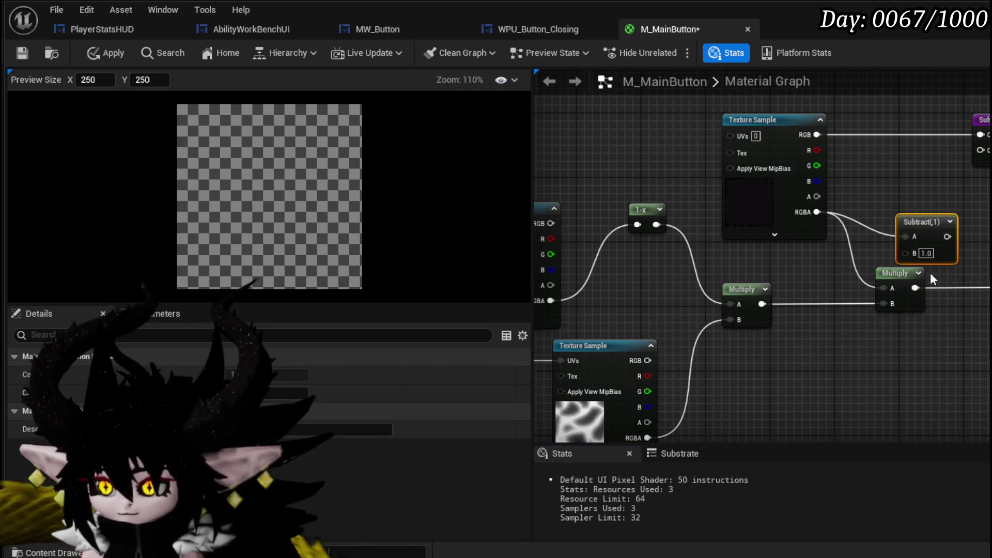
pyautogui.moveTo(762, 304); pyautogui.dragTo(909, 274)
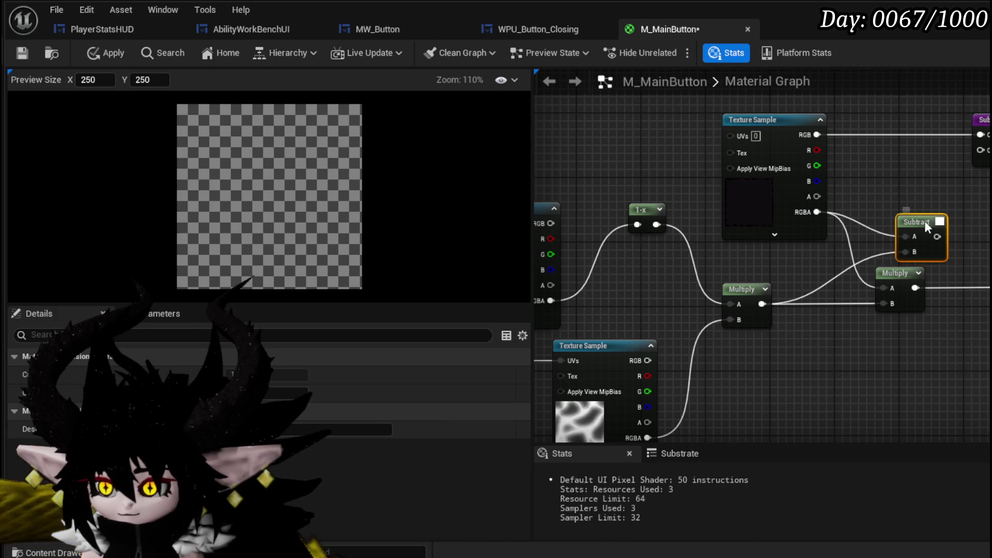
pyautogui.moveTo(922, 221)
pyautogui.mouseDown()
pyautogui.moveTo(901, 216)
pyautogui.moveTo(989, 256)
pyautogui.mouseUp()
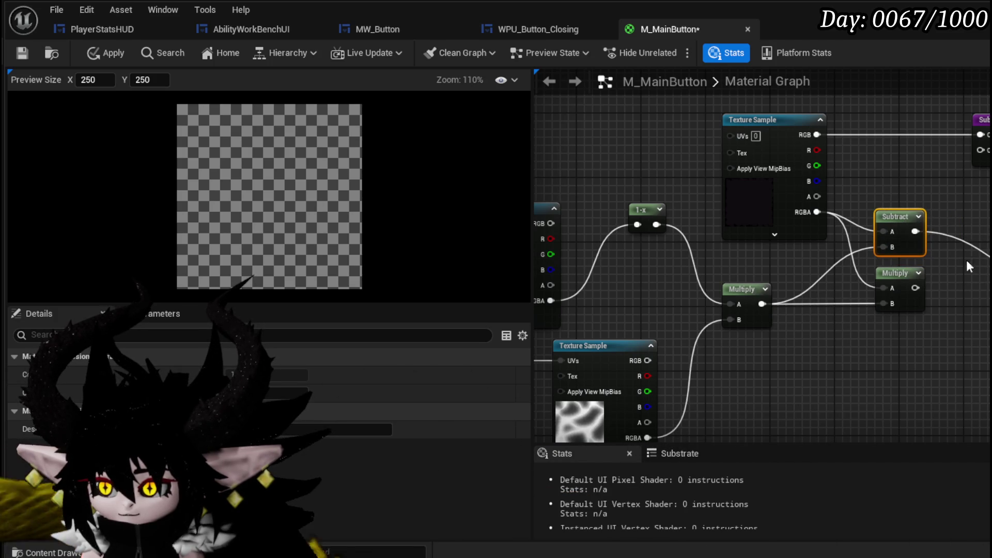
# - Feed the texture alpha into the 1-x node and the upper texture's alpha into Subtract A
pyautogui.moveTo(937, 252)
pyautogui.mouseDown()
pyautogui.moveTo(917, 240)
pyautogui.moveTo(850, 239)
pyautogui.mouseUp()
pyautogui.moveTo(625, 274)
pyautogui.mouseDown()
pyautogui.moveTo(717, 225)
pyautogui.moveTo(712, 214)
pyautogui.mouseUp()
pyautogui.moveTo(722, 406)
pyautogui.mouseDown()
pyautogui.moveTo(709, 368)
pyautogui.moveTo(795, 281)
pyautogui.moveTo(791, 271)
pyautogui.mouseUp()
pyautogui.moveTo(878, 150)
pyautogui.mouseDown()
pyautogui.moveTo(847, 202)
pyautogui.moveTo(908, 247)
pyautogui.moveTo(914, 225)
pyautogui.moveTo(913, 234)
pyautogui.mouseUp()
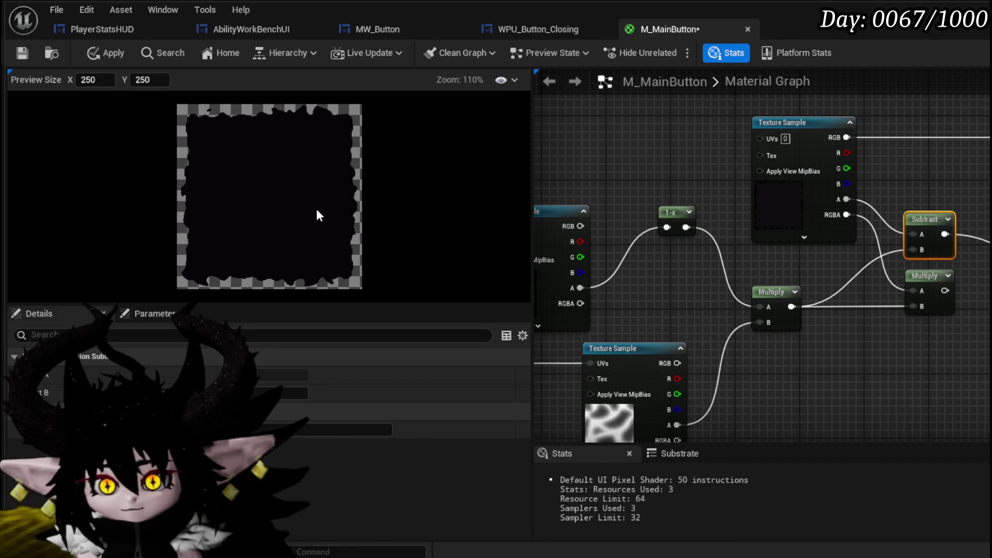
pyautogui.moveTo(666, 348)
pyautogui.mouseDown()
pyautogui.moveTo(735, 259)
pyautogui.moveTo(808, 233)
pyautogui.mouseUp()
# - Add a Rotator node and wire it into the noise Texture Sample's UVs
pyautogui.click(808, 233)
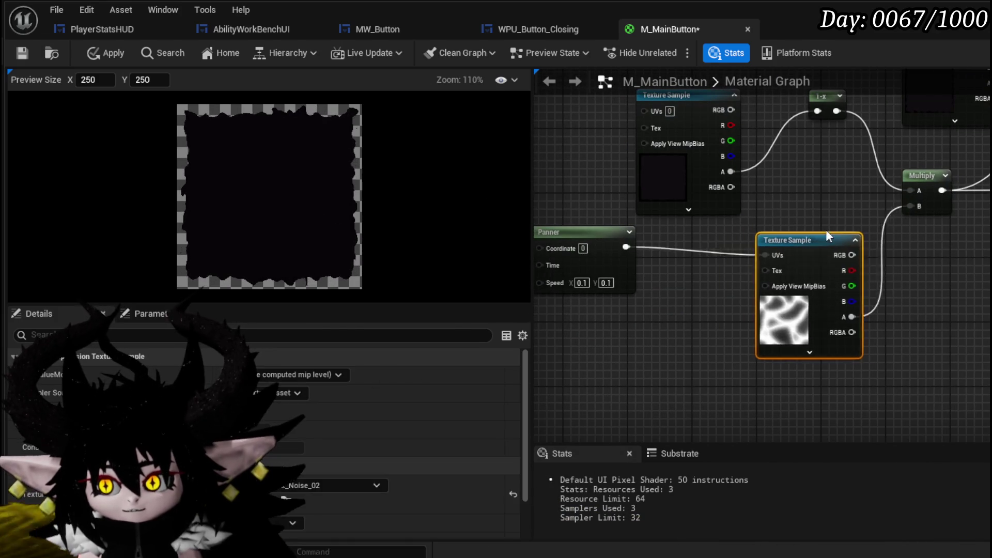
pyautogui.rightClick(624, 312)
pyautogui.write('rotator')
pyautogui.press('Return')
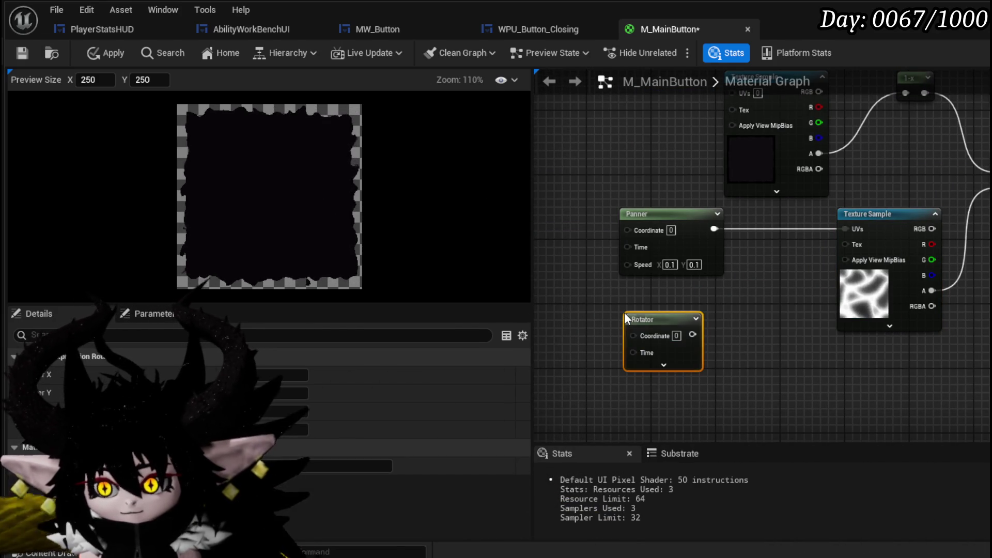
pyautogui.moveTo(692, 334); pyautogui.dragTo(856, 229)
pyautogui.moveTo(668, 320); pyautogui.dragTo(678, 303)
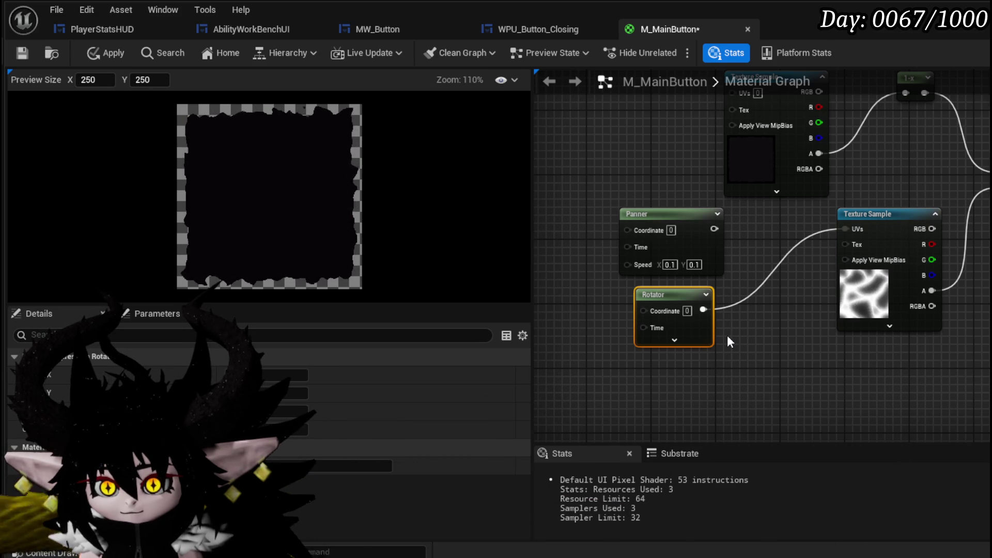
pyautogui.click(677, 341)
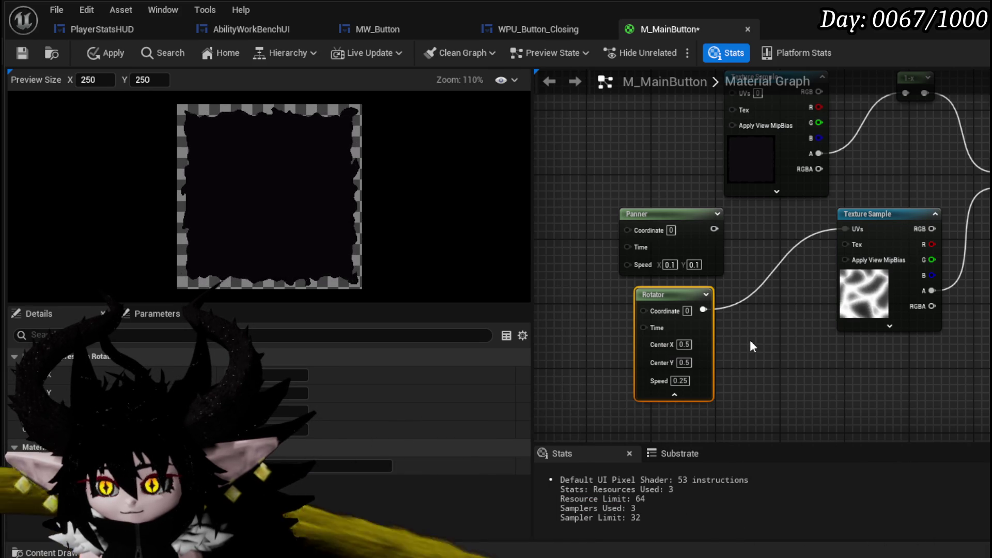
pyautogui.click(674, 393)
# - Set the noise Texture Sample's Sampler Source to Shared: Clamp
pyautogui.click(880, 241)
pyautogui.click(298, 392)
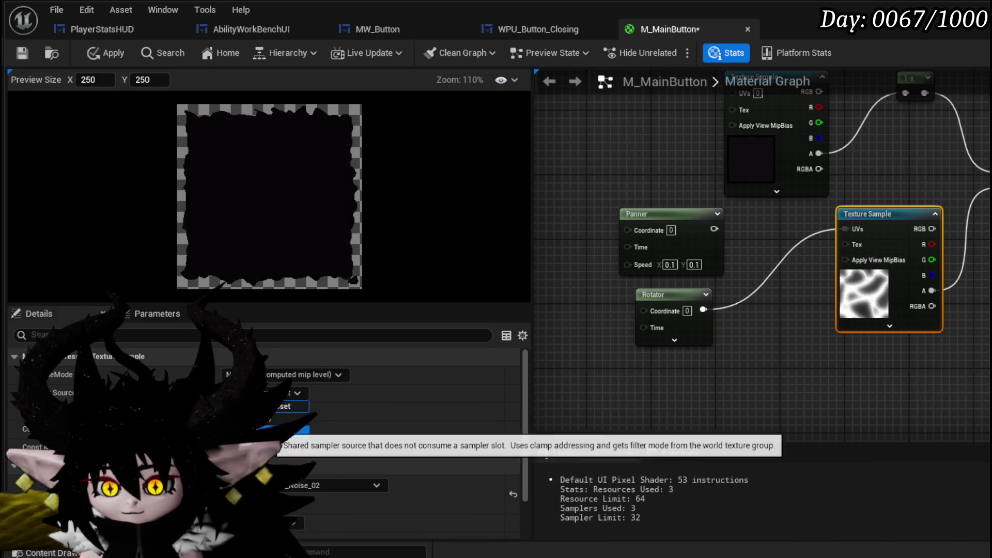
pyautogui.click(289, 429)
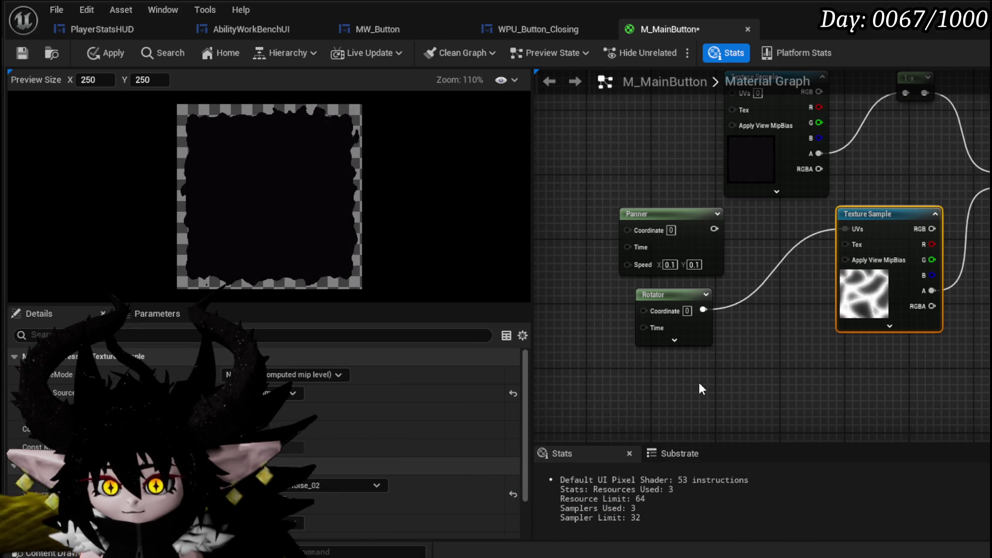
pyautogui.moveTo(718, 359)
pyautogui.mouseDown()
pyautogui.moveTo(601, 359)
pyautogui.moveTo(535, 375)
pyautogui.mouseUp()
# - Delete the leftover right Multiply node, applying and saving M_MainButton before and after
pyautogui.click(113, 51)
pyautogui.click(32, 50)
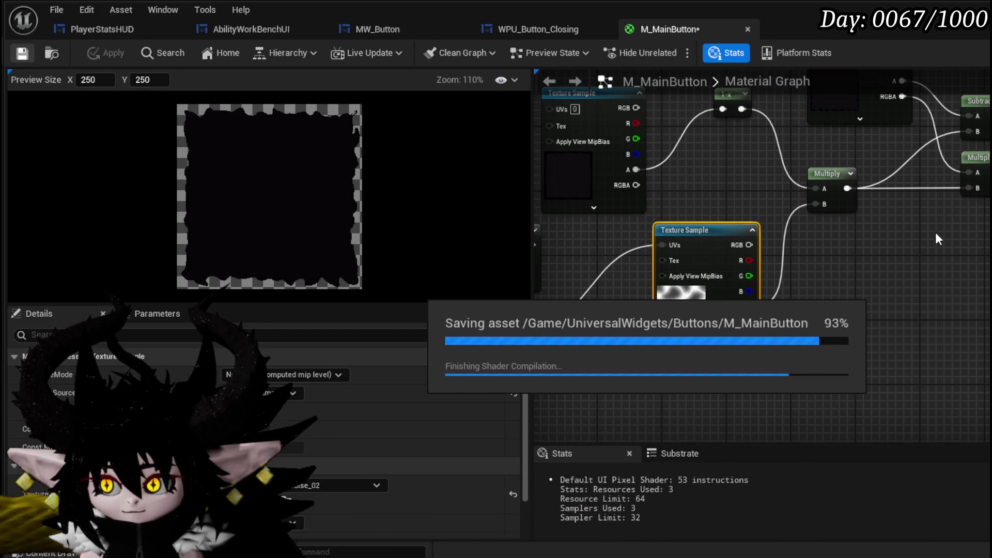
pyautogui.moveTo(928, 216); pyautogui.dragTo(831, 266)
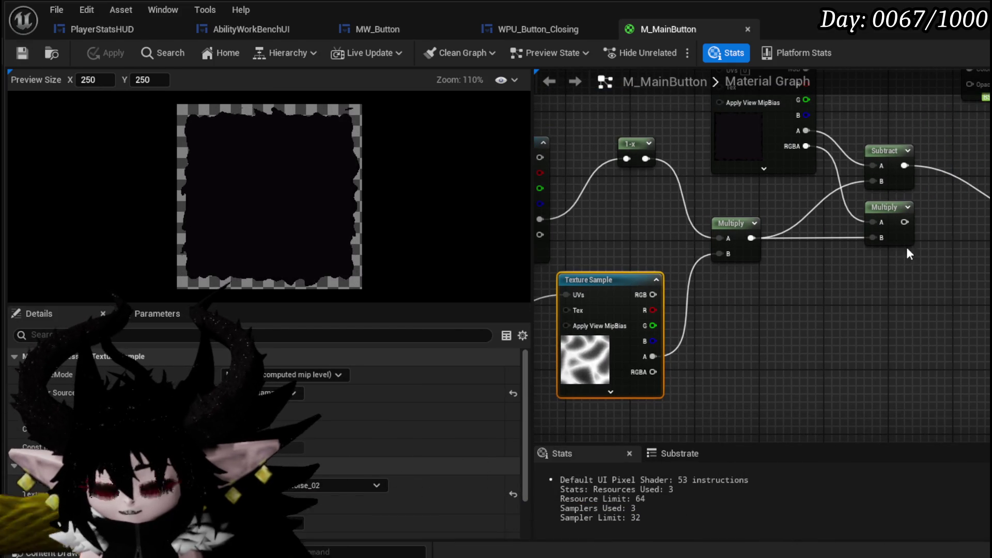
pyautogui.click(903, 216)
pyautogui.press('Delete')
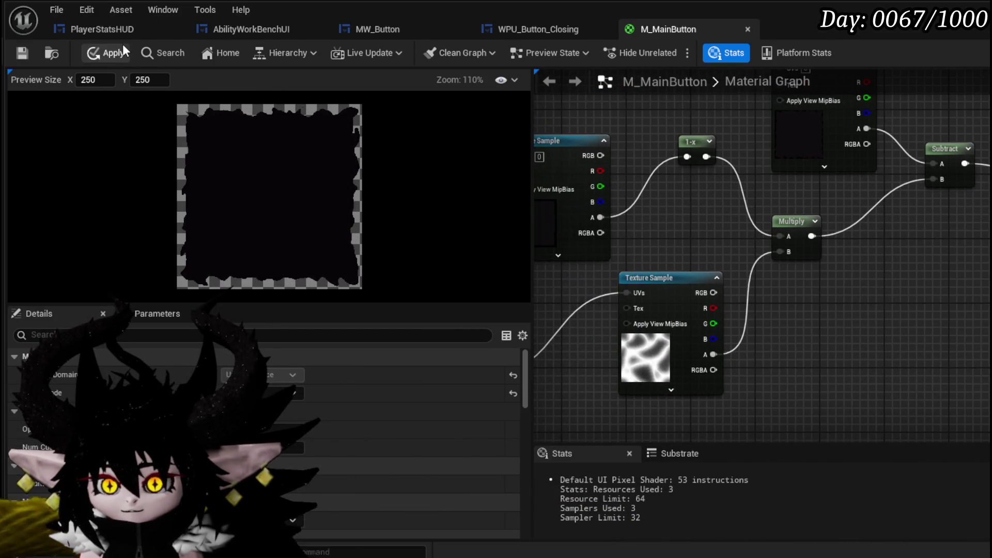
pyautogui.click(91, 53)
pyautogui.click(30, 51)
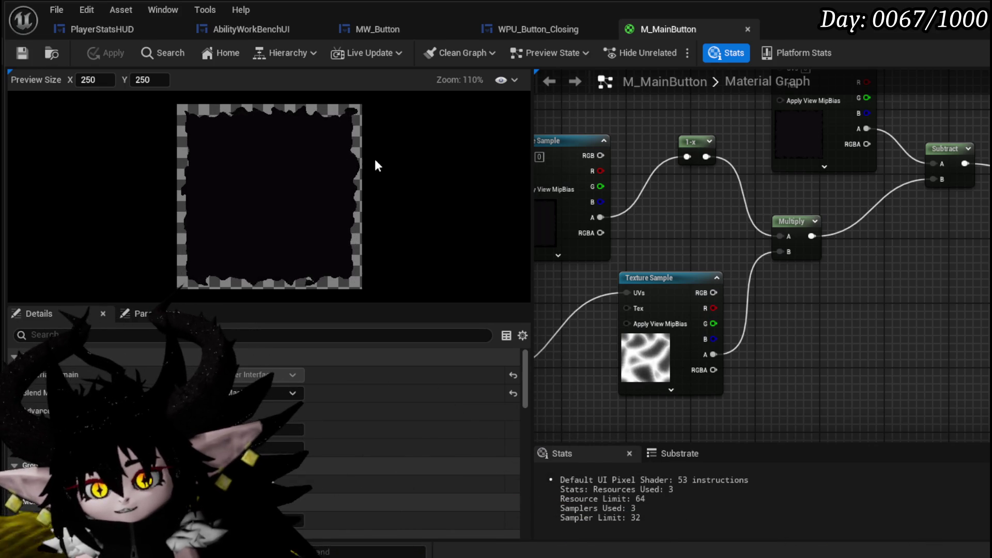
# - Zoom out over the graph and browse to the Border materials folder
pyautogui.scroll(-3, 878, 299)
pyautogui.moveTo(859, 265); pyautogui.dragTo(816, 229)
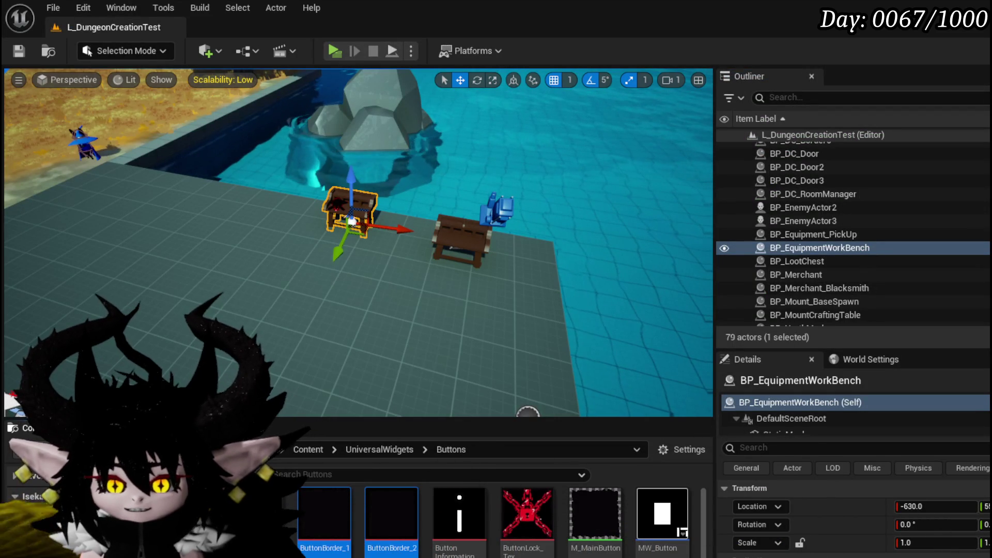
pyautogui.click(57, 532)
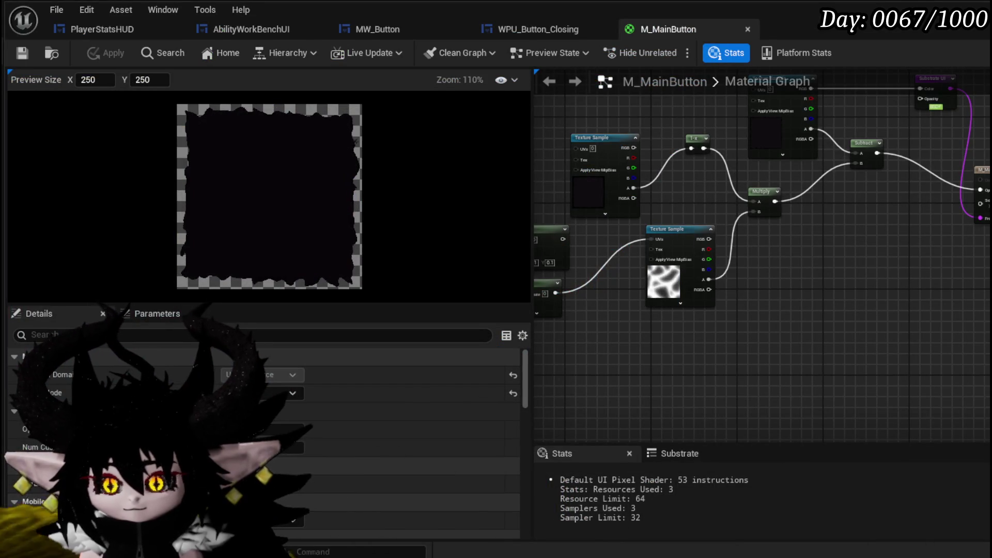
# - Drag SpaceScreenBackground_Stars from the Content Drawer into the graph as a Texture Sample and position it
pyautogui.hotkey('ctrl', 'space')
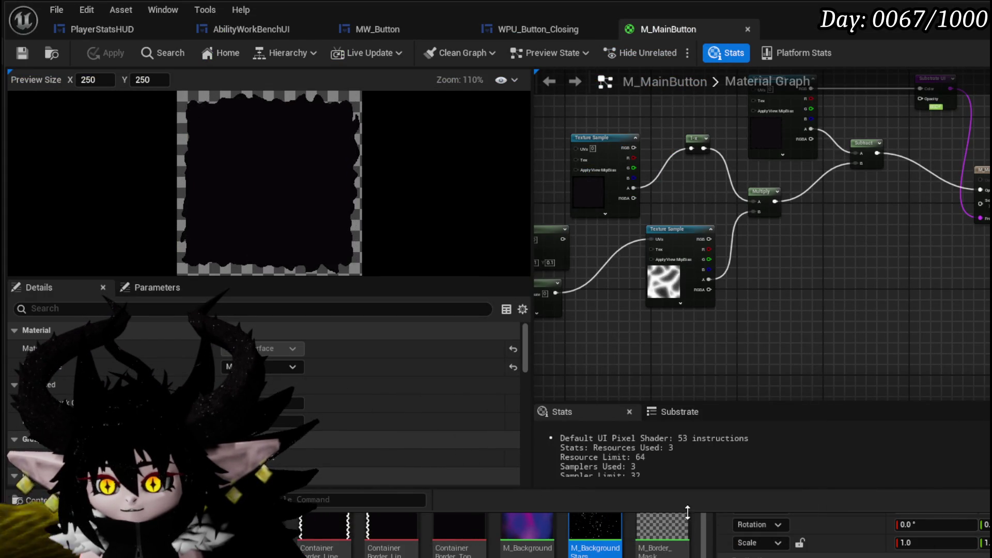
pyautogui.moveTo(697, 512); pyautogui.dragTo(698, 474)
pyautogui.scroll(-2, 564, 511)
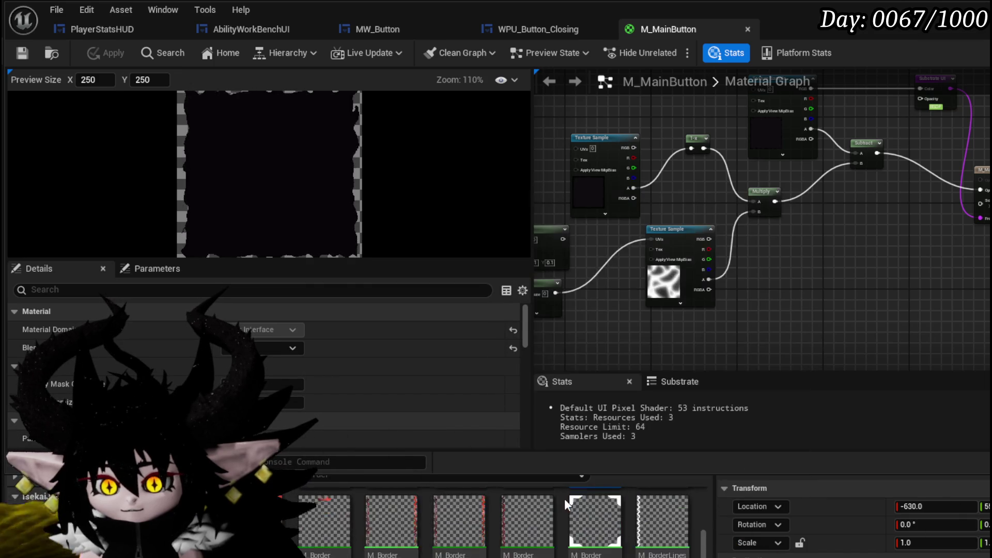
pyautogui.moveTo(324, 501)
pyautogui.mouseDown()
pyautogui.moveTo(720, 365)
pyautogui.moveTo(789, 285)
pyautogui.mouseUp()
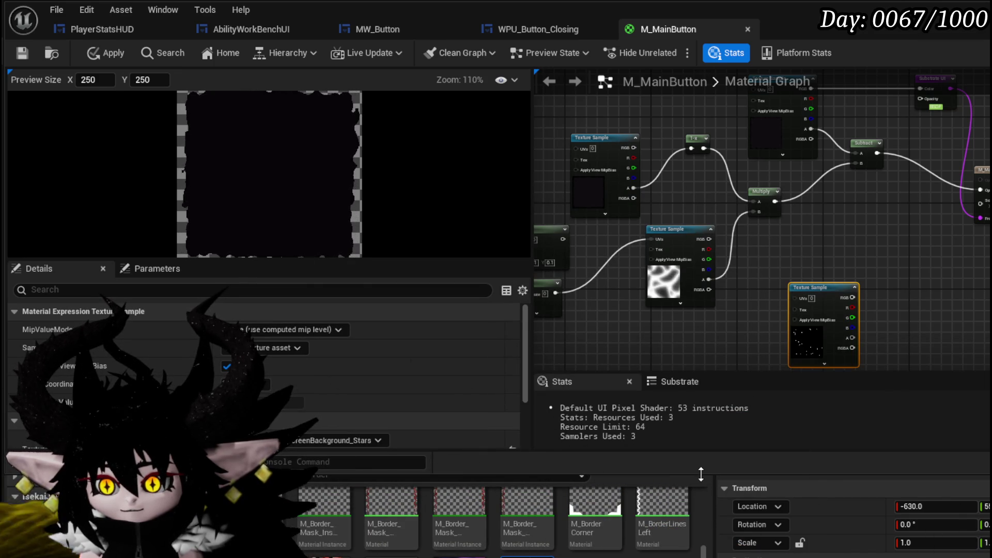
pyautogui.click(780, 306)
pyautogui.moveTo(780, 307); pyautogui.dragTo(658, 370)
pyautogui.moveTo(762, 335)
pyautogui.mouseDown()
pyautogui.moveTo(721, 299)
pyautogui.moveTo(618, 385)
pyautogui.moveTo(624, 370)
pyautogui.mouseUp()
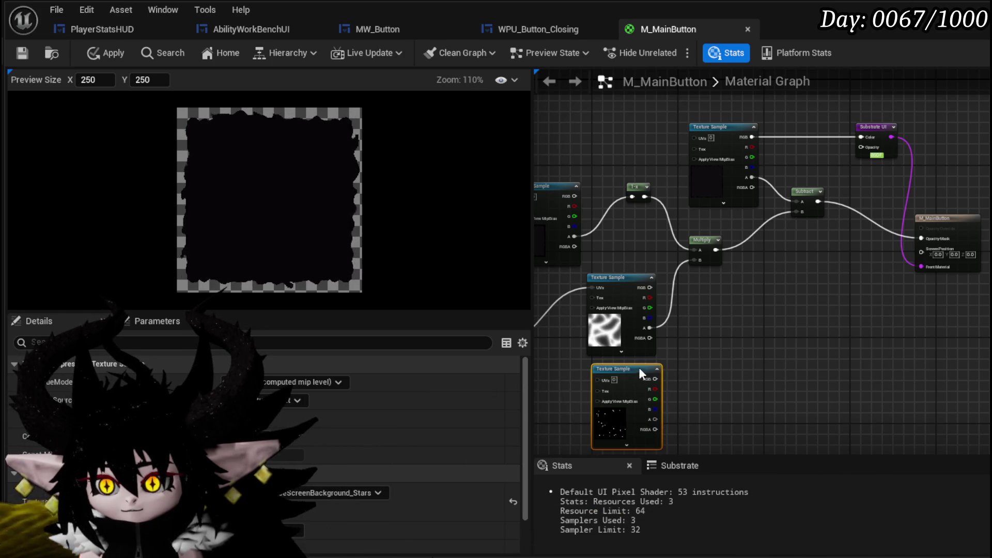
# - Move the stars node to the top and multiply its RGB by the lower texture's alpha
pyautogui.scroll(5, 723, 320)
pyautogui.click(724, 321)
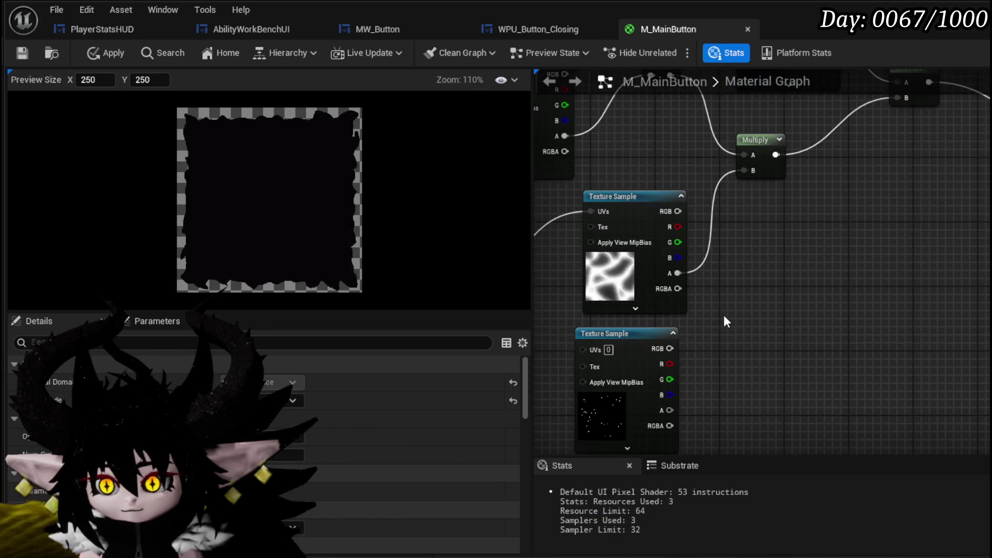
pyautogui.scroll(-4, 723, 315)
pyautogui.moveTo(689, 237); pyautogui.dragTo(671, 98)
pyautogui.scroll(3, 720, 119)
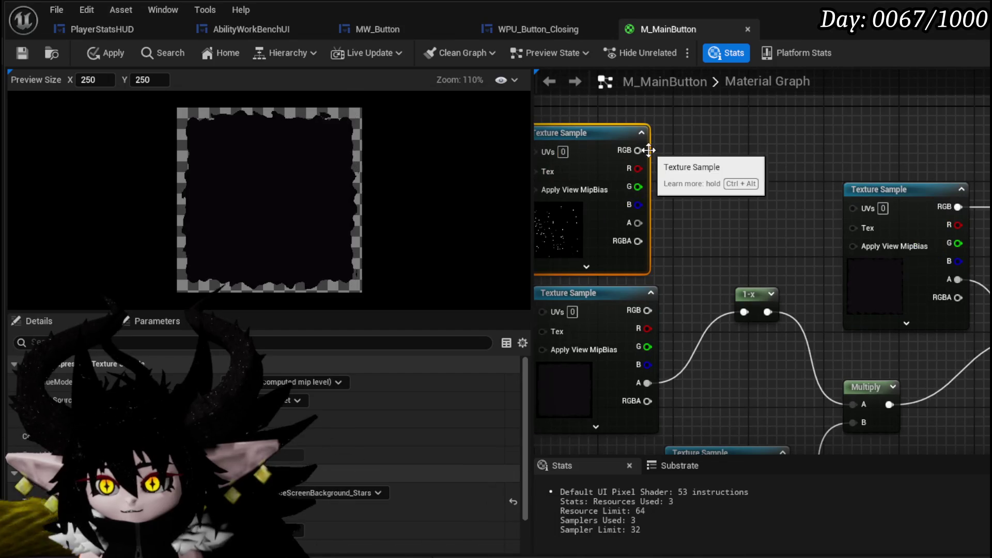
pyautogui.moveTo(638, 150); pyautogui.dragTo(700, 212)
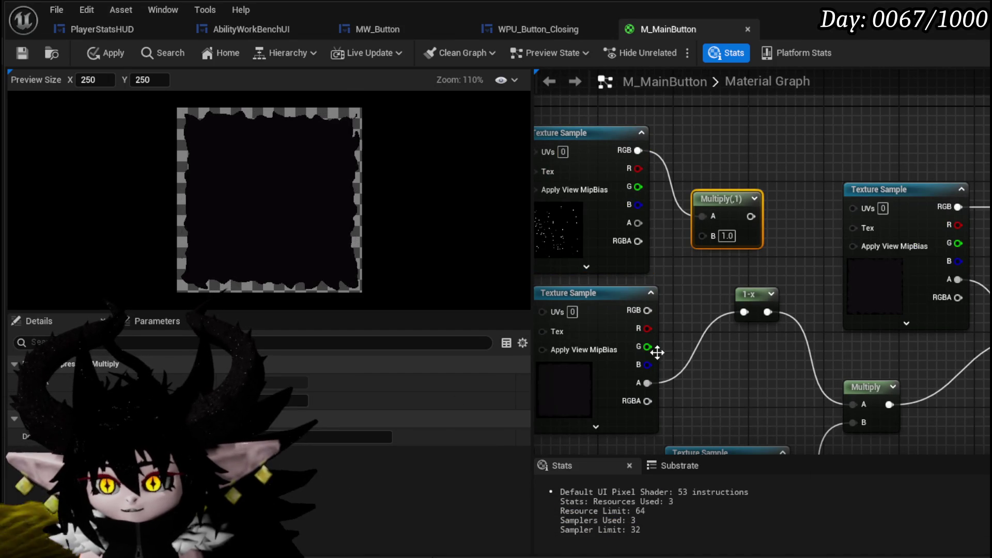
pyautogui.moveTo(647, 383)
pyautogui.mouseDown()
pyautogui.moveTo(705, 238)
pyautogui.moveTo(744, 312)
pyautogui.mouseUp()
# - Shift both texture samples left and pull a new wire from the lower texture's alpha
pyautogui.scroll(-2, 744, 312)
pyautogui.moveTo(640, 237); pyautogui.dragTo(573, 215)
pyautogui.click(712, 300)
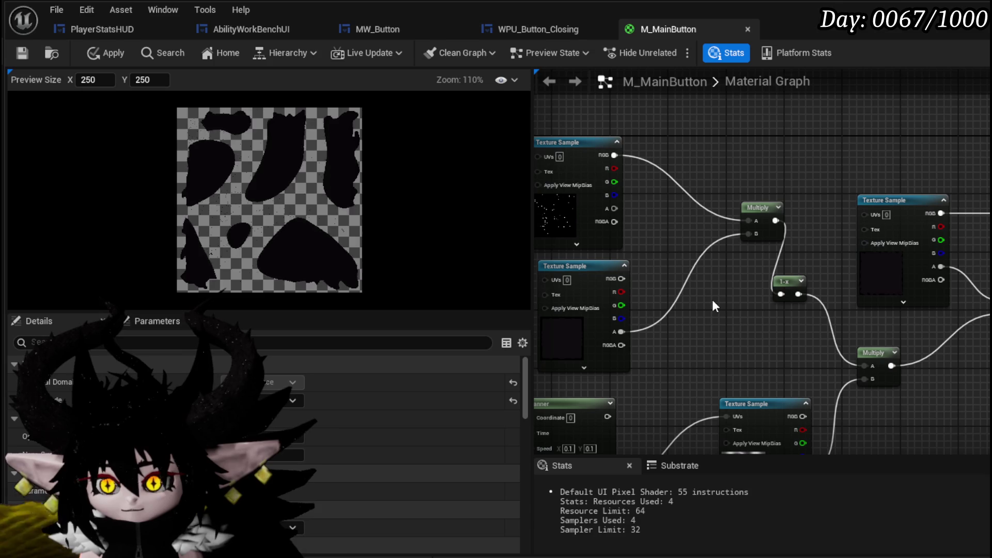
pyautogui.scroll(1, 712, 301)
pyautogui.moveTo(615, 338); pyautogui.dragTo(789, 294)
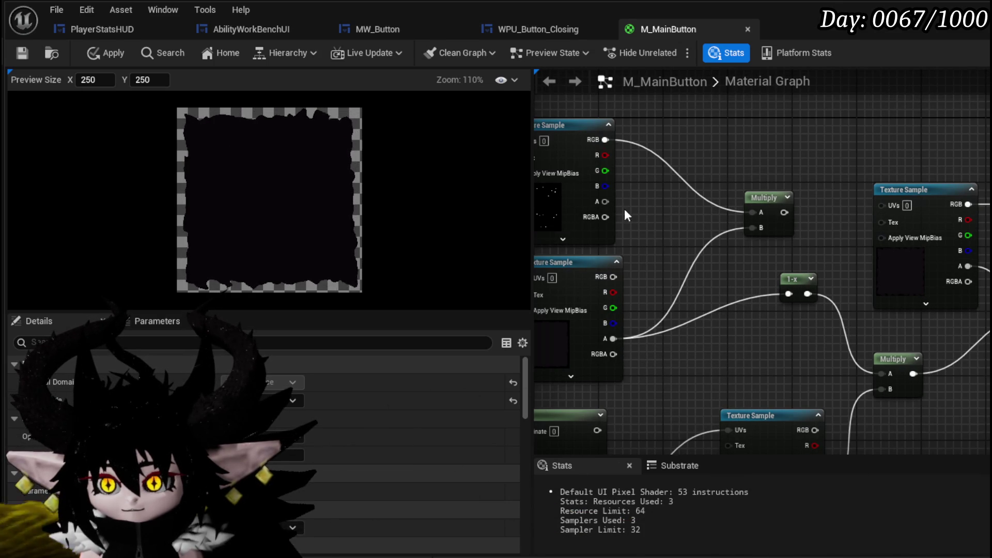
pyautogui.moveTo(610, 200); pyautogui.dragTo(639, 212)
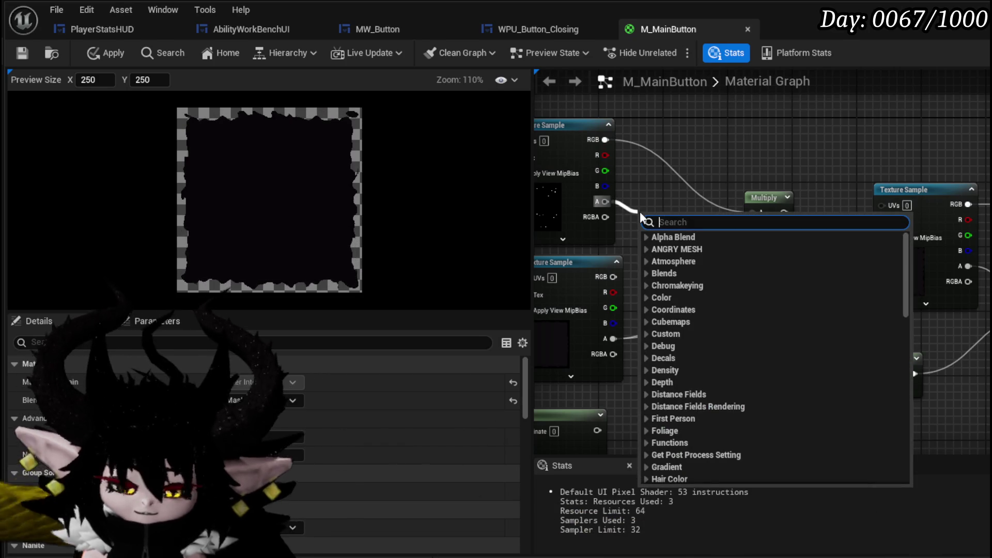
# - Add 1-x nodes from the texture alpha and wire them into the Multiply inputs
pyautogui.write('one mi')
pyautogui.press('Return')
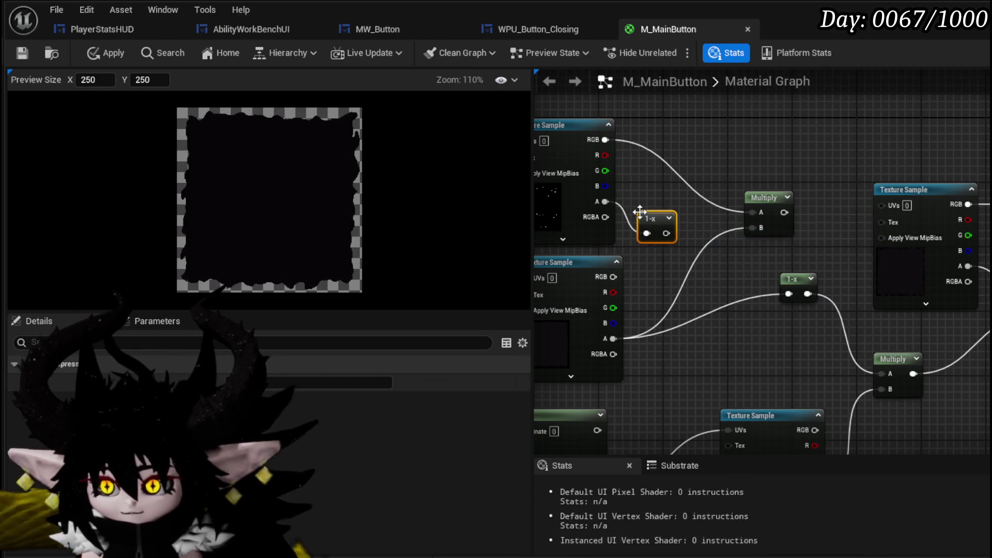
pyautogui.moveTo(666, 233); pyautogui.dragTo(753, 213)
pyautogui.moveTo(800, 278)
pyautogui.mouseDown()
pyautogui.moveTo(692, 309)
pyautogui.moveTo(745, 231)
pyautogui.moveTo(783, 266)
pyautogui.moveTo(789, 216)
pyautogui.moveTo(868, 372)
pyautogui.moveTo(884, 375)
pyautogui.mouseUp()
pyautogui.moveTo(767, 209); pyautogui.dragTo(774, 233)
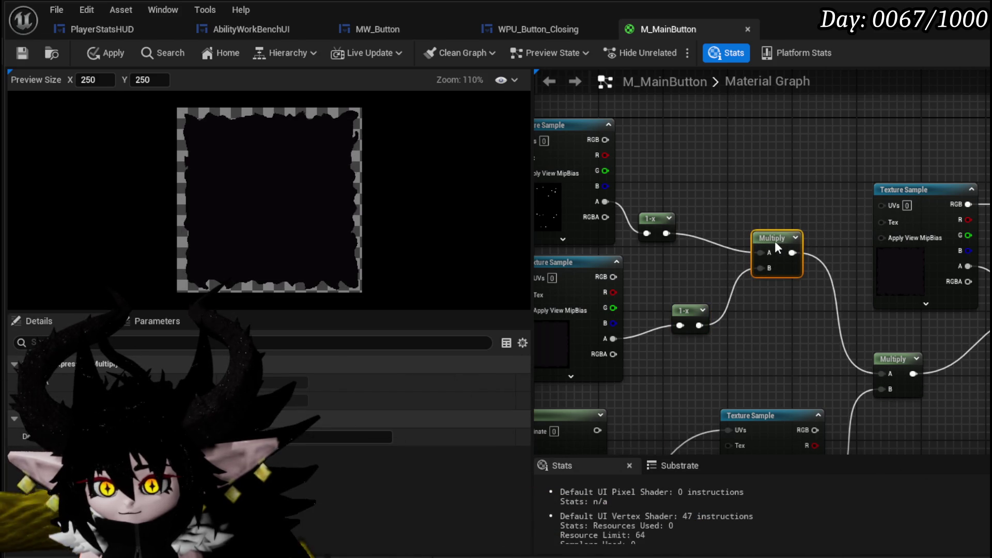
pyautogui.scroll(3, 313, 213)
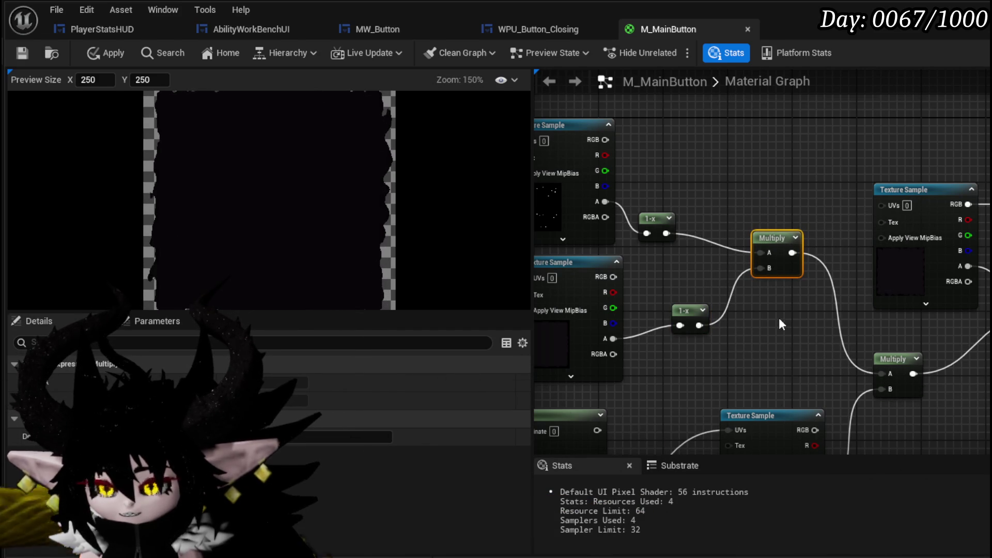
pyautogui.moveTo(699, 325)
pyautogui.mouseDown()
pyautogui.moveTo(901, 377)
pyautogui.moveTo(879, 373)
pyautogui.mouseUp()
# - Rearrange the nodes and wire the star texture's RGB into Multiply A, the lower texture's RGB into B
pyautogui.moveTo(704, 307)
pyautogui.mouseDown()
pyautogui.moveTo(798, 178)
pyautogui.moveTo(827, 200)
pyautogui.mouseUp()
pyautogui.moveTo(836, 246)
pyautogui.mouseDown()
pyautogui.moveTo(681, 245)
pyautogui.moveTo(878, 238)
pyautogui.mouseUp()
pyautogui.moveTo(627, 288); pyautogui.dragTo(643, 377)
pyautogui.click(581, 170)
pyautogui.moveTo(581, 171); pyautogui.dragTo(700, 106)
pyautogui.moveTo(903, 187); pyautogui.dragTo(749, 198)
pyautogui.moveTo(611, 131)
pyautogui.mouseDown()
pyautogui.moveTo(669, 166)
pyautogui.moveTo(711, 219)
pyautogui.mouseUp()
pyautogui.moveTo(757, 266)
pyautogui.mouseDown()
pyautogui.moveTo(658, 266)
pyautogui.moveTo(713, 235)
pyautogui.moveTo(943, 284)
pyautogui.mouseUp()
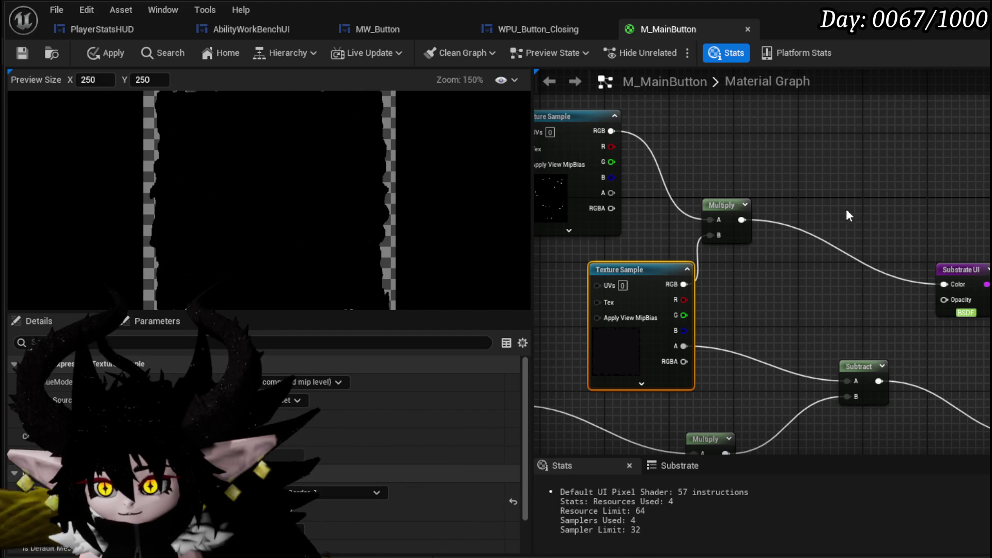
# - Shift the Multiply node and star Texture Sample right, then reposition the star sample slightly left
pyautogui.moveTo(731, 205); pyautogui.dragTo(836, 214)
pyautogui.moveTo(565, 115); pyautogui.dragTo(686, 124)
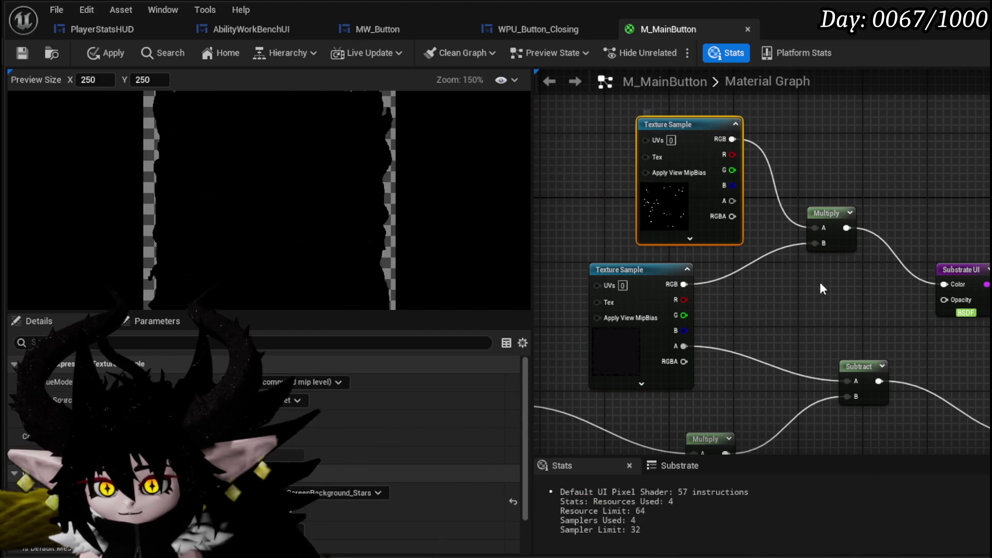
pyautogui.scroll(-1, 236, 174)
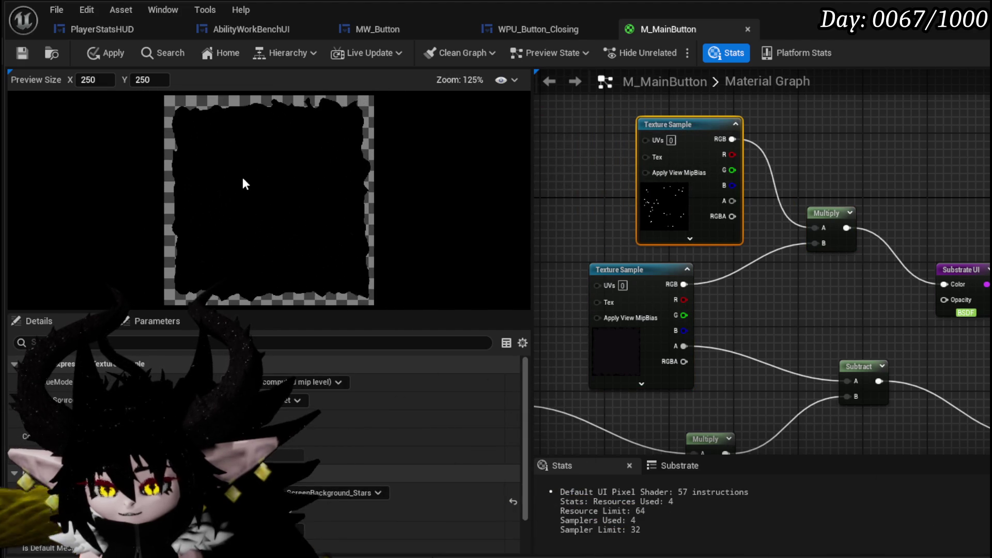
pyautogui.moveTo(794, 309)
pyautogui.mouseDown()
pyautogui.moveTo(749, 332)
pyautogui.moveTo(739, 311)
pyautogui.mouseUp()
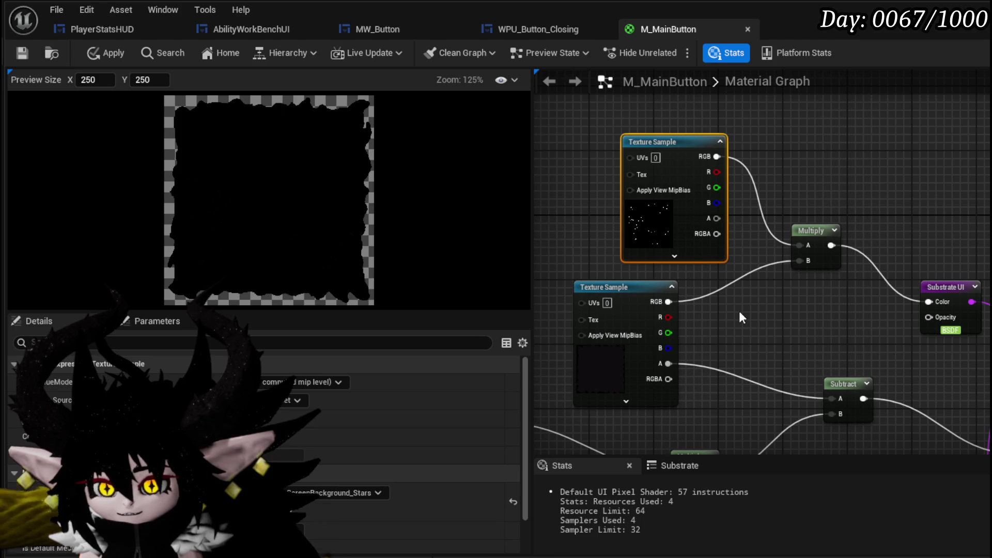
pyautogui.moveTo(739, 312)
pyautogui.mouseDown()
pyautogui.moveTo(725, 224)
pyautogui.moveTo(713, 227)
pyautogui.moveTo(750, 286)
pyautogui.mouseUp()
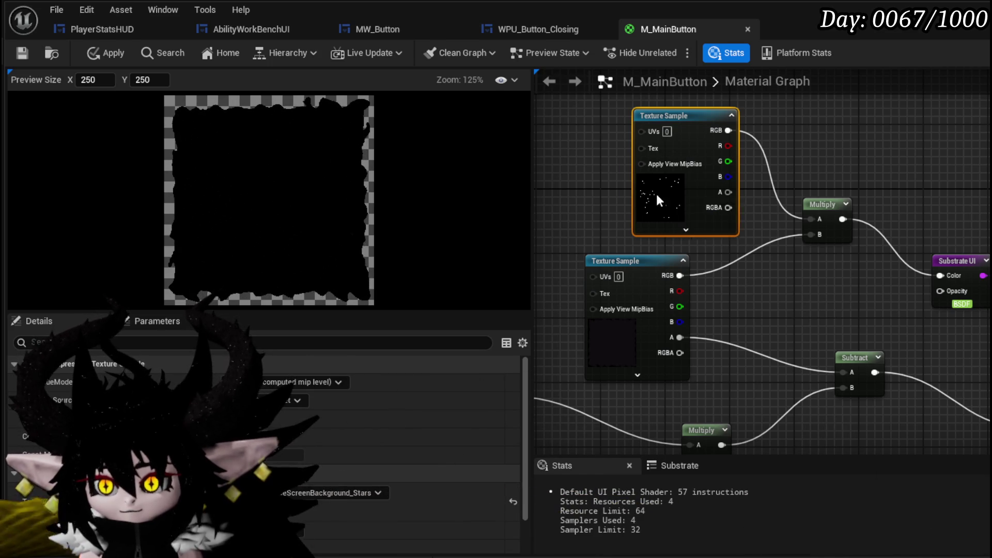
pyautogui.moveTo(658, 193); pyautogui.dragTo(602, 194)
pyautogui.scroll(2, 689, 199)
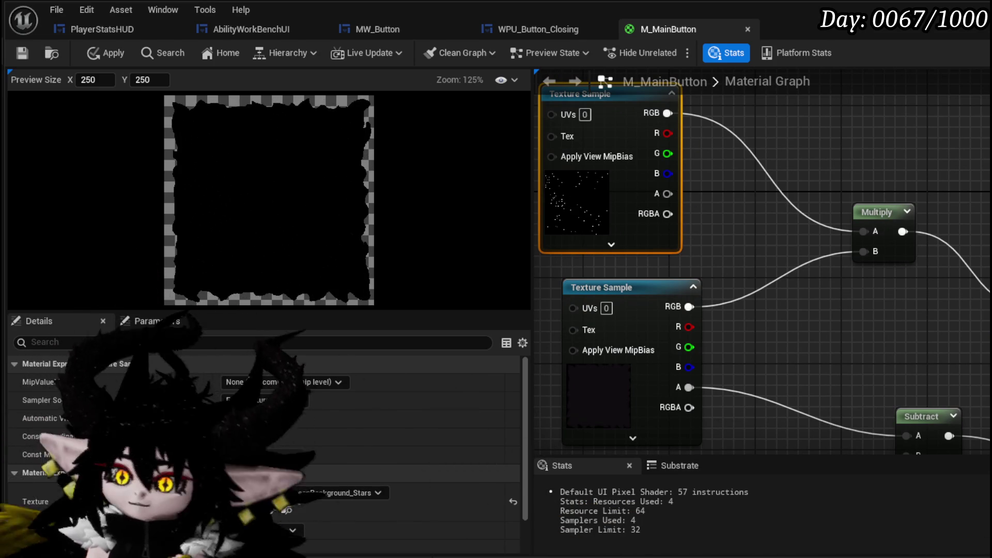
pyautogui.click(769, 180)
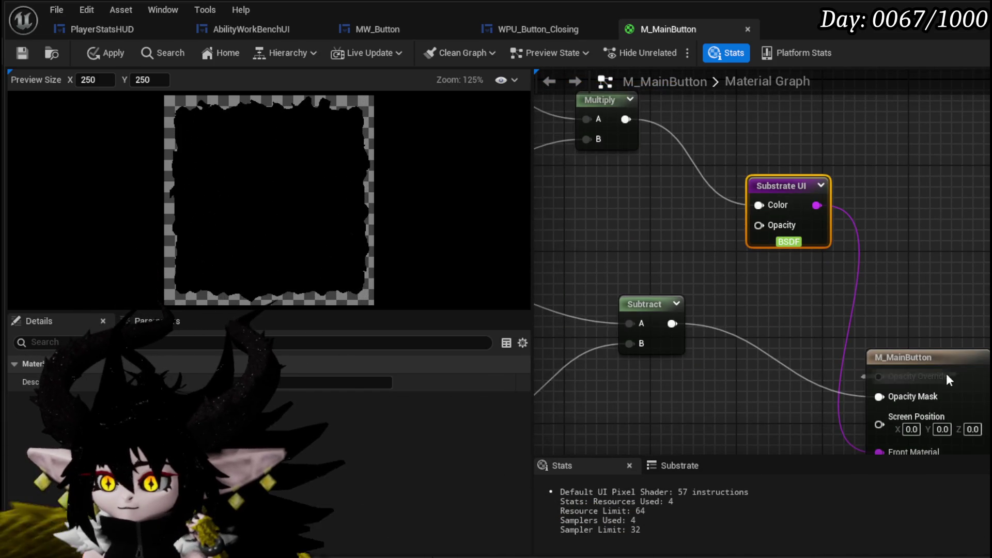
pyautogui.click(878, 362)
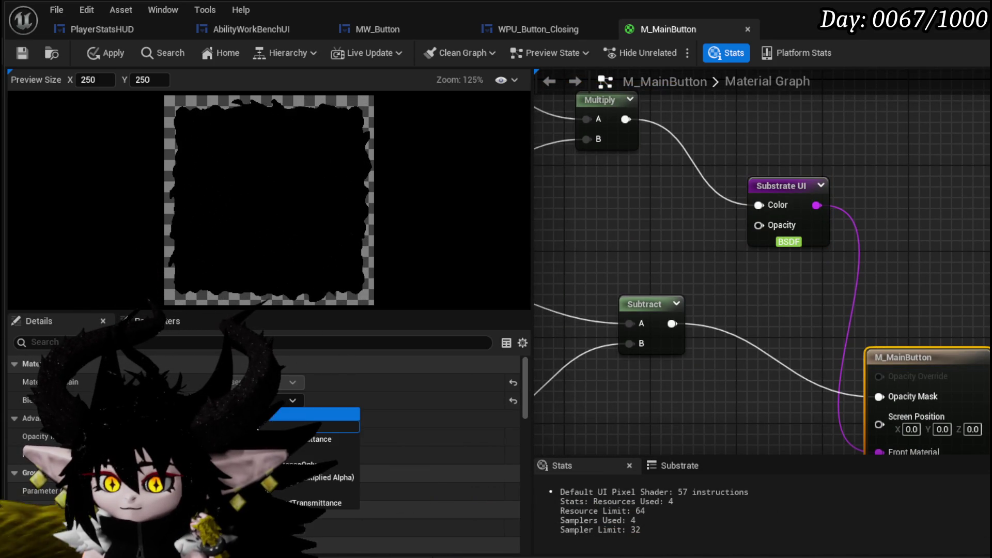
pyautogui.click(259, 427)
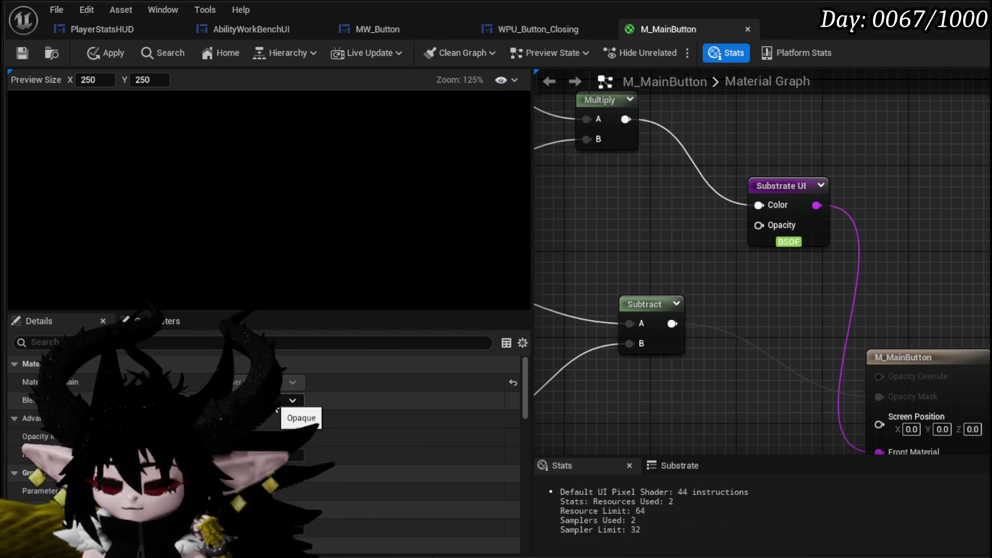
pyautogui.click(279, 403)
pyautogui.click(312, 432)
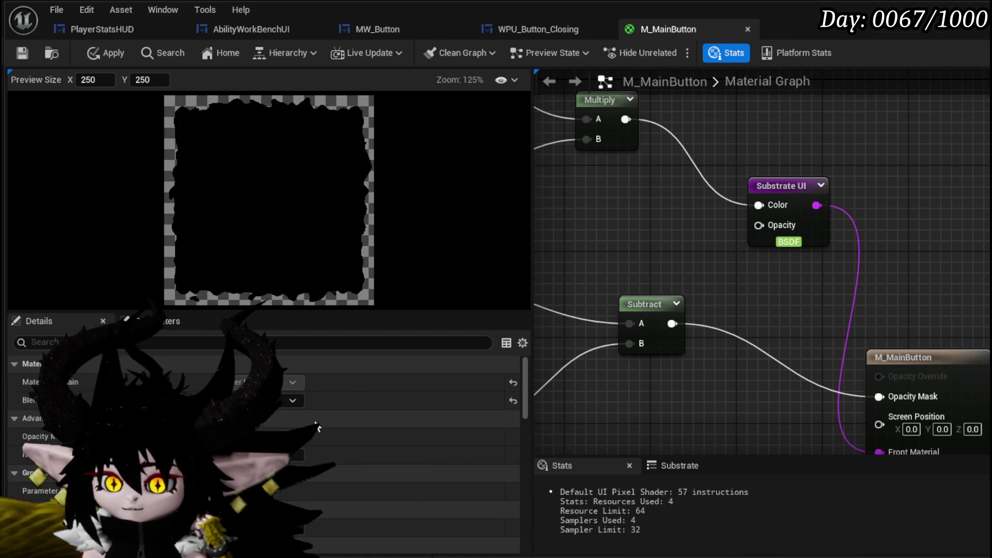
pyautogui.click(284, 400)
pyautogui.click(305, 454)
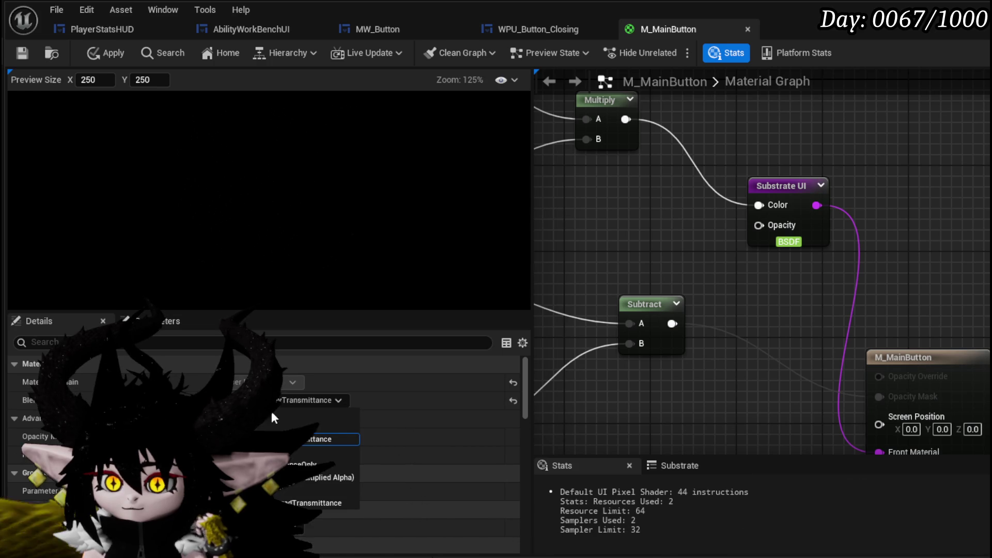
pyautogui.click(310, 452)
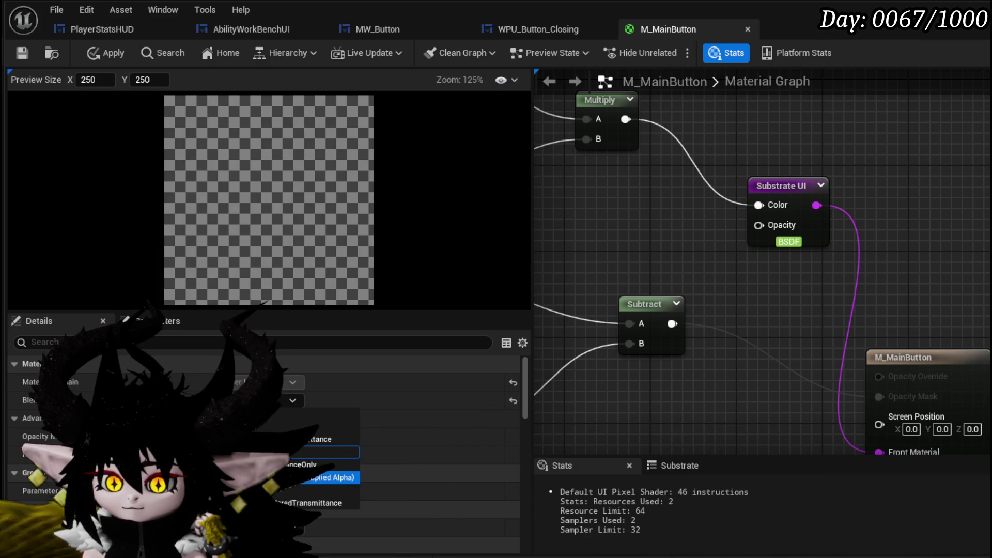
pyautogui.click(310, 452)
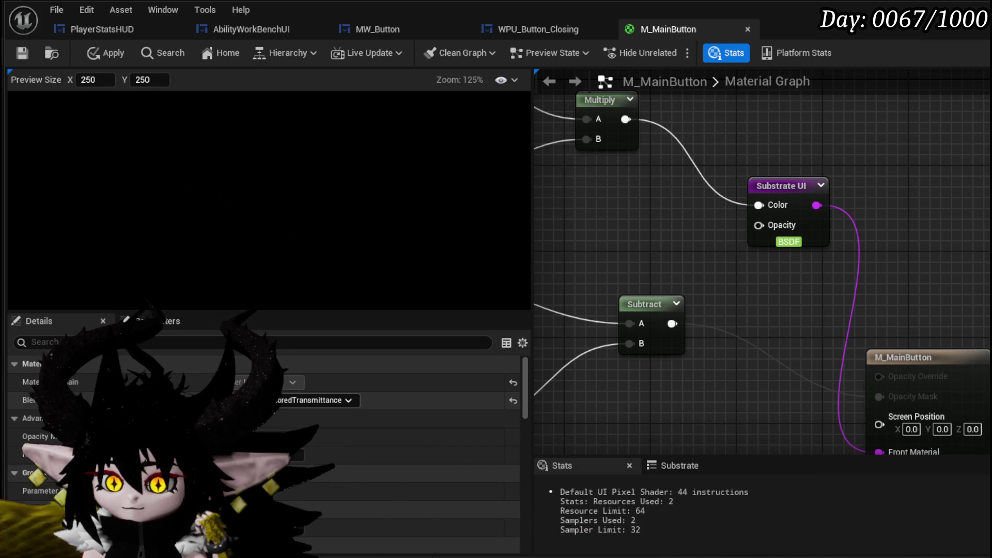
pyautogui.click(315, 400)
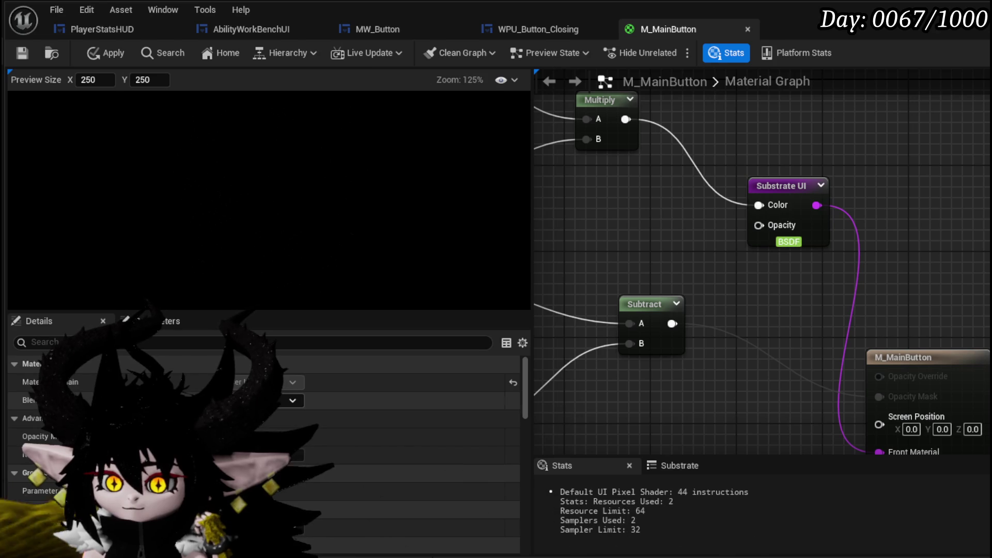
pyautogui.click(310, 426)
pyautogui.scroll(-2, 734, 269)
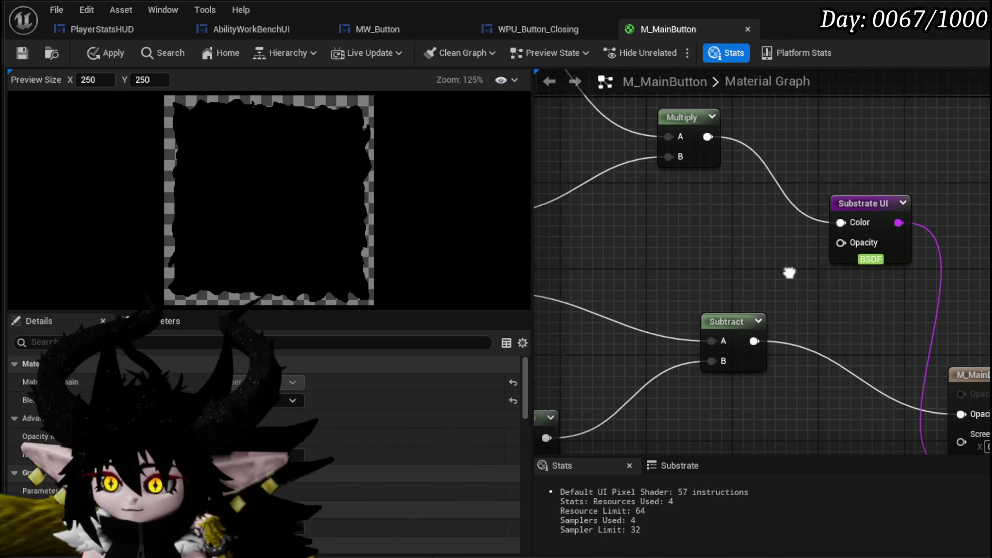
# - Wire the star texture straight into the Substrate UI colour and move it up-left
pyautogui.moveTo(718, 271); pyautogui.dragTo(806, 277)
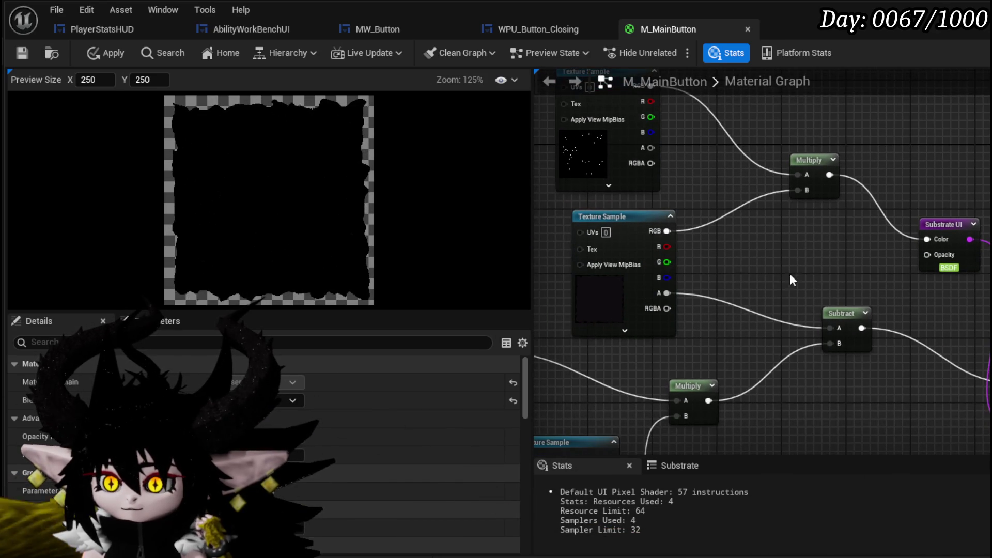
pyautogui.moveTo(732, 277)
pyautogui.mouseDown()
pyautogui.moveTo(691, 295)
pyautogui.moveTo(680, 311)
pyautogui.mouseUp()
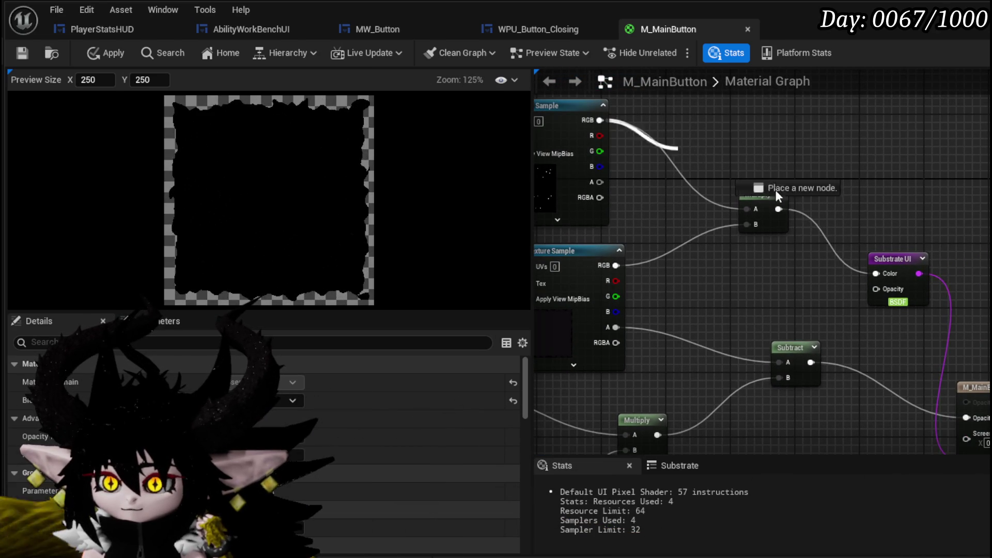
pyautogui.moveTo(886, 274); pyautogui.dragTo(885, 274)
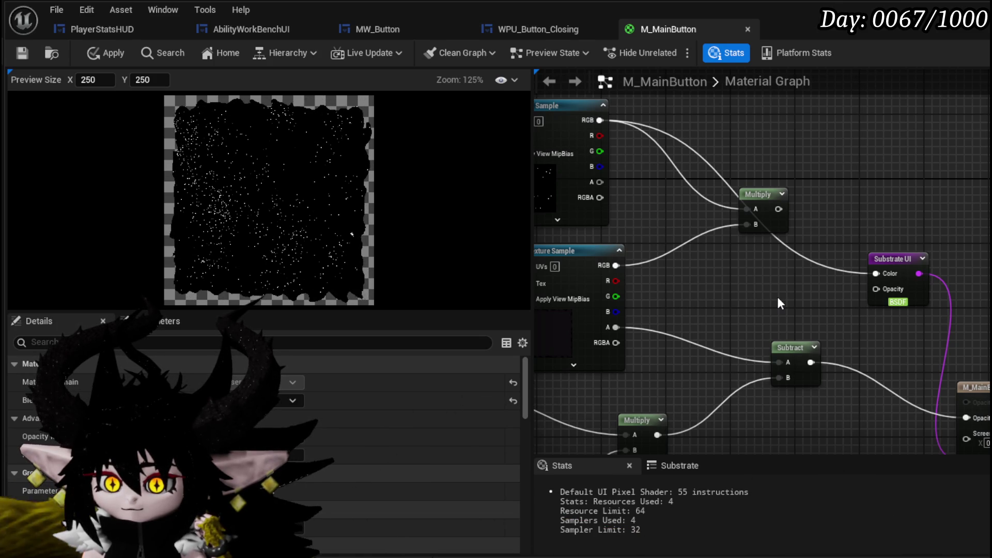
pyautogui.moveTo(777, 297); pyautogui.dragTo(934, 325)
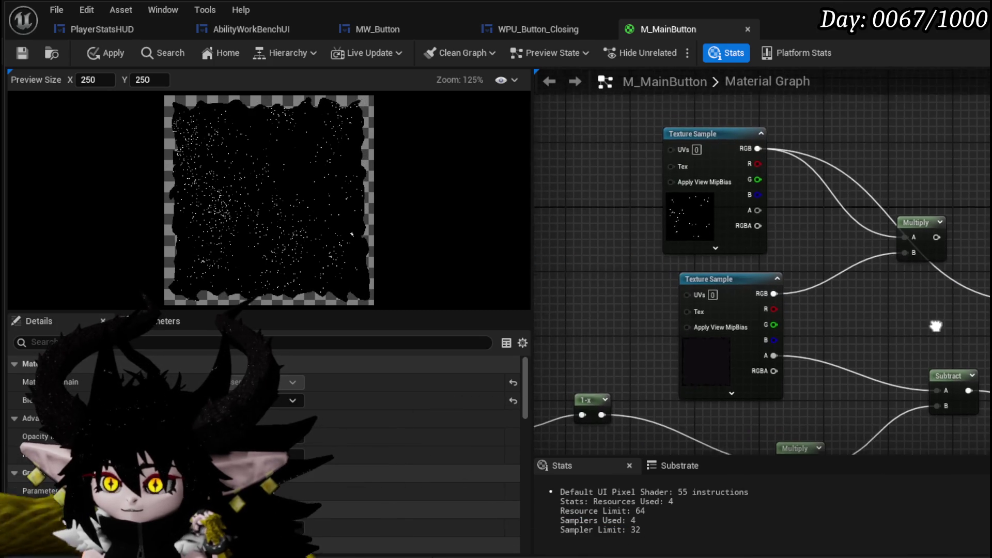
pyautogui.moveTo(728, 204); pyautogui.dragTo(638, 148)
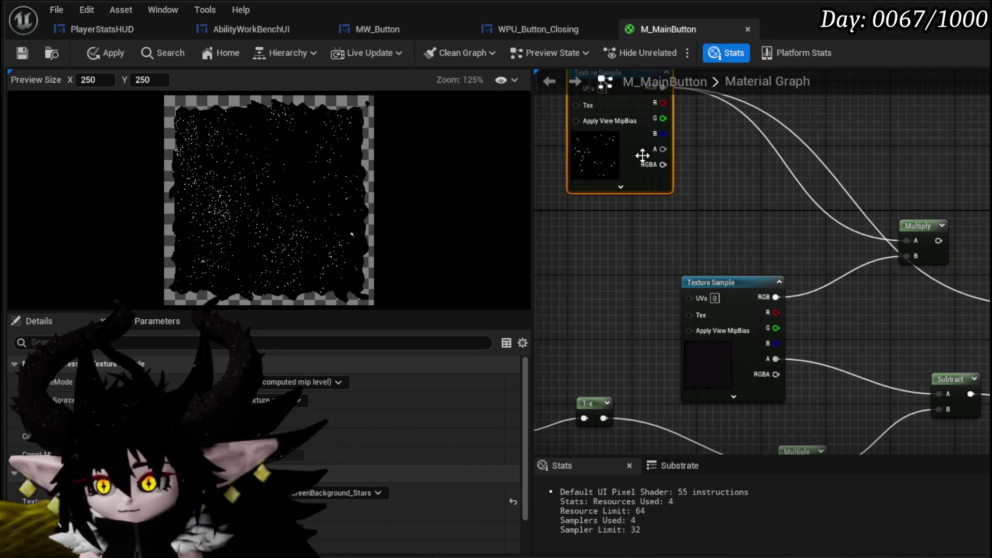
pyautogui.scroll(-3, 777, 162)
# - Paste a copy of the noise Texture Sample next to its Panner
pyautogui.click(738, 277)
pyautogui.moveTo(738, 278); pyautogui.dragTo(727, 391)
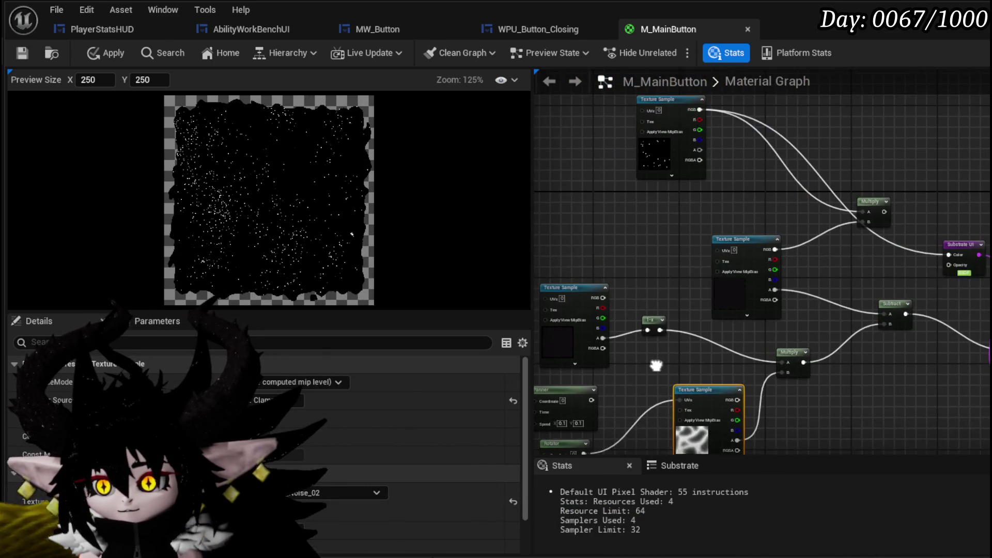
pyautogui.click(575, 184)
pyautogui.moveTo(574, 184); pyautogui.dragTo(551, 157)
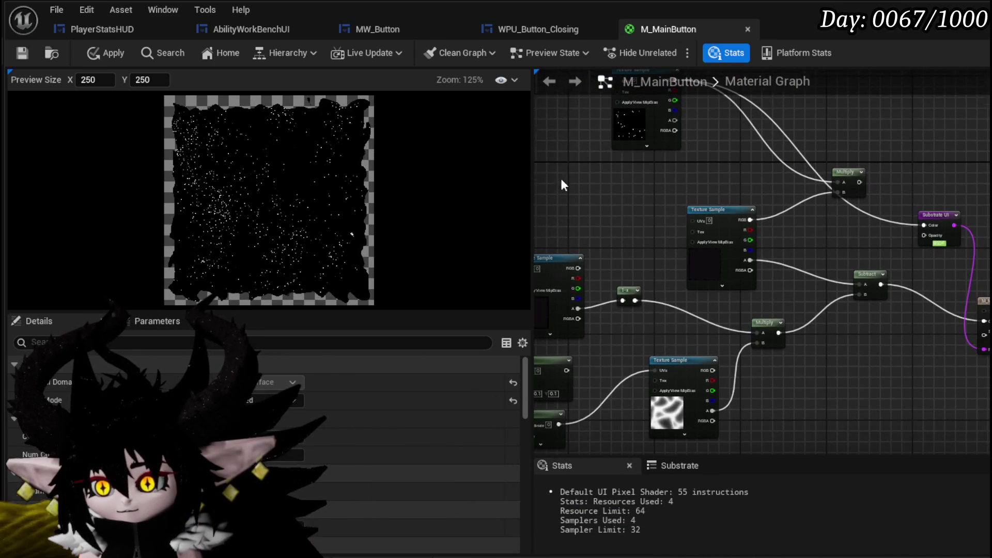
pyautogui.moveTo(647, 274)
pyautogui.mouseDown()
pyautogui.moveTo(759, 237)
pyautogui.moveTo(742, 268)
pyautogui.mouseUp()
pyautogui.hotkey('ctrl', 'v')
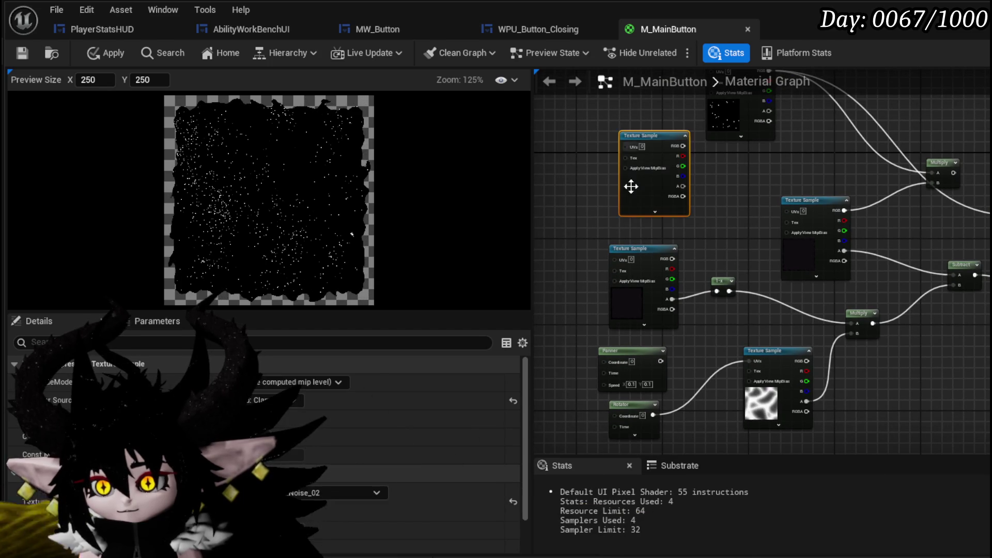
pyautogui.click(631, 351)
# - Multiply the star RGB by the noise copy and send the result into Substrate UI
pyautogui.scroll(3, 573, 230)
pyautogui.moveTo(571, 226)
pyautogui.mouseDown()
pyautogui.moveTo(689, 245)
pyautogui.moveTo(714, 234)
pyautogui.moveTo(652, 309)
pyautogui.mouseUp()
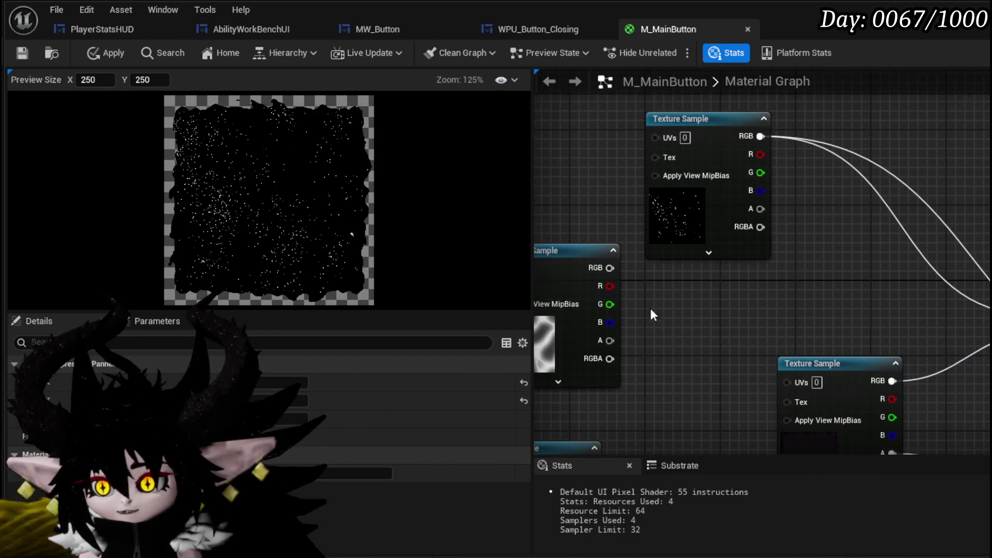
pyautogui.moveTo(872, 214)
pyautogui.mouseDown()
pyautogui.moveTo(808, 221)
pyautogui.moveTo(881, 206)
pyautogui.moveTo(740, 313)
pyautogui.mouseUp()
pyautogui.moveTo(702, 266)
pyautogui.mouseDown()
pyautogui.moveTo(738, 277)
pyautogui.moveTo(958, 238)
pyautogui.mouseUp()
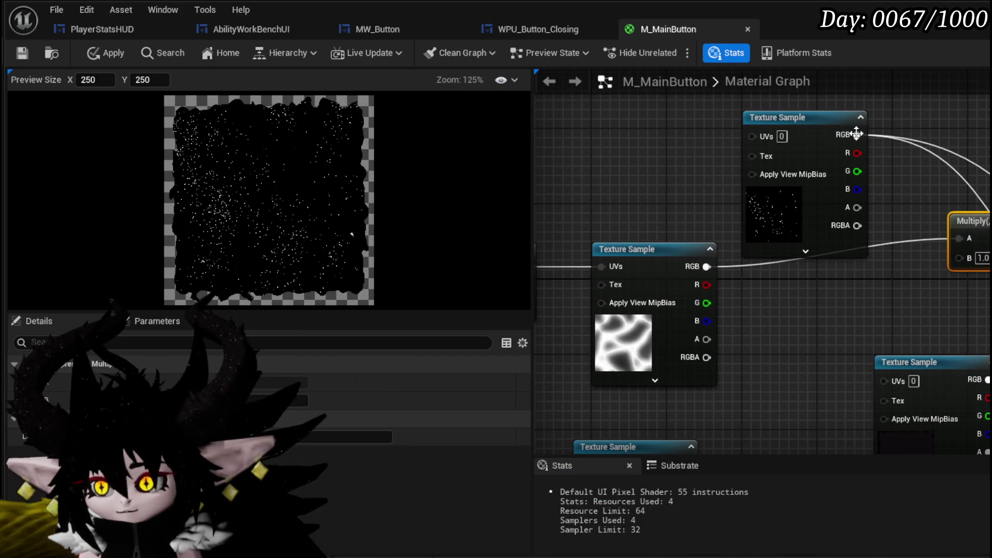
pyautogui.moveTo(856, 135)
pyautogui.mouseDown()
pyautogui.moveTo(958, 238)
pyautogui.moveTo(675, 211)
pyautogui.mouseUp()
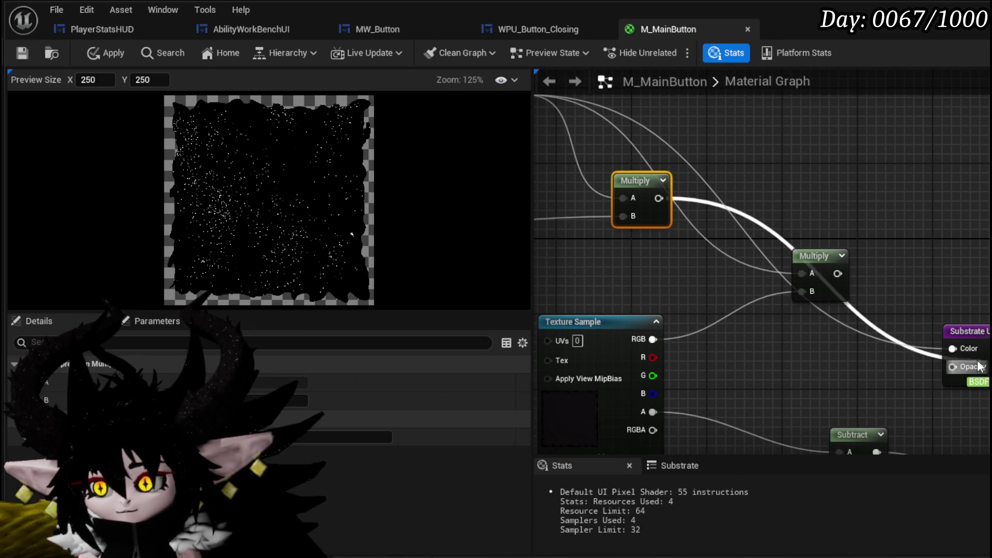
pyautogui.moveTo(983, 368); pyautogui.dragTo(981, 367)
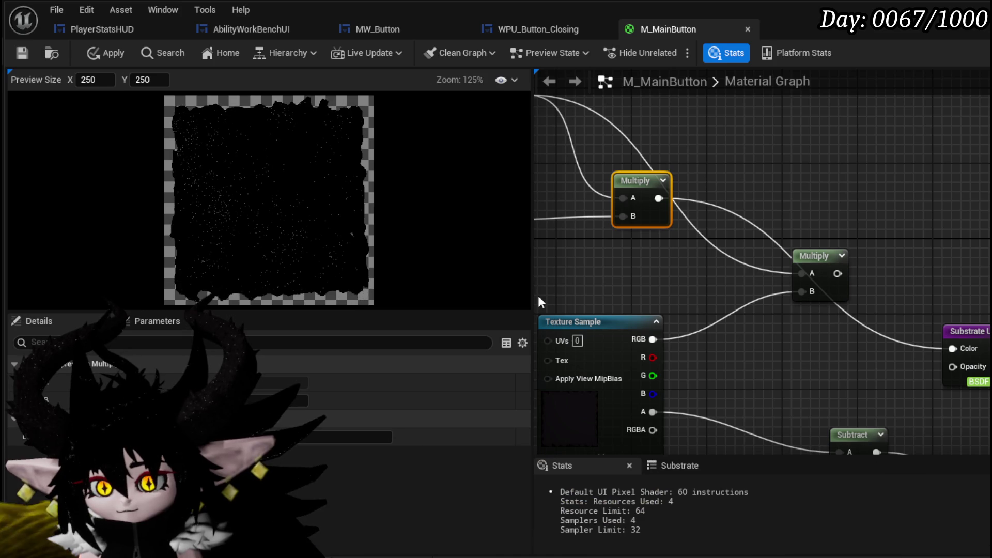
# - Connect the noise copy's alpha to the Multiply's B input, replacing the old link
pyautogui.scroll(2, 257, 232)
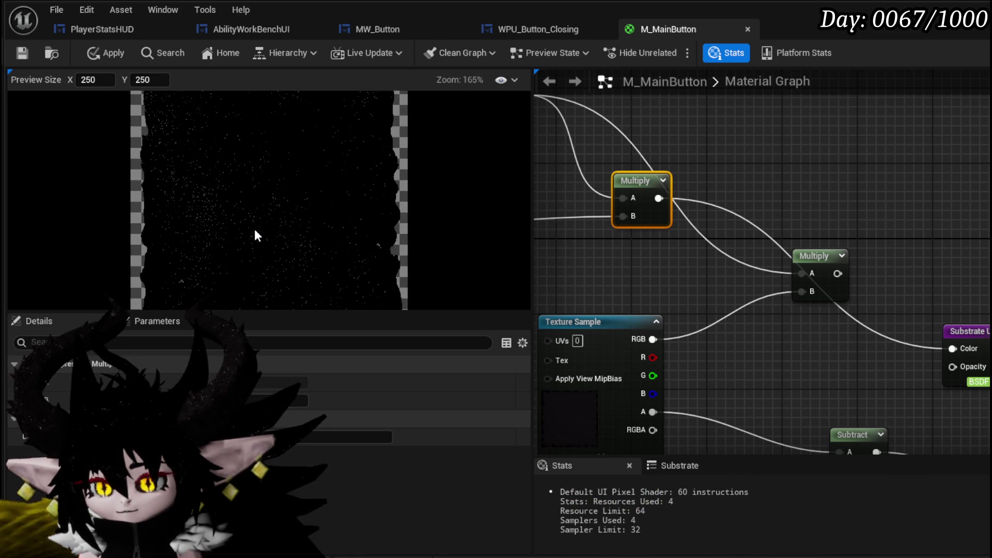
pyautogui.scroll(1, 255, 231)
pyautogui.scroll(1, 254, 231)
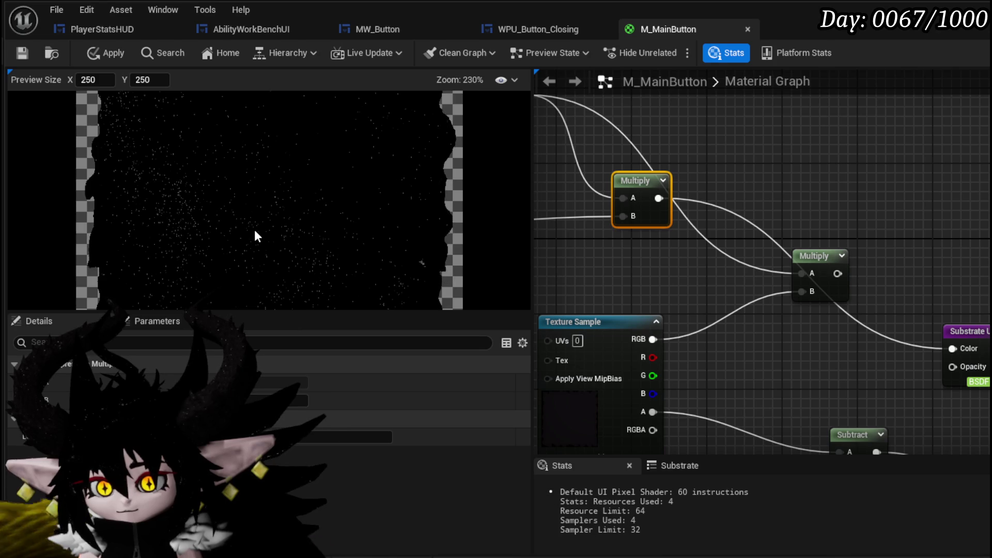
pyautogui.scroll(-4, 254, 231)
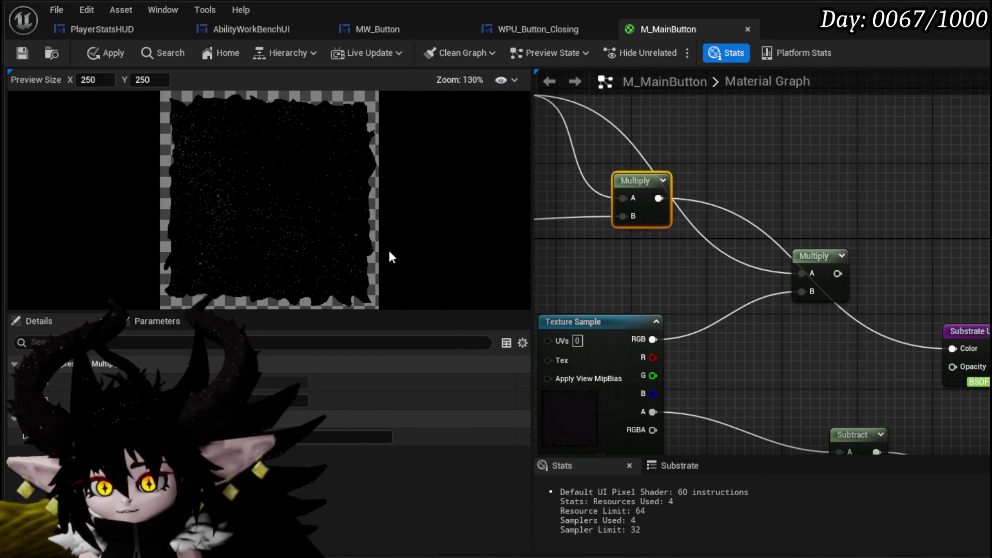
pyautogui.moveTo(724, 282)
pyautogui.mouseDown()
pyautogui.moveTo(981, 282)
pyautogui.moveTo(981, 171)
pyautogui.moveTo(991, 165)
pyautogui.mouseUp()
pyautogui.moveTo(904, 276); pyautogui.dragTo(985, 284)
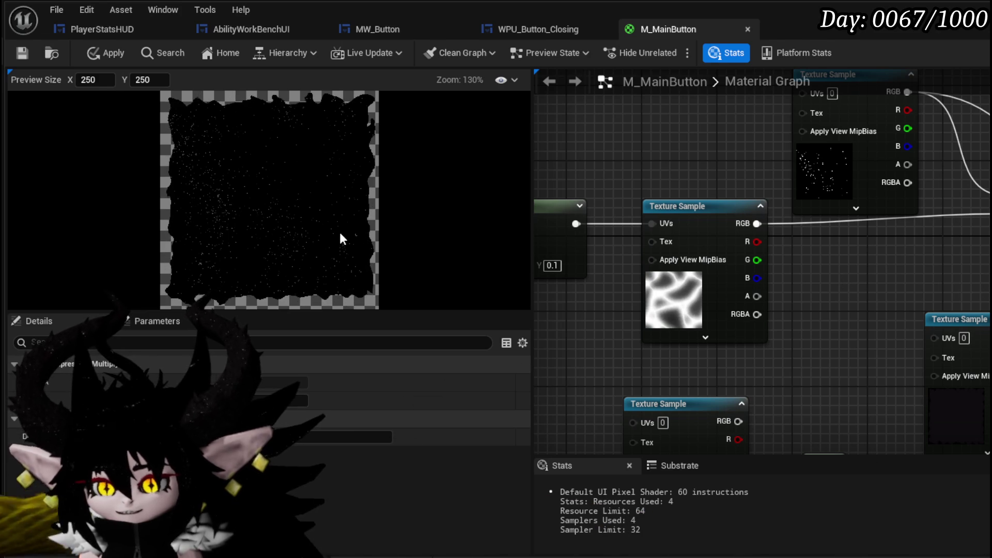
pyautogui.moveTo(810, 274); pyautogui.dragTo(676, 282)
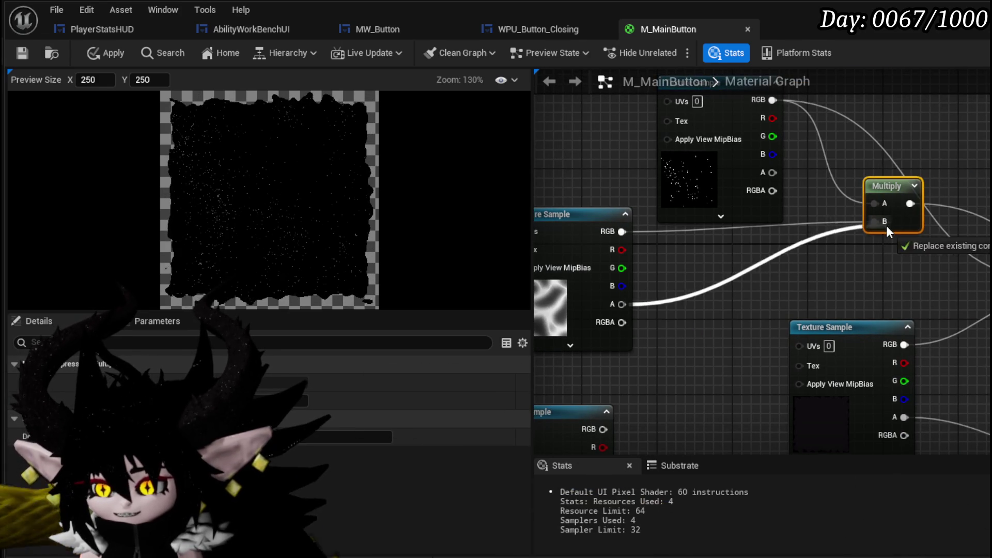
pyautogui.moveTo(888, 225); pyautogui.dragTo(886, 227)
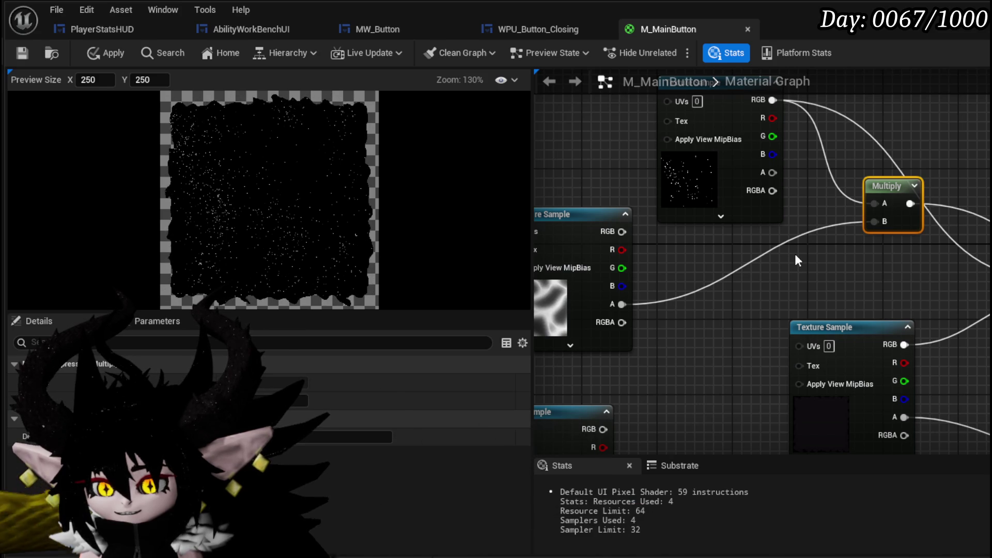
# - Move the star Texture Sample up-left and drag a new wire from its RGB
pyautogui.moveTo(707, 263)
pyautogui.mouseDown()
pyautogui.moveTo(699, 284)
pyautogui.moveTo(656, 311)
pyautogui.mouseUp()
pyautogui.moveTo(687, 133); pyautogui.dragTo(575, 104)
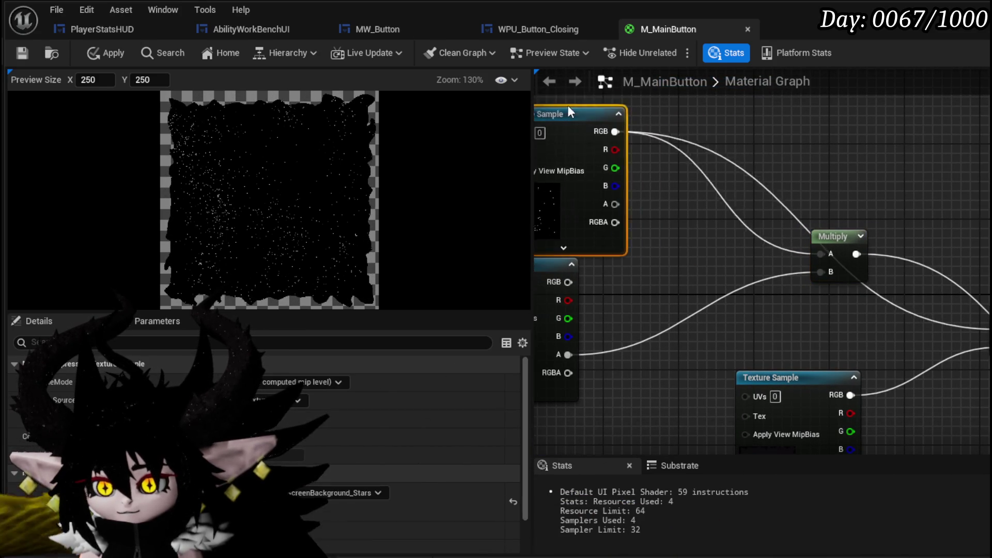
pyautogui.moveTo(628, 136); pyautogui.dragTo(917, 191)
# - Add a Subtract node from the star texture, subtract the lower texture's alpha, and feed Multiply A
pyautogui.write('Subtr')
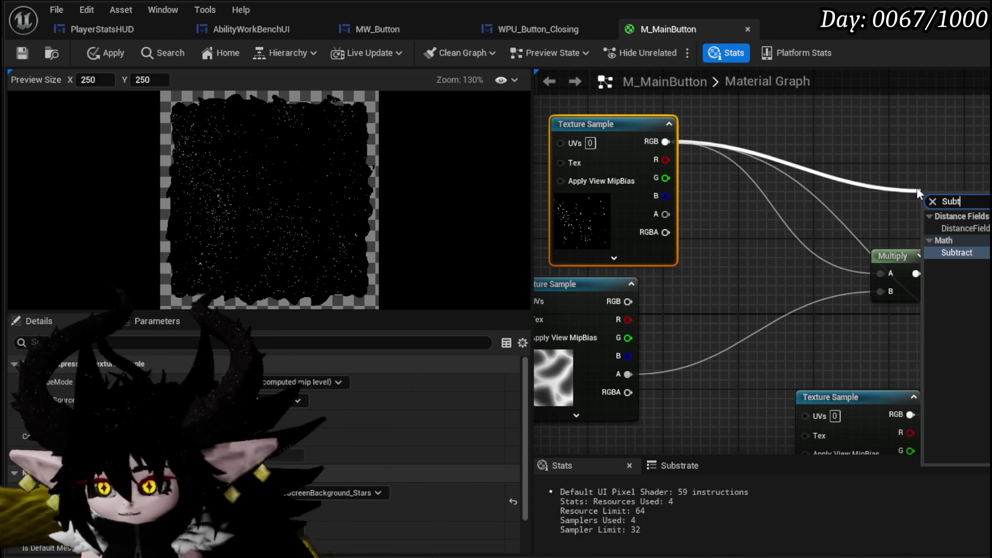
pyautogui.click(953, 253)
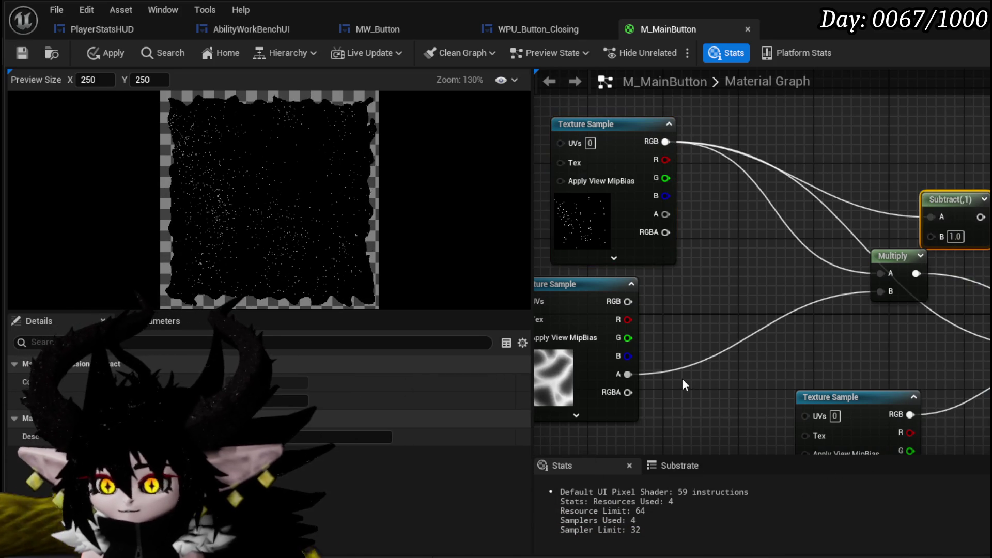
pyautogui.moveTo(626, 375)
pyautogui.mouseDown()
pyautogui.moveTo(932, 237)
pyautogui.moveTo(797, 179)
pyautogui.moveTo(925, 290)
pyautogui.mouseUp()
pyautogui.moveTo(731, 299); pyautogui.dragTo(931, 302)
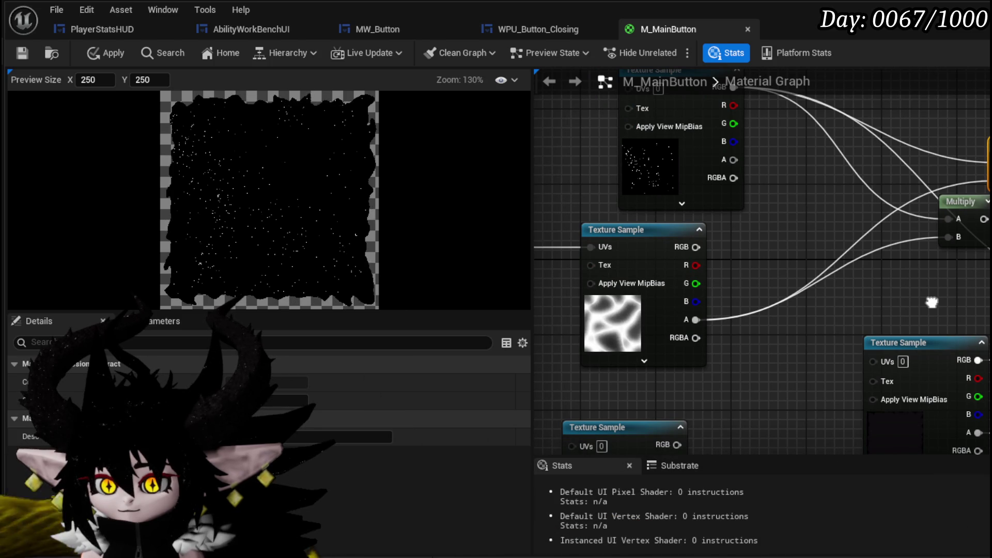
# - Rewire the texture alpha and the left texture's RGB into the nodes on the right
pyautogui.moveTo(696, 319)
pyautogui.mouseDown()
pyautogui.moveTo(988, 320)
pyautogui.moveTo(987, 364)
pyautogui.mouseUp()
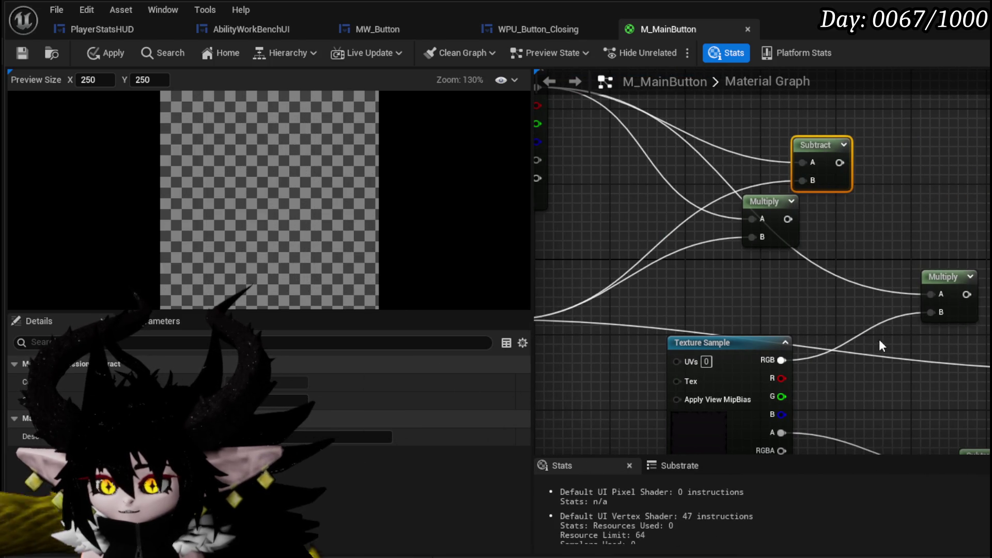
pyautogui.moveTo(878, 340); pyautogui.dragTo(946, 326)
pyautogui.moveTo(566, 232); pyautogui.dragTo(982, 336)
pyautogui.moveTo(733, 302)
pyautogui.mouseDown()
pyautogui.moveTo(761, 278)
pyautogui.moveTo(614, 279)
pyautogui.moveTo(834, 279)
pyautogui.mouseUp()
pyautogui.moveTo(764, 279)
pyautogui.mouseDown()
pyautogui.moveTo(942, 297)
pyautogui.moveTo(745, 293)
pyautogui.moveTo(770, 274)
pyautogui.moveTo(665, 273)
pyautogui.moveTo(678, 272)
pyautogui.mouseUp()
pyautogui.scroll(-2, 770, 275)
pyautogui.scroll(2, 790, 262)
pyautogui.scroll(1, 790, 262)
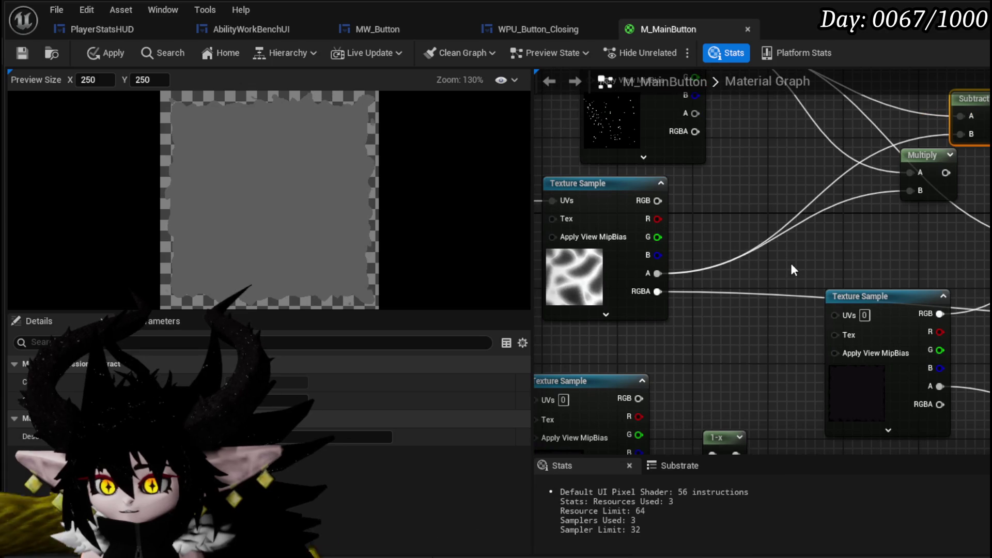
pyautogui.moveTo(804, 264)
pyautogui.mouseDown()
pyautogui.moveTo(620, 228)
pyautogui.moveTo(494, 183)
pyautogui.moveTo(455, 153)
pyautogui.mouseUp()
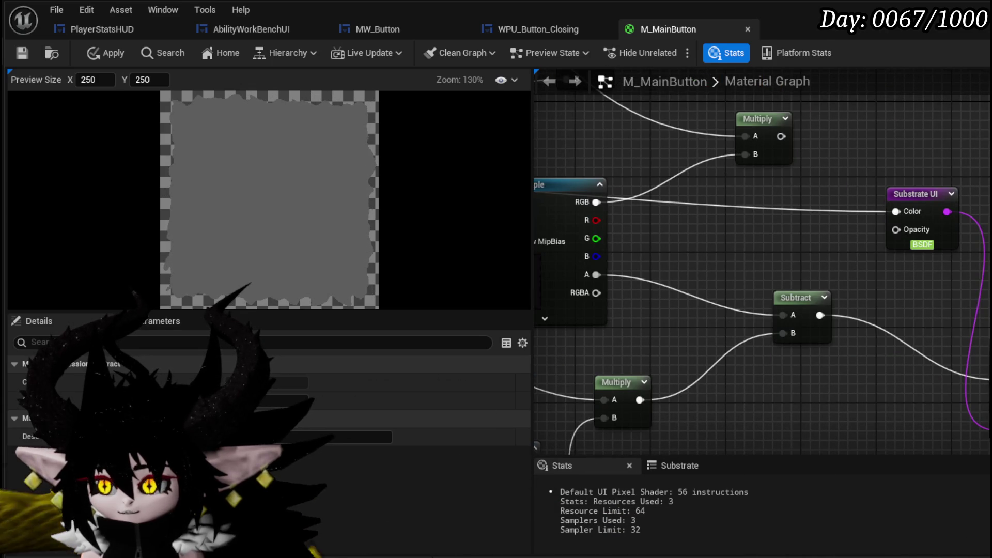
# - Try the Opaque blend mode, then switch to a see-through mode like TranslucentGreyTransmittance
pyautogui.click(269, 400)
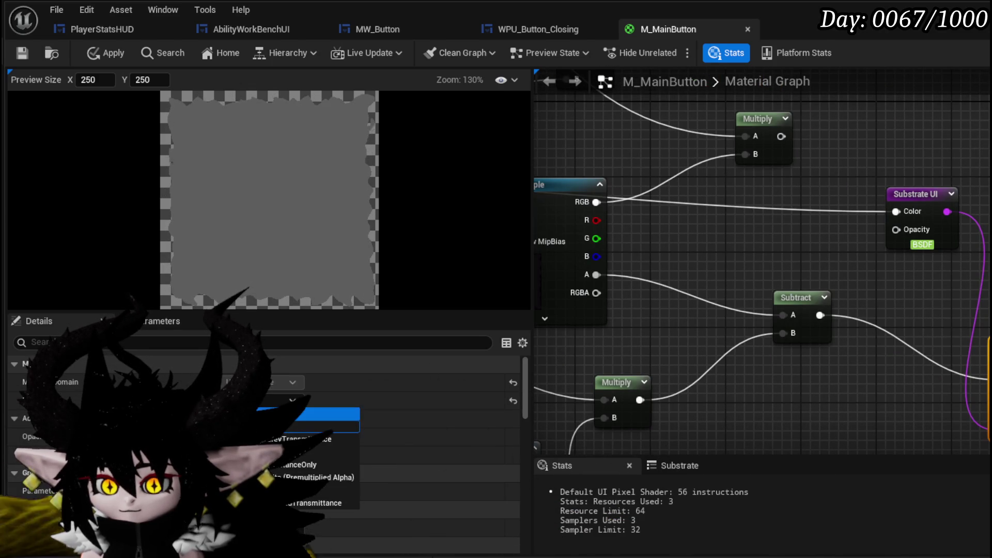
pyautogui.click(320, 414)
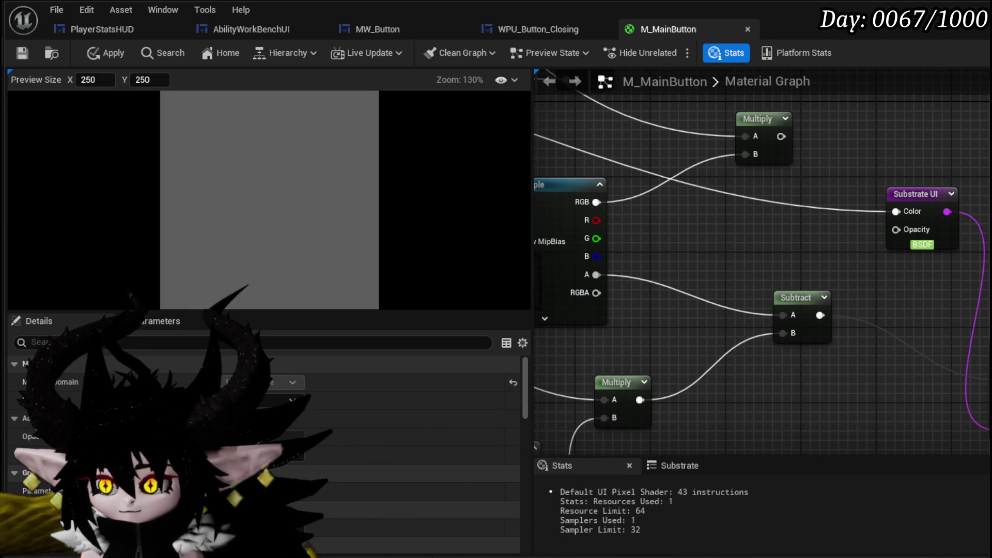
pyautogui.click(272, 401)
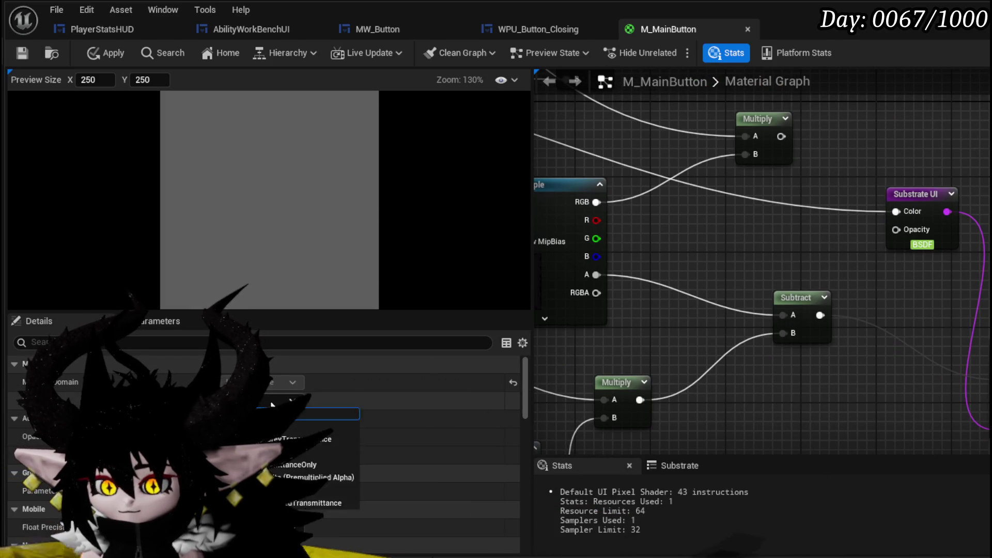
pyautogui.click(305, 413)
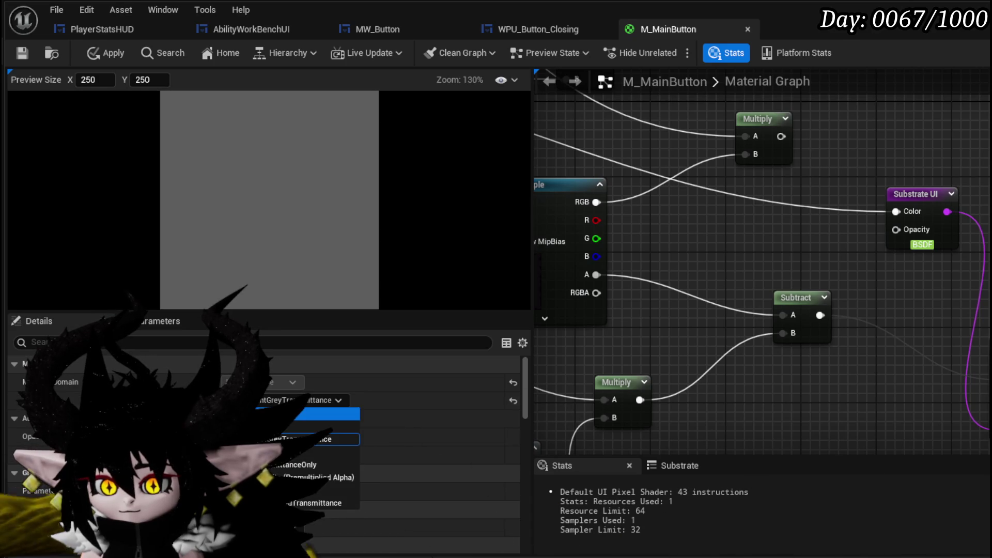
pyautogui.click(309, 413)
pyautogui.moveTo(568, 331)
pyautogui.mouseDown()
pyautogui.moveTo(672, 268)
pyautogui.moveTo(870, 283)
pyautogui.moveTo(759, 305)
pyautogui.moveTo(685, 305)
pyautogui.mouseUp()
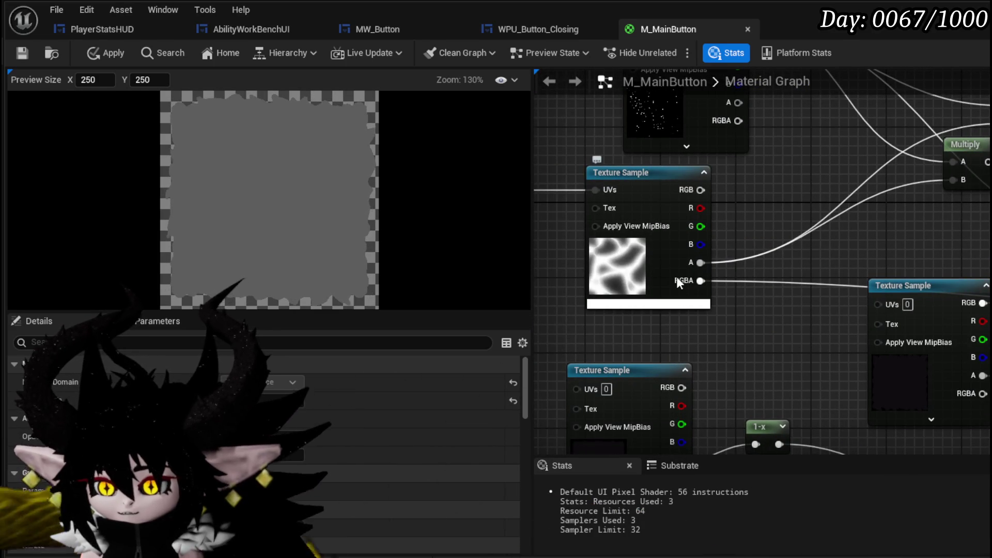
pyautogui.moveTo(787, 231)
pyautogui.mouseDown()
pyautogui.moveTo(665, 215)
pyautogui.moveTo(696, 221)
pyautogui.mouseUp()
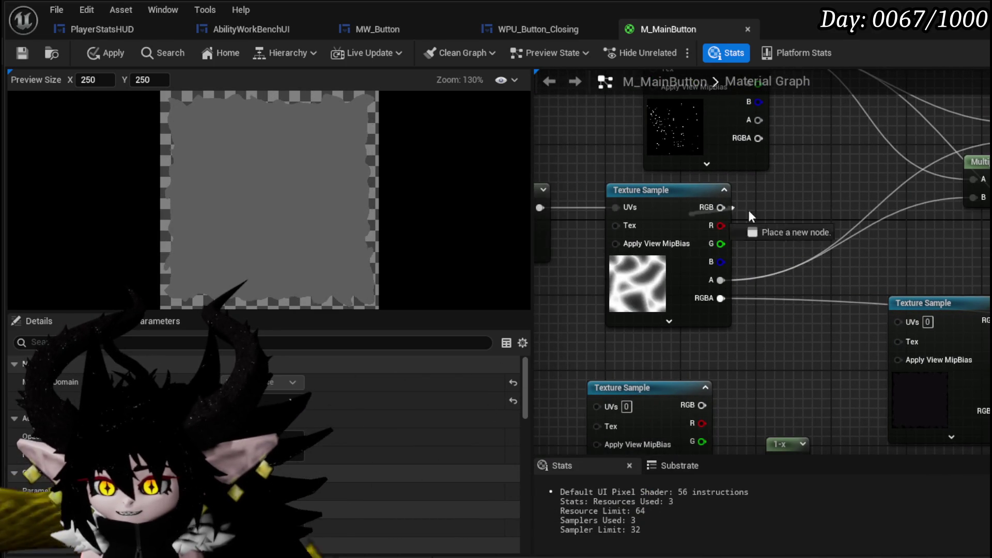
# - Try the noise texture's R, G and B channels, then reconnect its full RGB output
pyautogui.click(682, 197)
pyautogui.moveTo(841, 242); pyautogui.dragTo(718, 228)
pyautogui.scroll(-1, 671, 228)
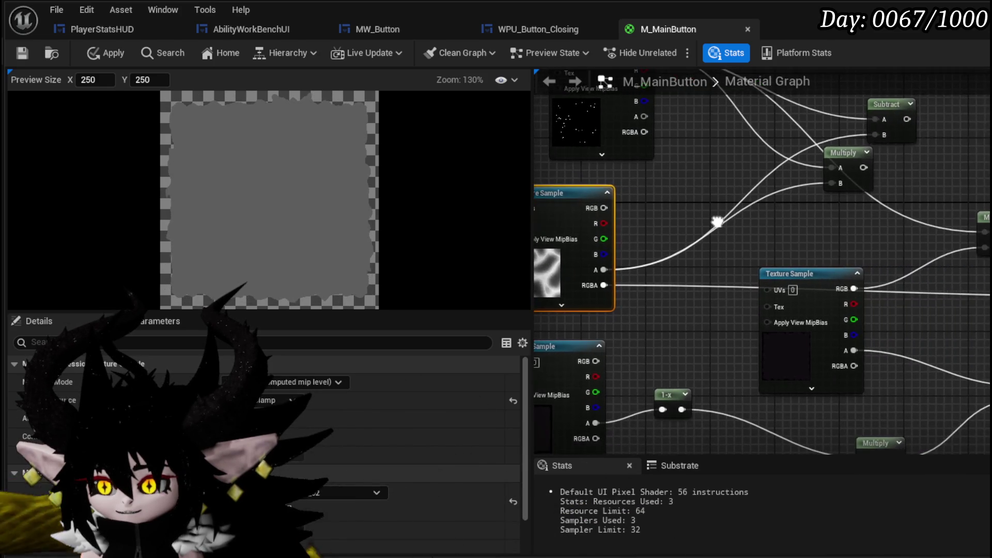
pyautogui.moveTo(605, 209)
pyautogui.mouseDown()
pyautogui.moveTo(632, 228)
pyautogui.moveTo(990, 283)
pyautogui.mouseUp()
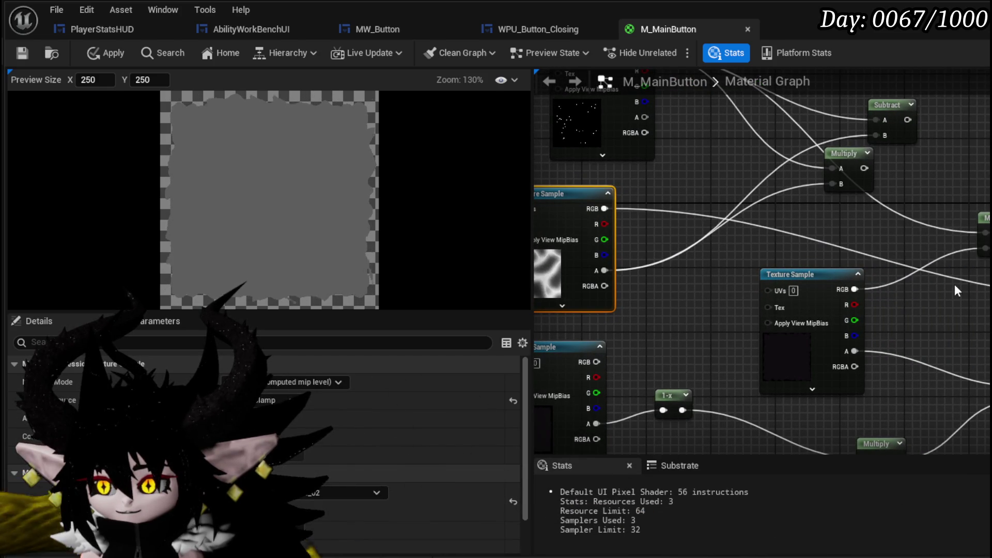
pyautogui.moveTo(604, 223)
pyautogui.mouseDown()
pyautogui.moveTo(971, 284)
pyautogui.moveTo(984, 232)
pyautogui.mouseUp()
pyautogui.moveTo(668, 258); pyautogui.dragTo(604, 239)
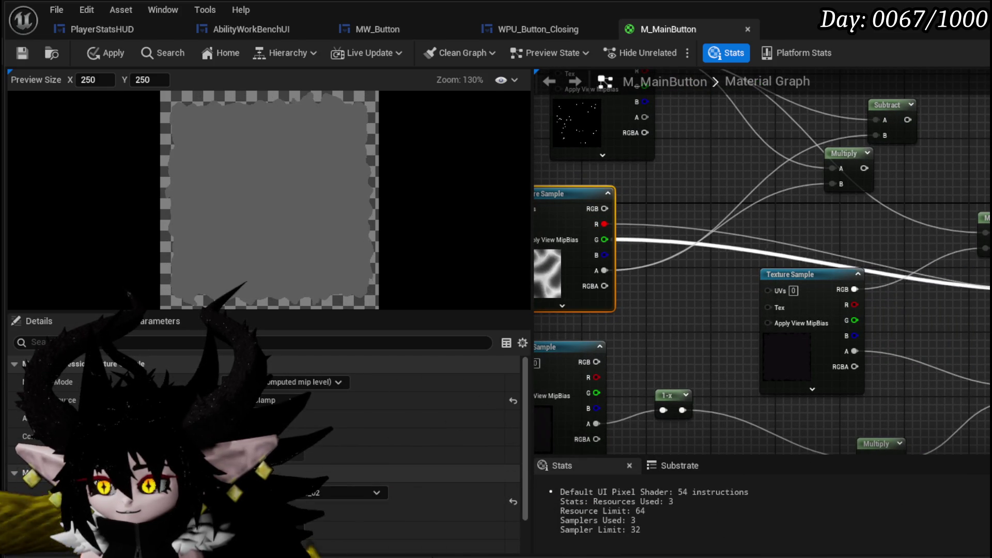
pyautogui.moveTo(605, 254)
pyautogui.mouseDown()
pyautogui.moveTo(961, 282)
pyautogui.moveTo(984, 232)
pyautogui.moveTo(826, 201)
pyautogui.mouseUp()
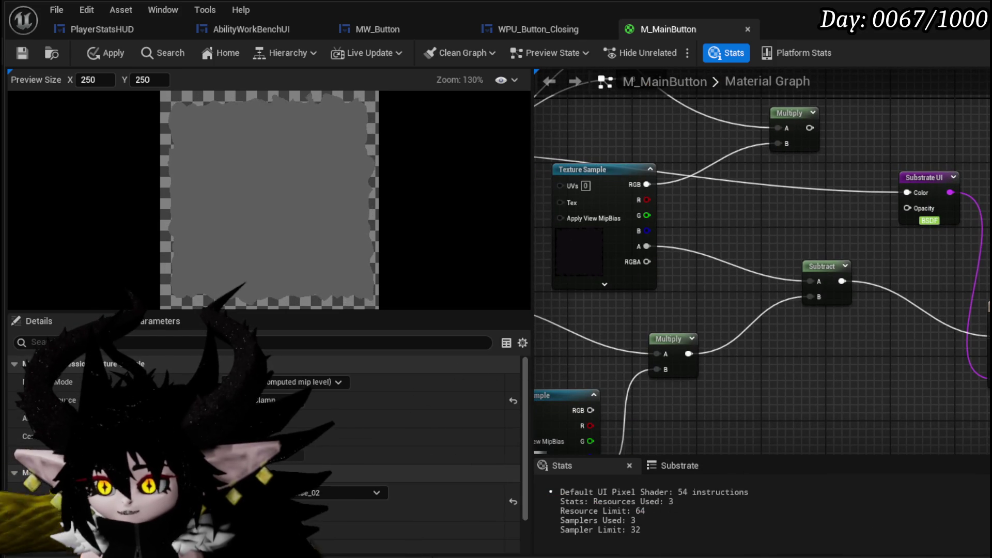
pyautogui.hotkey('ctrl', 'z')
pyautogui.moveTo(586, 163)
pyautogui.mouseDown()
pyautogui.moveTo(971, 196)
pyautogui.moveTo(984, 243)
pyautogui.mouseUp()
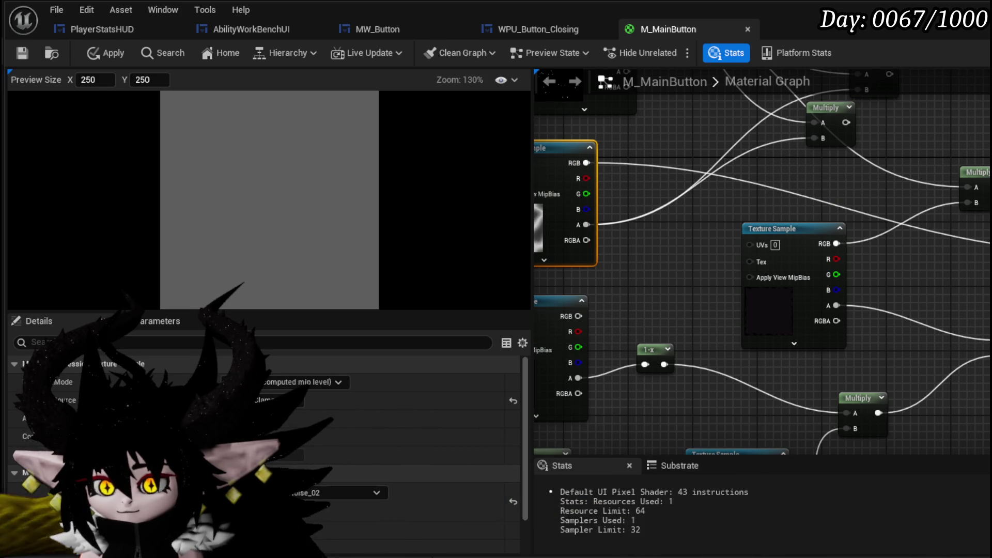
# - Wire the Multiply result into a second Multiply's A input
pyautogui.scroll(2, 691, 245)
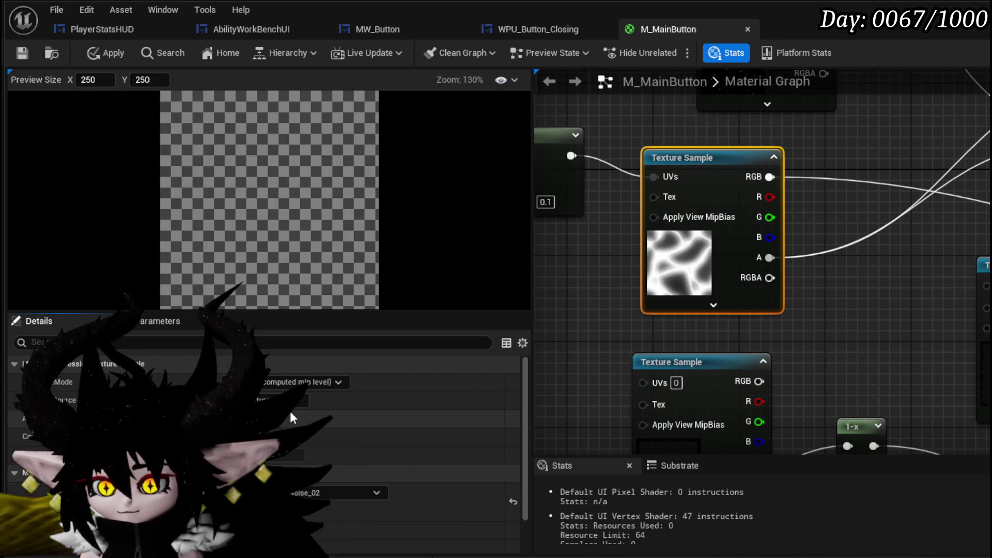
pyautogui.scroll(-2, 762, 261)
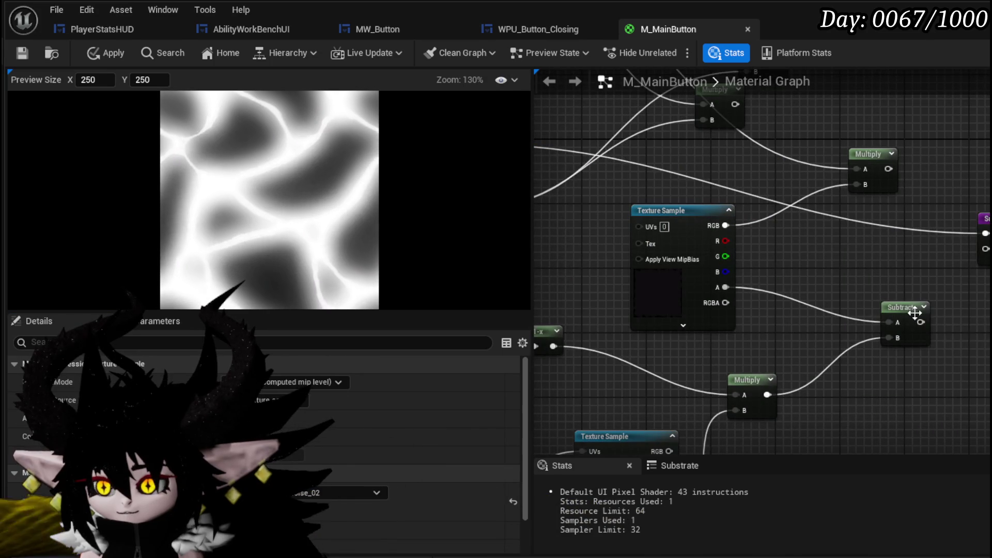
pyautogui.moveTo(844, 249)
pyautogui.mouseDown()
pyautogui.moveTo(919, 302)
pyautogui.moveTo(783, 177)
pyautogui.moveTo(843, 222)
pyautogui.moveTo(772, 203)
pyautogui.moveTo(796, 129)
pyautogui.moveTo(854, 289)
pyautogui.mouseUp()
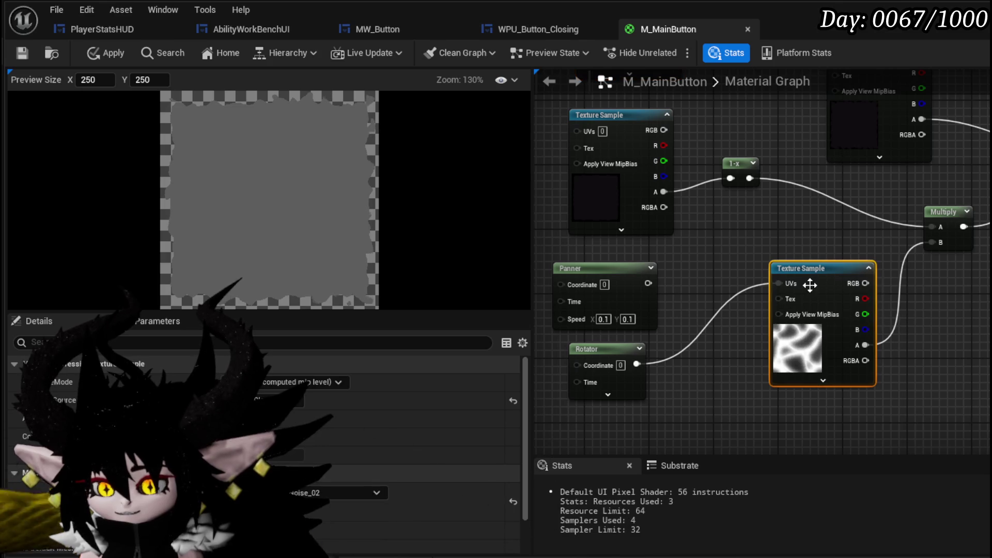
pyautogui.moveTo(778, 237); pyautogui.dragTo(666, 302)
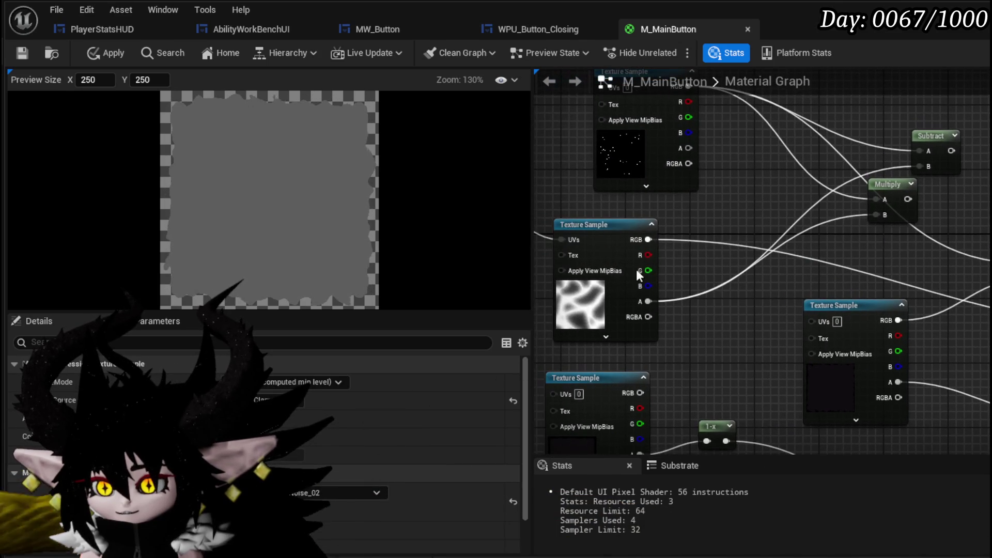
pyautogui.moveTo(653, 253)
pyautogui.mouseDown()
pyautogui.moveTo(801, 250)
pyautogui.moveTo(837, 288)
pyautogui.mouseUp()
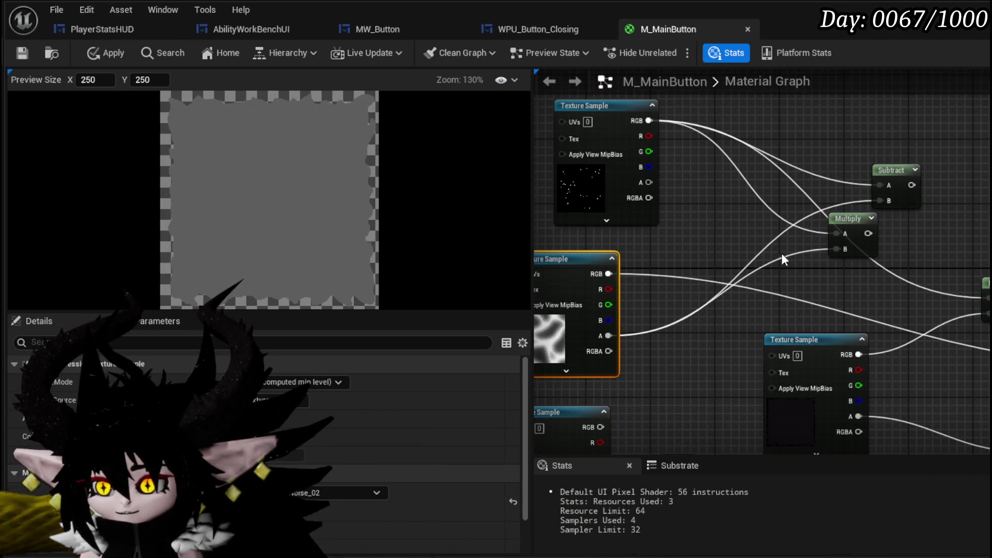
pyautogui.moveTo(781, 253); pyautogui.dragTo(705, 234)
pyautogui.moveTo(805, 205); pyautogui.dragTo(925, 270)
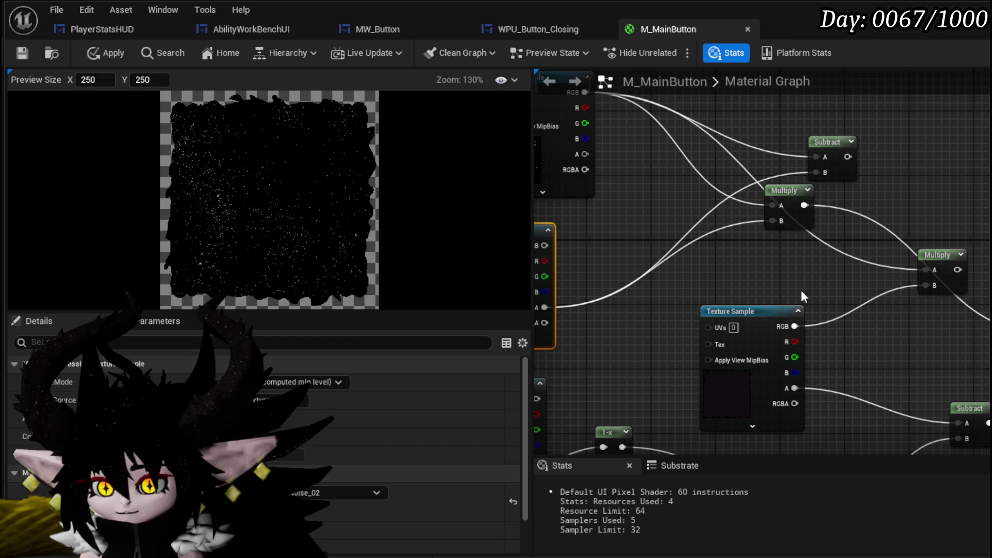
# - Connect the noise RGB to Multiply B and open node search on that link
pyautogui.moveTo(800, 290)
pyautogui.mouseDown()
pyautogui.moveTo(817, 224)
pyautogui.moveTo(757, 156)
pyautogui.moveTo(850, 202)
pyautogui.moveTo(734, 187)
pyautogui.mouseUp()
pyautogui.moveTo(863, 259)
pyautogui.mouseDown()
pyautogui.moveTo(926, 275)
pyautogui.moveTo(881, 256)
pyautogui.mouseUp()
pyautogui.moveTo(730, 243)
pyautogui.mouseDown()
pyautogui.moveTo(719, 310)
pyautogui.moveTo(811, 308)
pyautogui.mouseUp()
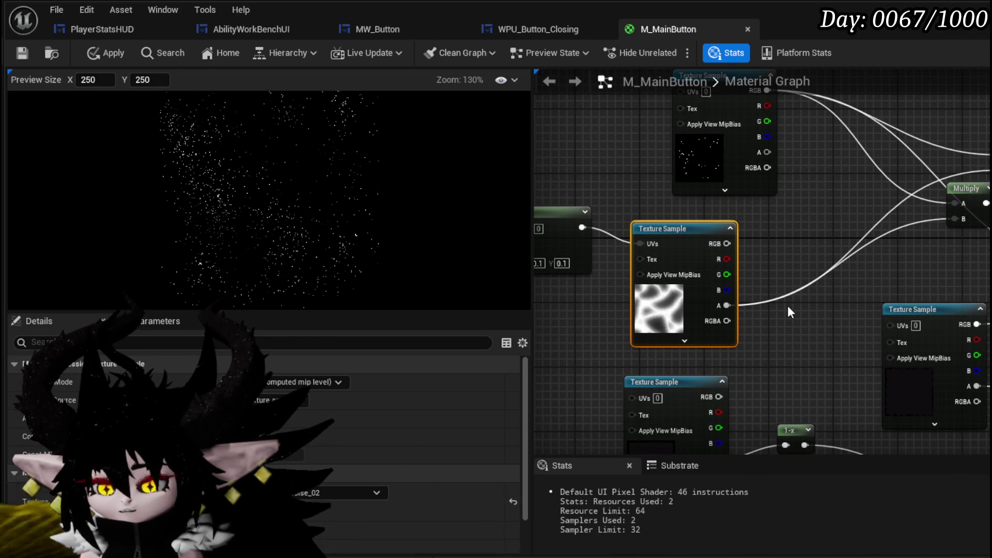
pyautogui.moveTo(727, 243)
pyautogui.mouseDown()
pyautogui.moveTo(987, 243)
pyautogui.moveTo(770, 234)
pyautogui.mouseUp()
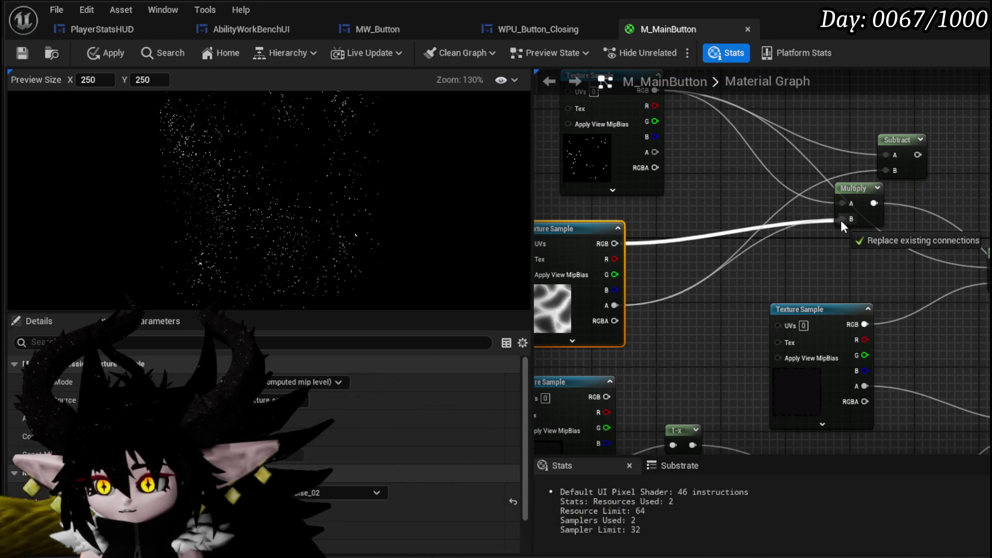
pyautogui.moveTo(841, 220); pyautogui.dragTo(840, 220)
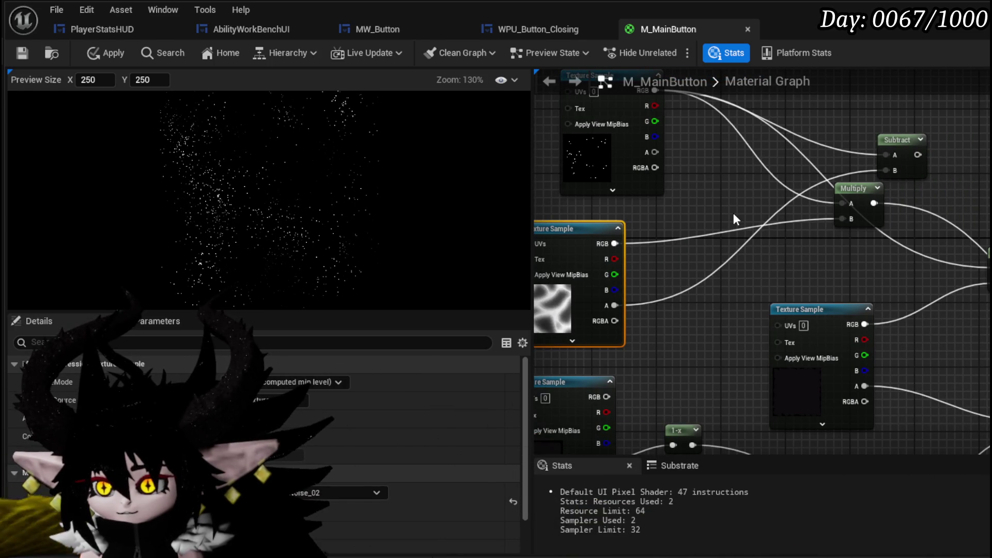
pyautogui.moveTo(593, 231)
pyautogui.mouseDown()
pyautogui.moveTo(593, 215)
pyautogui.moveTo(683, 239)
pyautogui.mouseUp()
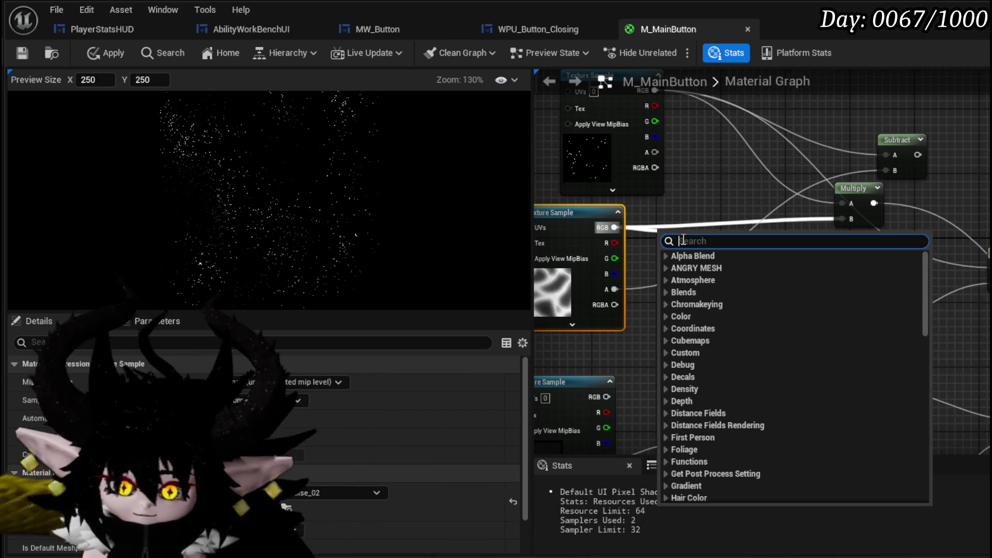
# - Add a OneMinus (1-x) node and wire its output into Multiply B
pyautogui.write('one minus')
pyautogui.press('Return')
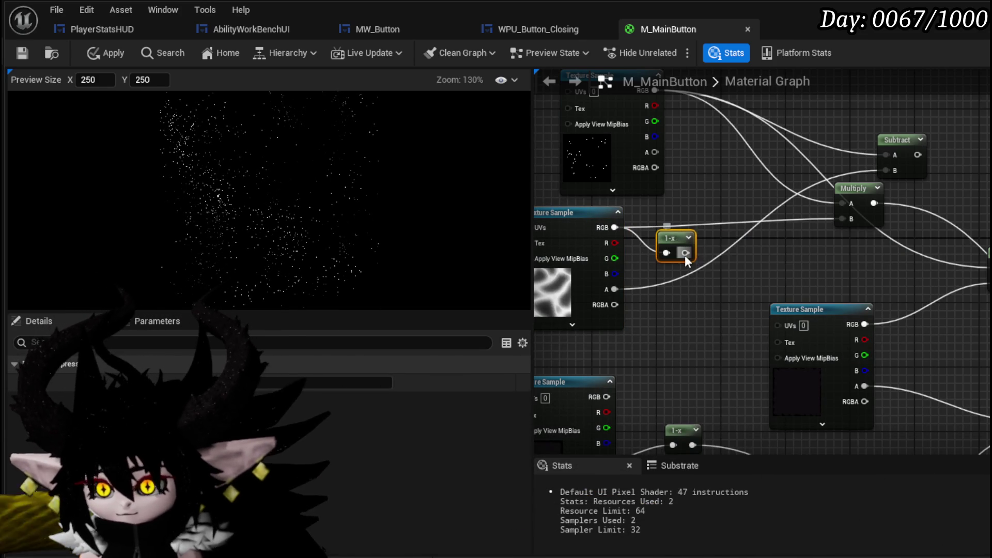
pyautogui.moveTo(816, 226); pyautogui.dragTo(842, 218)
pyautogui.moveTo(670, 238); pyautogui.dragTo(678, 213)
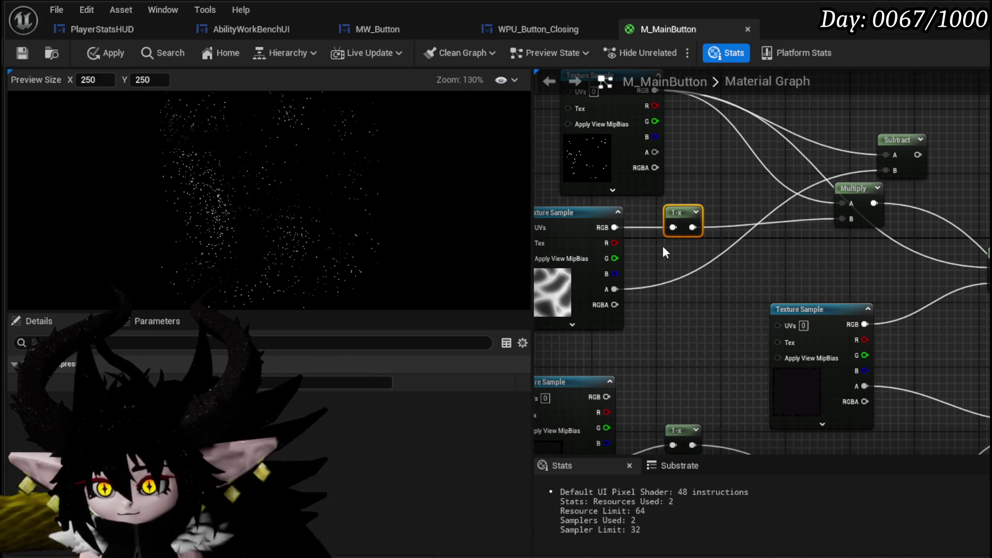
# - Disconnect the texture alpha from Subtract B and delete the leftover Subtract node
pyautogui.keyDown('alt'); pyautogui.click(886, 171); pyautogui.keyUp('alt')
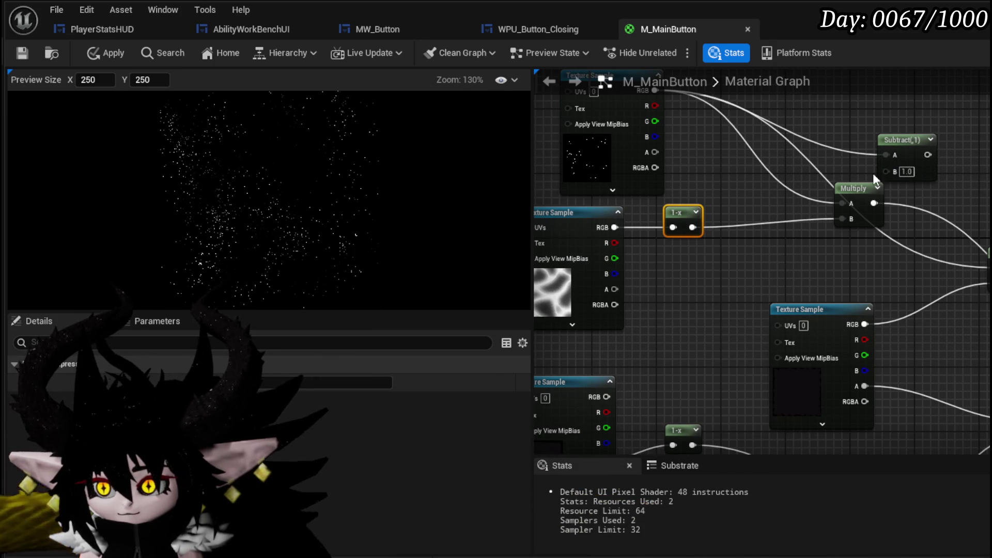
pyautogui.press('Delete')
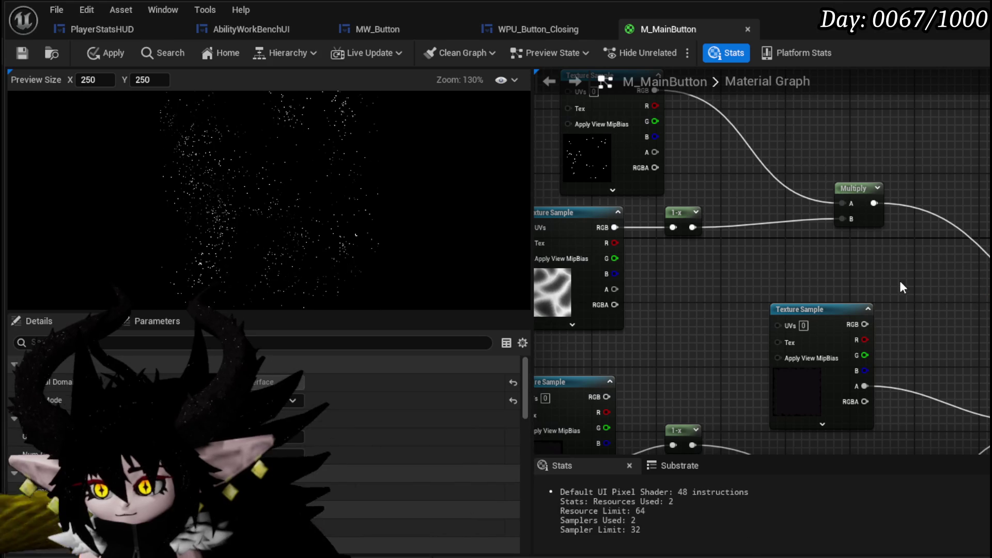
pyautogui.moveTo(899, 281)
pyautogui.mouseDown()
pyautogui.moveTo(852, 237)
pyautogui.moveTo(986, 282)
pyautogui.mouseUp()
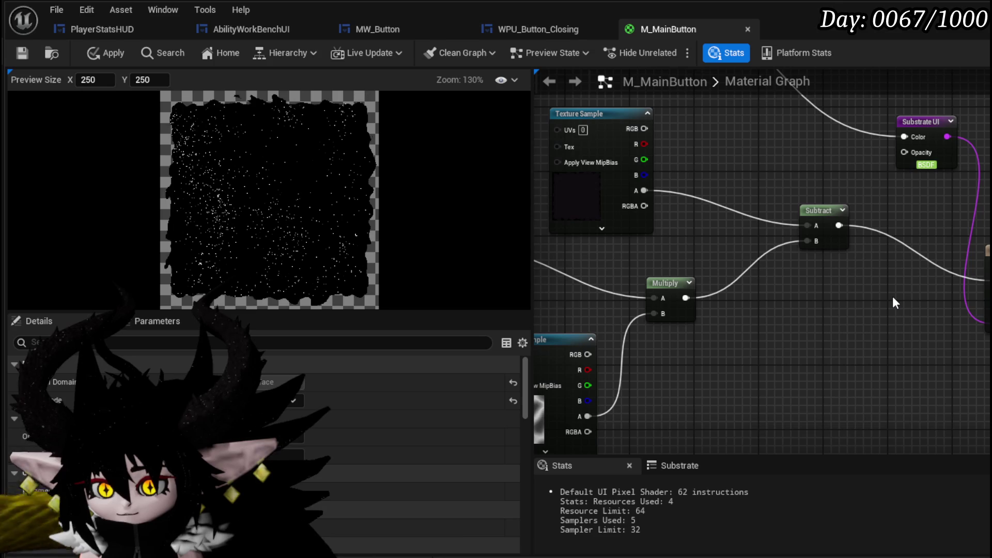
# - Add a Desaturation node after the 1-x node and route it into Multiply B
pyautogui.moveTo(895, 304); pyautogui.dragTo(822, 274)
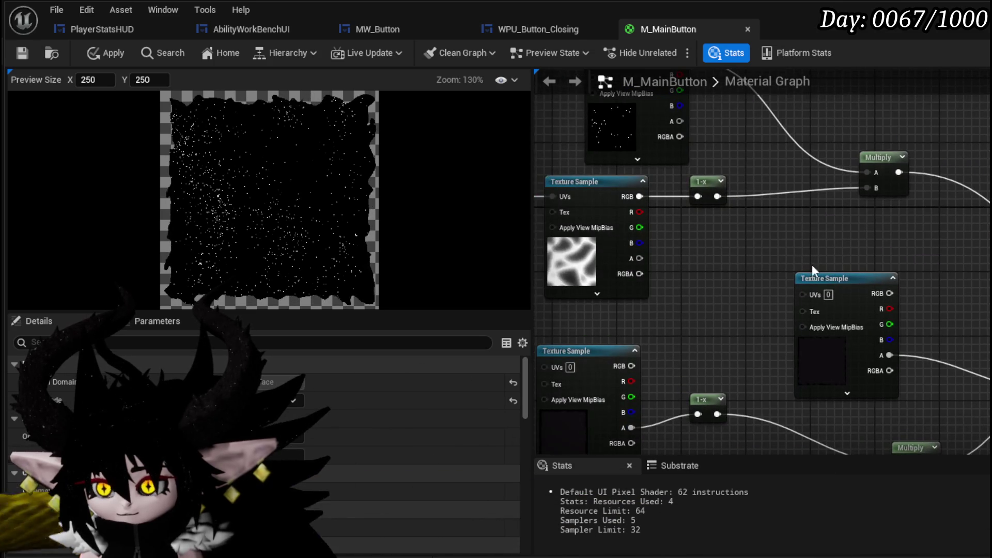
pyautogui.moveTo(715, 196); pyautogui.dragTo(770, 225)
pyautogui.write('desat')
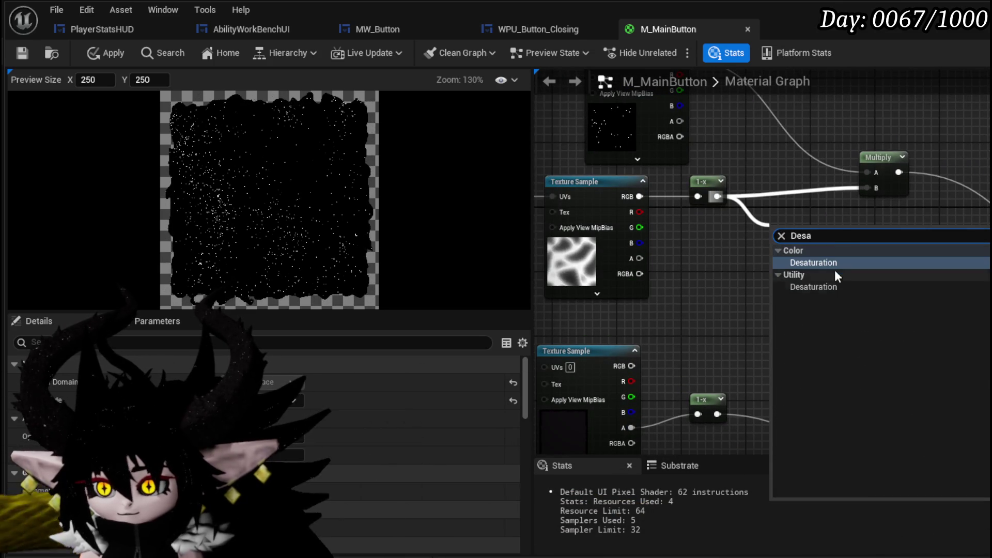
pyautogui.click(839, 281)
pyautogui.moveTo(823, 246)
pyautogui.mouseDown()
pyautogui.moveTo(870, 185)
pyautogui.moveTo(786, 190)
pyautogui.mouseUp()
pyautogui.moveTo(864, 214); pyautogui.dragTo(769, 204)
pyautogui.moveTo(804, 162); pyautogui.dragTo(713, 186)
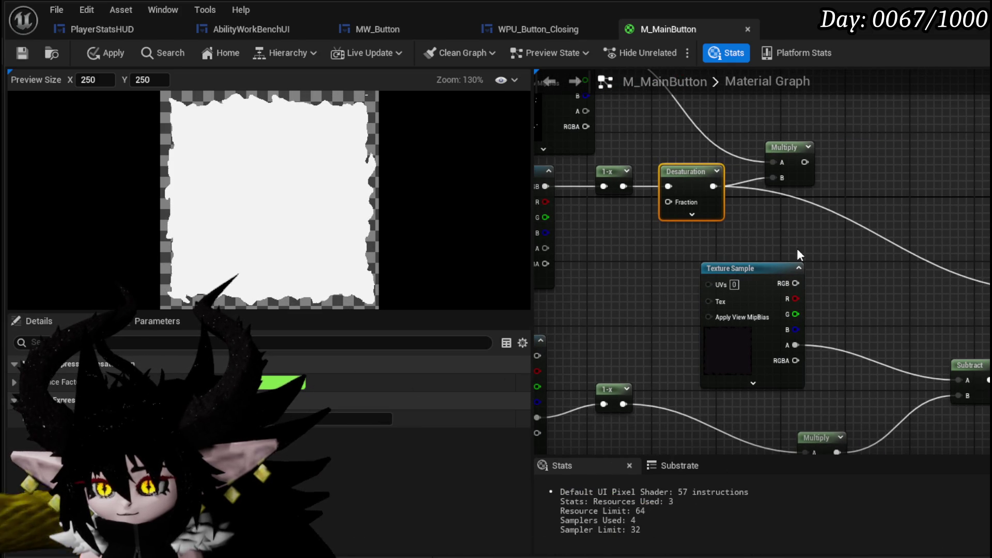
# - Reconnect the noise texture's RGB into the 1-x node
pyautogui.moveTo(545, 186); pyautogui.dragTo(673, 187)
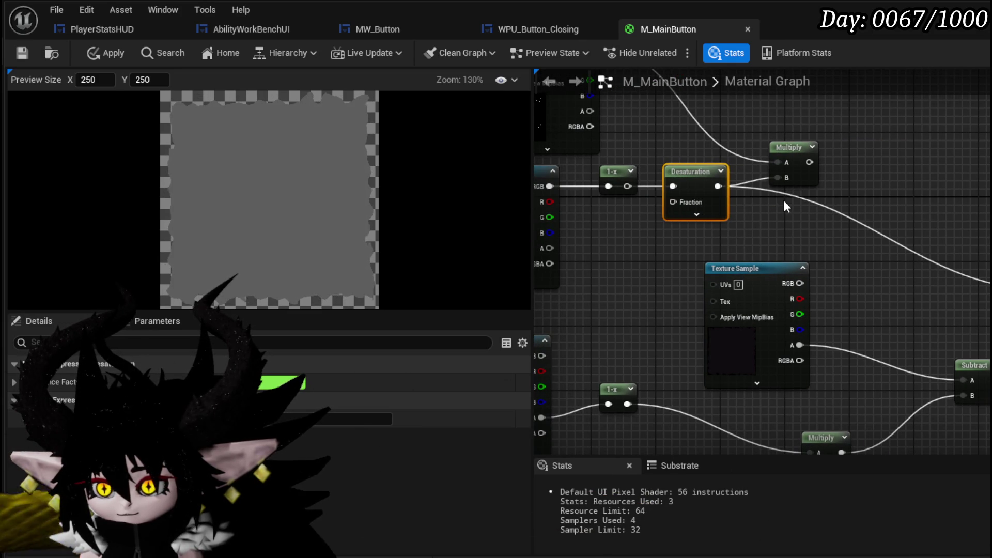
pyautogui.moveTo(784, 201)
pyautogui.mouseDown()
pyautogui.moveTo(867, 220)
pyautogui.moveTo(790, 221)
pyautogui.moveTo(746, 258)
pyautogui.mouseUp()
pyautogui.scroll(-4, 749, 283)
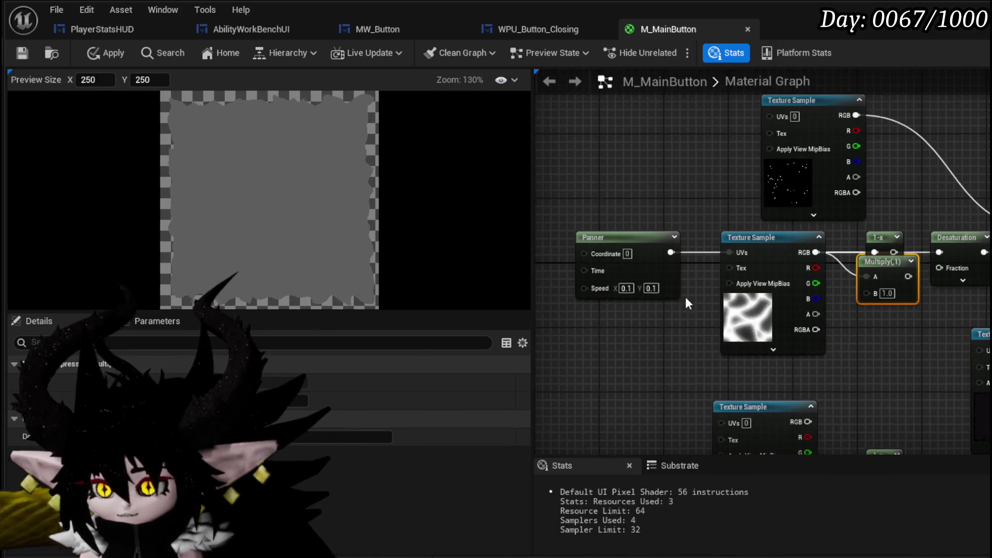
# - Box-select the upper group of nodes and move it higher in the graph
pyautogui.moveTo(598, 320)
pyautogui.mouseDown()
pyautogui.moveTo(909, 166)
pyautogui.moveTo(740, 163)
pyautogui.mouseUp()
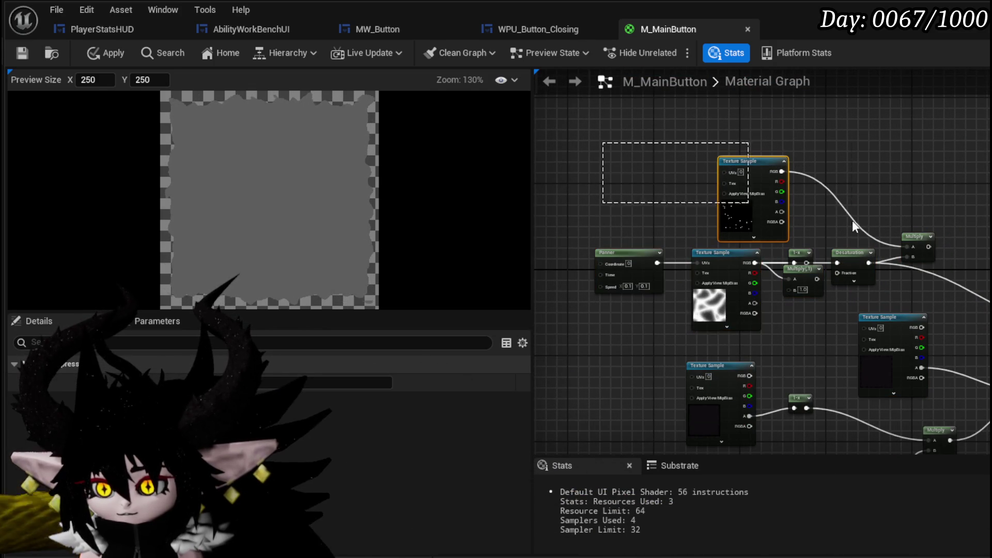
pyautogui.moveTo(979, 292); pyautogui.dragTo(979, 292)
pyautogui.moveTo(781, 171); pyautogui.dragTo(789, 170)
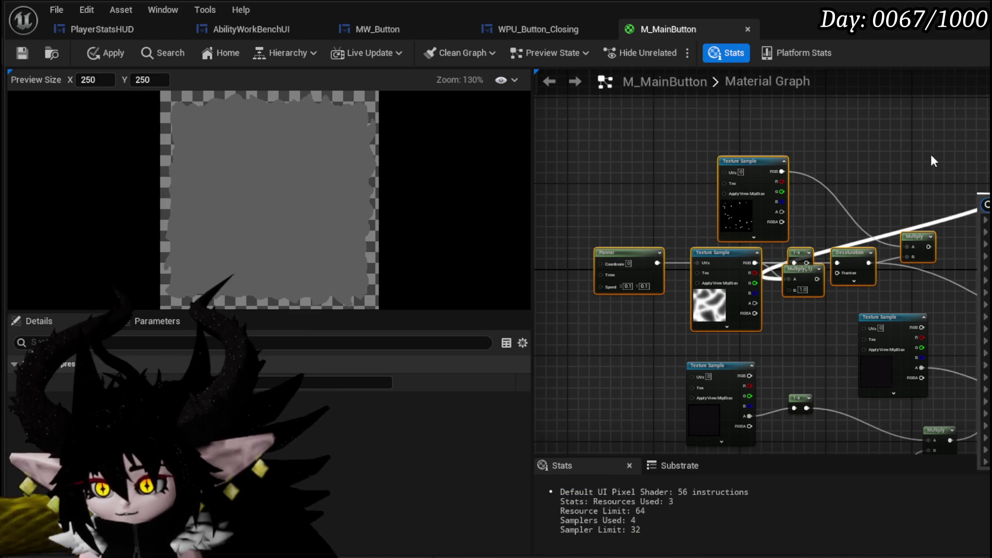
pyautogui.moveTo(580, 138); pyautogui.dragTo(952, 276)
pyautogui.moveTo(858, 274); pyautogui.dragTo(864, 172)
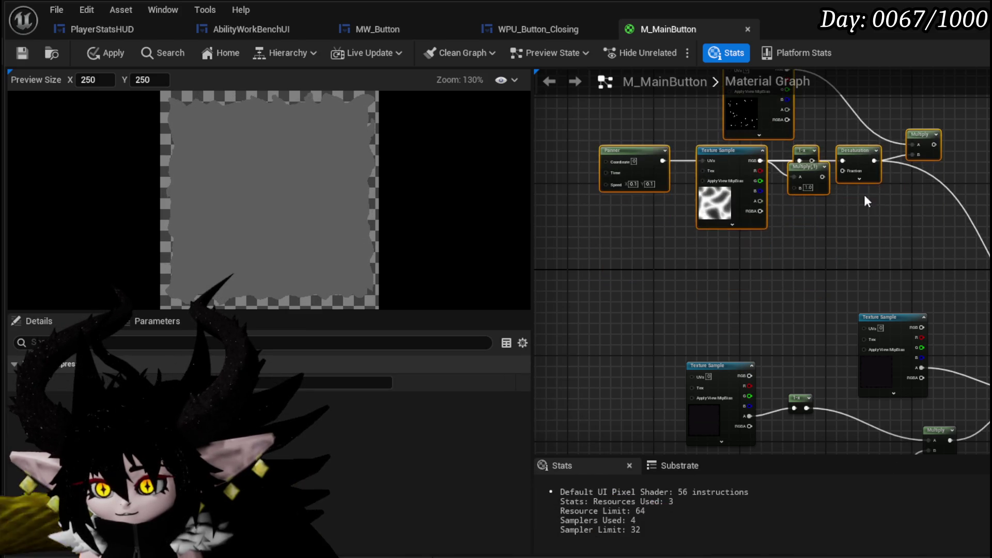
# - Add a black Constant3Vector into Multiply B and feed the noise texture into Multiply A
pyautogui.click(691, 283)
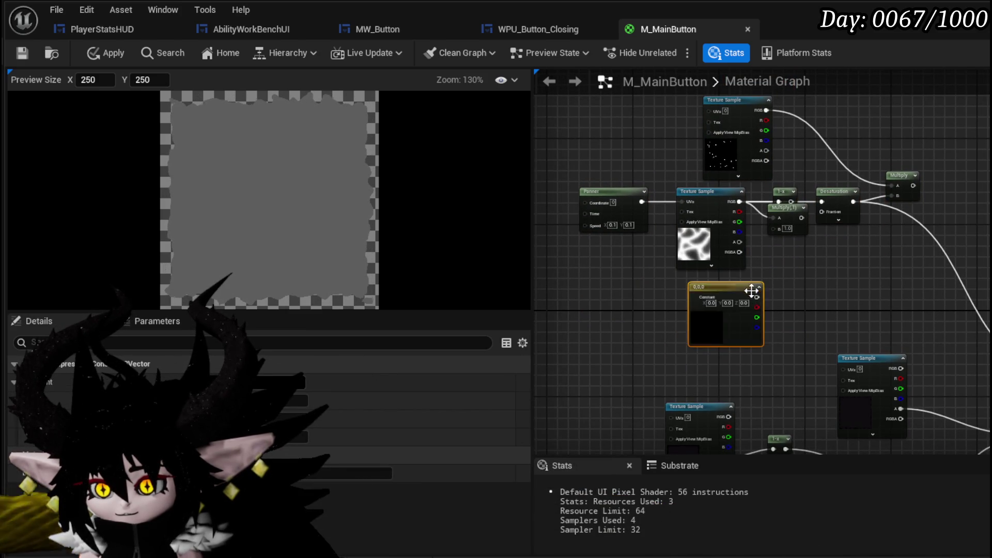
pyautogui.scroll(4, 755, 298)
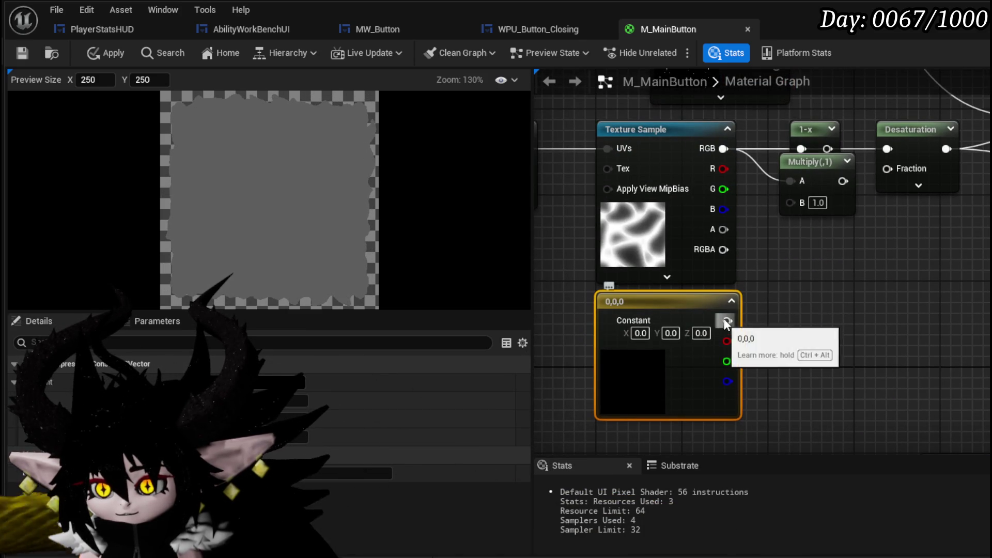
pyautogui.moveTo(794, 226); pyautogui.dragTo(788, 206)
pyautogui.moveTo(723, 230)
pyautogui.mouseDown()
pyautogui.moveTo(777, 179)
pyautogui.moveTo(887, 152)
pyautogui.moveTo(878, 164)
pyautogui.moveTo(885, 188)
pyautogui.moveTo(886, 149)
pyautogui.mouseUp()
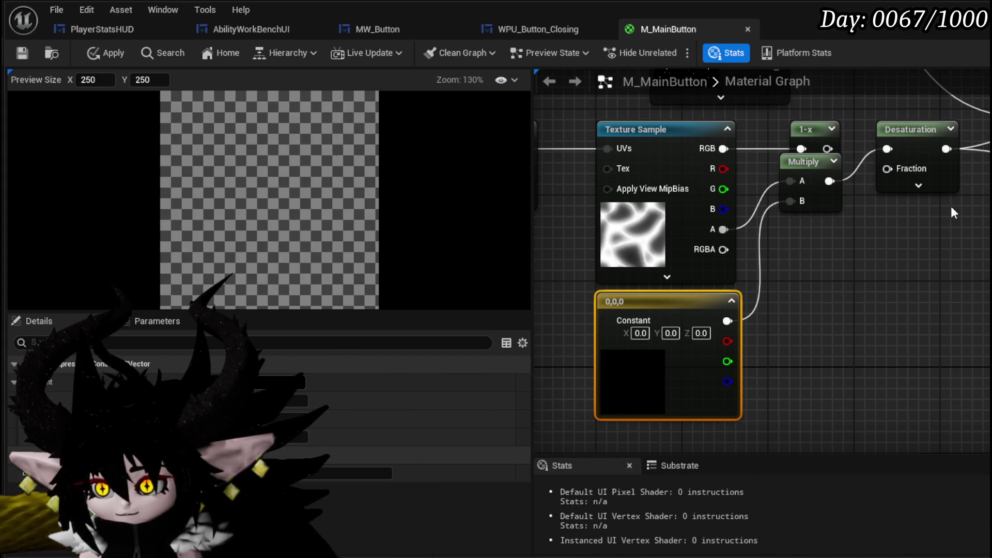
pyautogui.scroll(-2, 939, 224)
pyautogui.moveTo(939, 224)
pyautogui.mouseDown()
pyautogui.moveTo(805, 163)
pyautogui.moveTo(792, 230)
pyautogui.mouseUp()
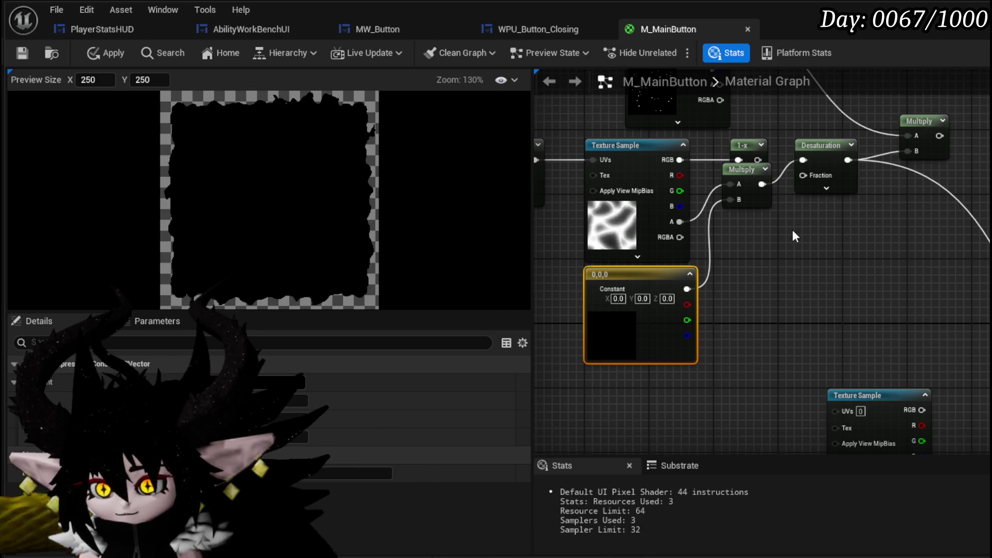
pyautogui.moveTo(762, 184)
pyautogui.mouseDown()
pyautogui.moveTo(987, 407)
pyautogui.moveTo(960, 411)
pyautogui.mouseUp()
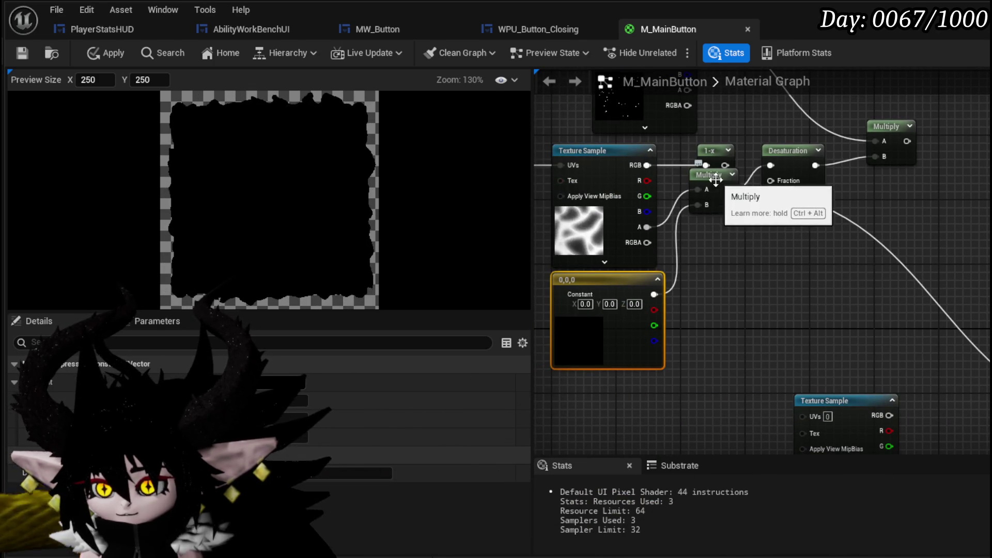
pyautogui.moveTo(715, 179); pyautogui.dragTo(722, 220)
pyautogui.moveTo(645, 165); pyautogui.dragTo(705, 229)
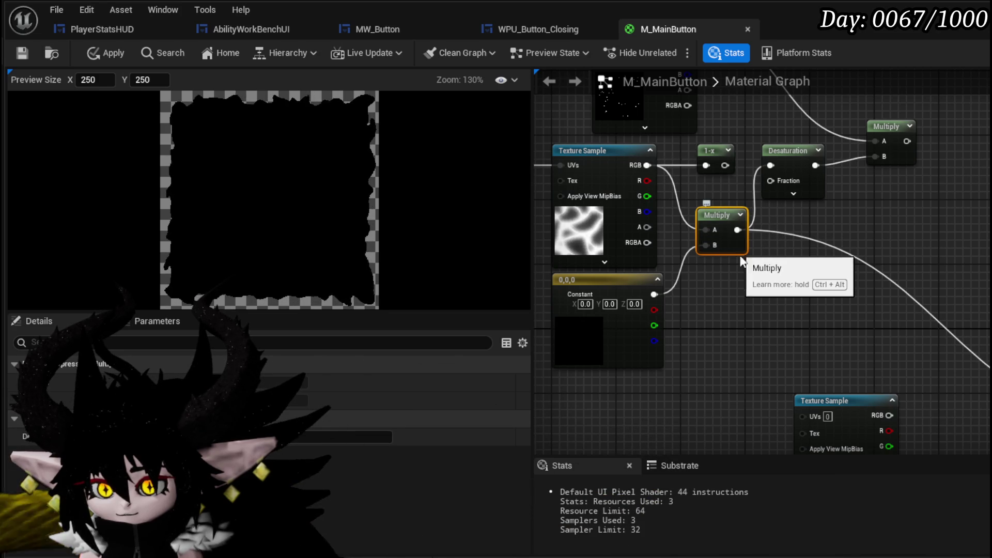
# - Route the Multiply output further along the graph and feed the 1-x output into Multiply A
pyautogui.moveTo(752, 274); pyautogui.dragTo(770, 337)
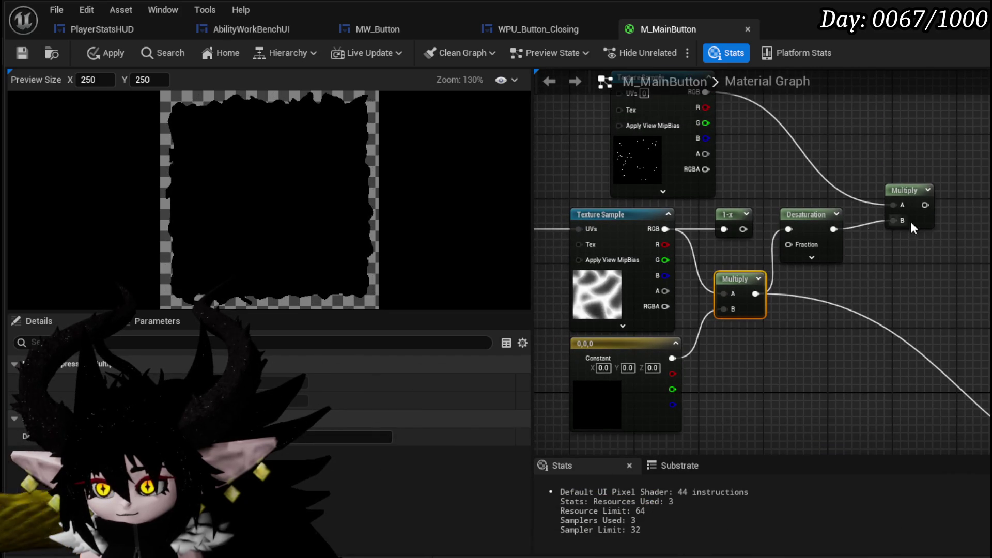
pyautogui.moveTo(766, 132); pyautogui.dragTo(730, 169)
pyautogui.moveTo(876, 223)
pyautogui.mouseDown()
pyautogui.moveTo(832, 129)
pyautogui.moveTo(822, 47)
pyautogui.mouseUp()
pyautogui.moveTo(829, 220)
pyautogui.mouseDown()
pyautogui.moveTo(868, 268)
pyautogui.moveTo(844, 243)
pyautogui.moveTo(729, 222)
pyautogui.moveTo(694, 102)
pyautogui.mouseUp()
pyautogui.moveTo(656, 188)
pyautogui.mouseDown()
pyautogui.moveTo(902, 290)
pyautogui.moveTo(795, 248)
pyautogui.moveTo(866, 315)
pyautogui.mouseUp()
pyautogui.moveTo(738, 253); pyautogui.dragTo(718, 261)
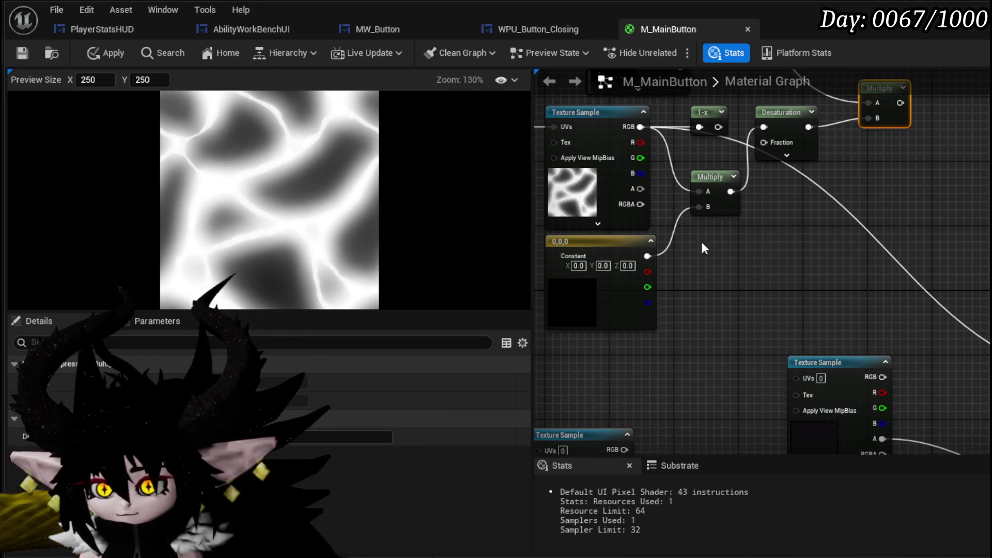
pyautogui.moveTo(730, 191); pyautogui.dragTo(989, 334)
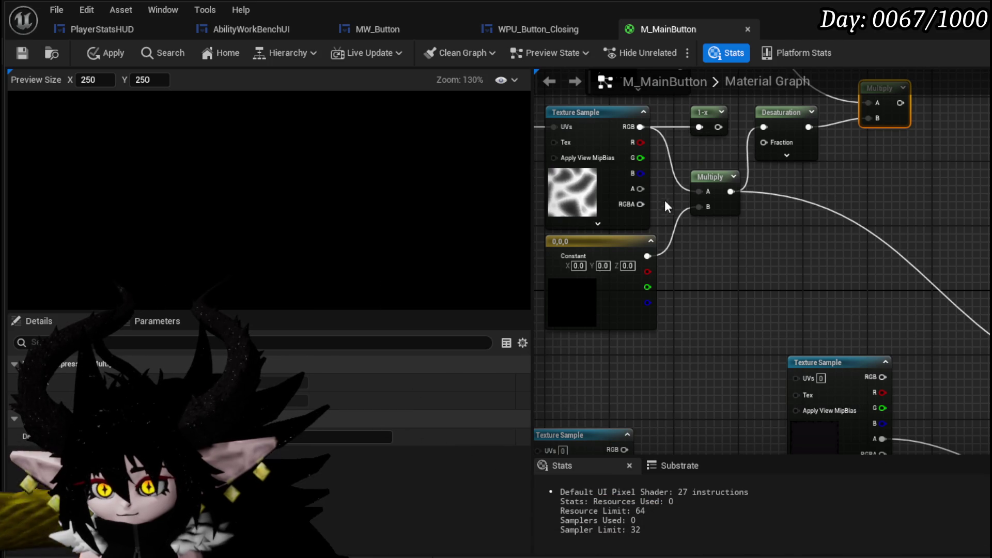
pyautogui.moveTo(717, 127); pyautogui.dragTo(698, 192)
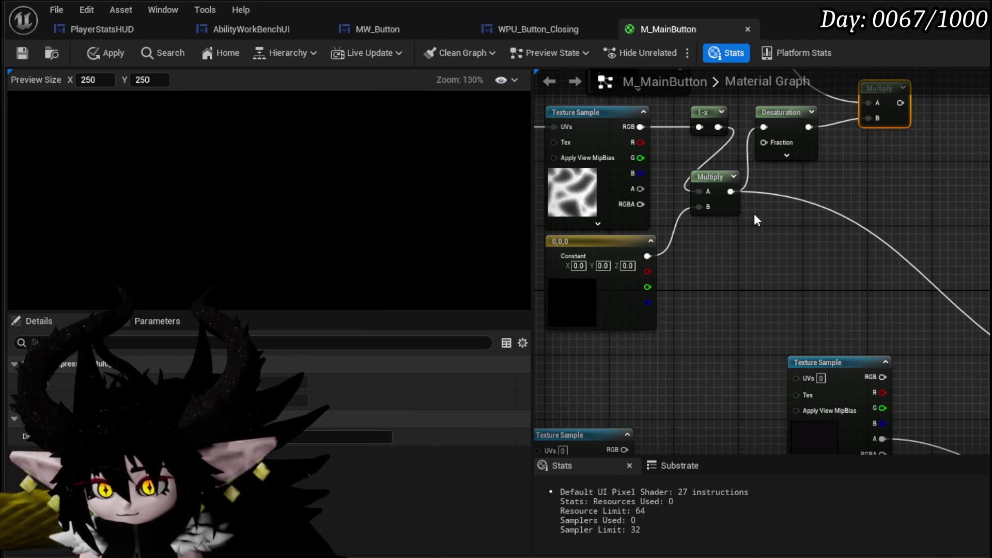
# - Set the constant colour to white, then to a 0.349 mid grey
pyautogui.click(573, 296)
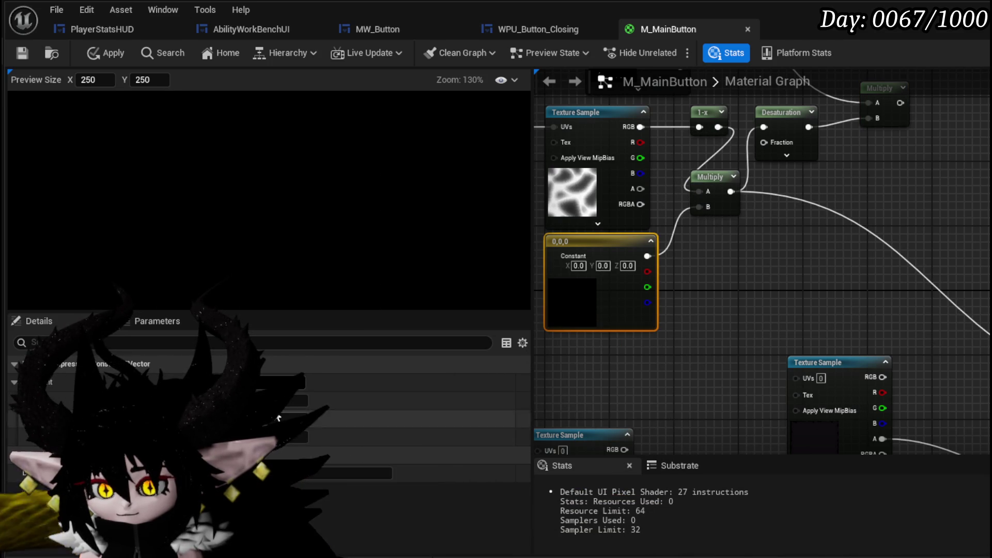
pyautogui.click(287, 416)
pyautogui.moveTo(449, 514); pyautogui.dragTo(442, 365)
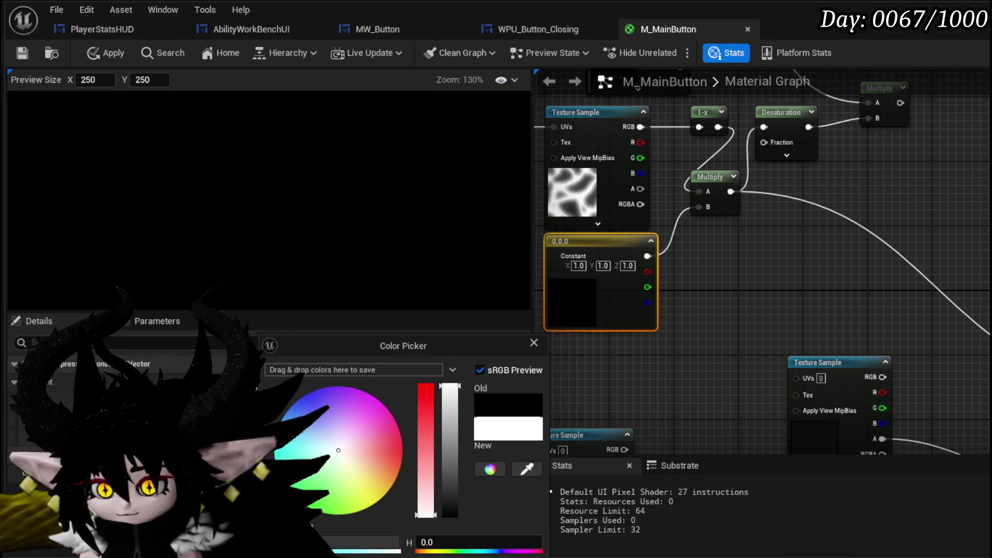
pyautogui.click(675, 351)
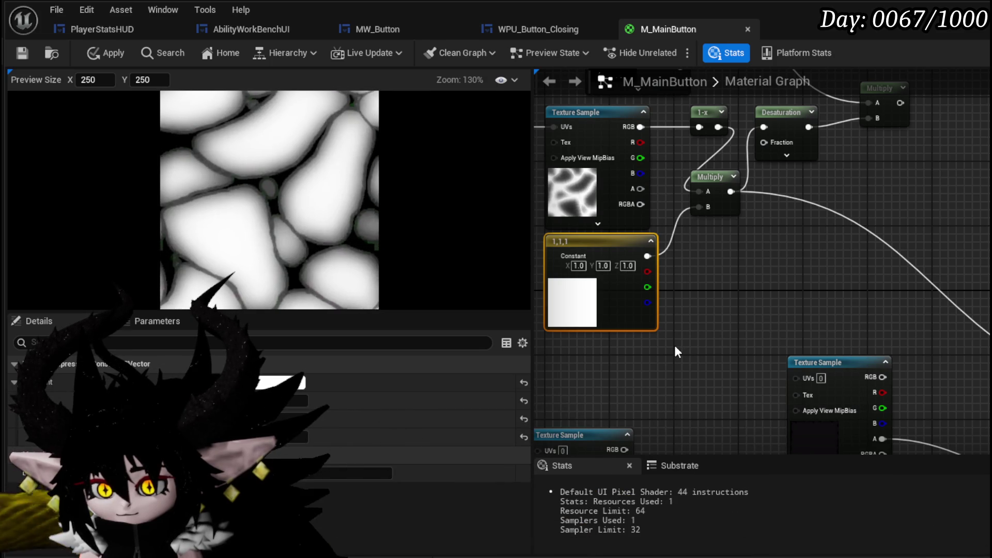
pyautogui.click(282, 382)
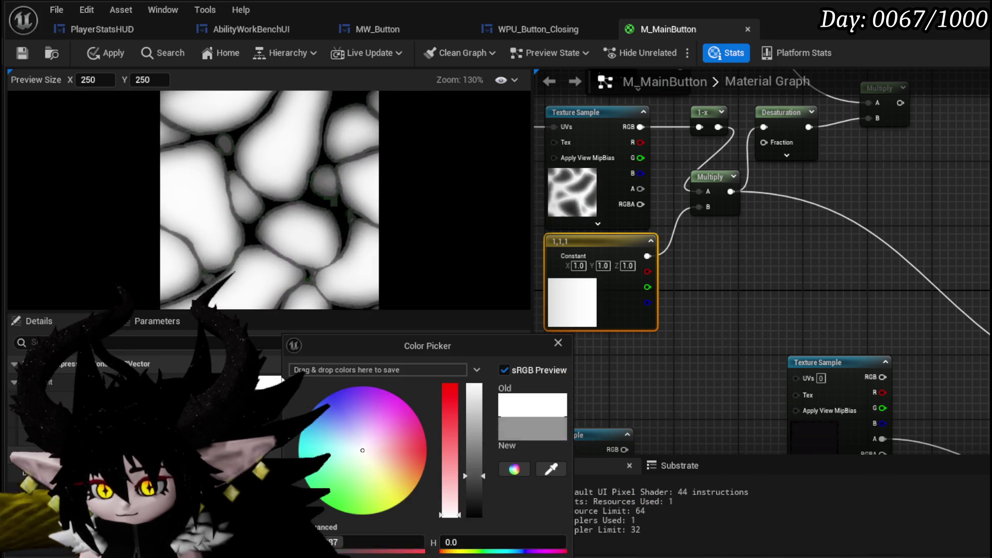
pyautogui.click(474, 470)
pyautogui.click(678, 428)
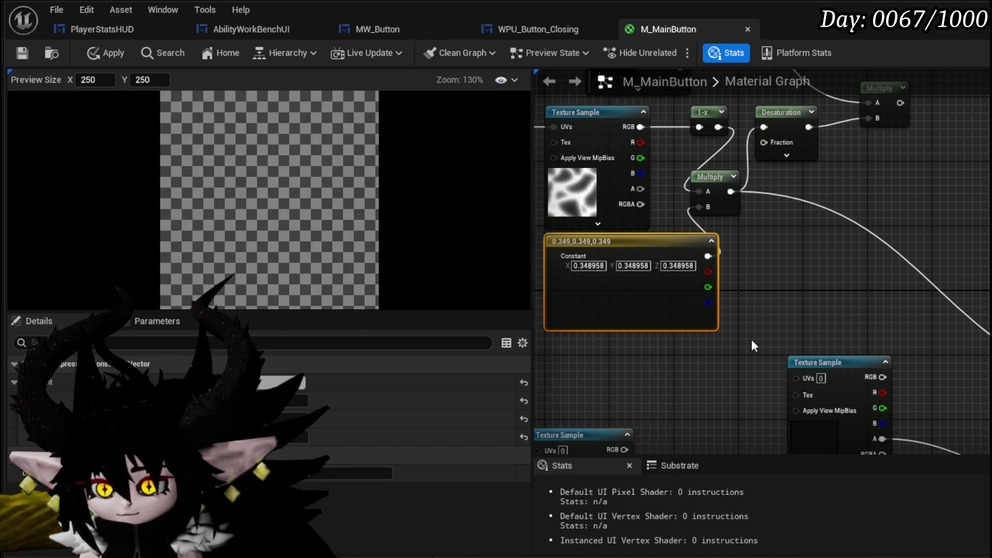
# - Connect the Subtract result to the Substrate UI Opacity input
pyautogui.moveTo(795, 289)
pyautogui.mouseDown()
pyautogui.moveTo(715, 288)
pyautogui.moveTo(841, 310)
pyautogui.moveTo(736, 307)
pyautogui.moveTo(724, 217)
pyautogui.moveTo(636, 166)
pyautogui.mouseUp()
pyautogui.moveTo(924, 355); pyautogui.dragTo(989, 380)
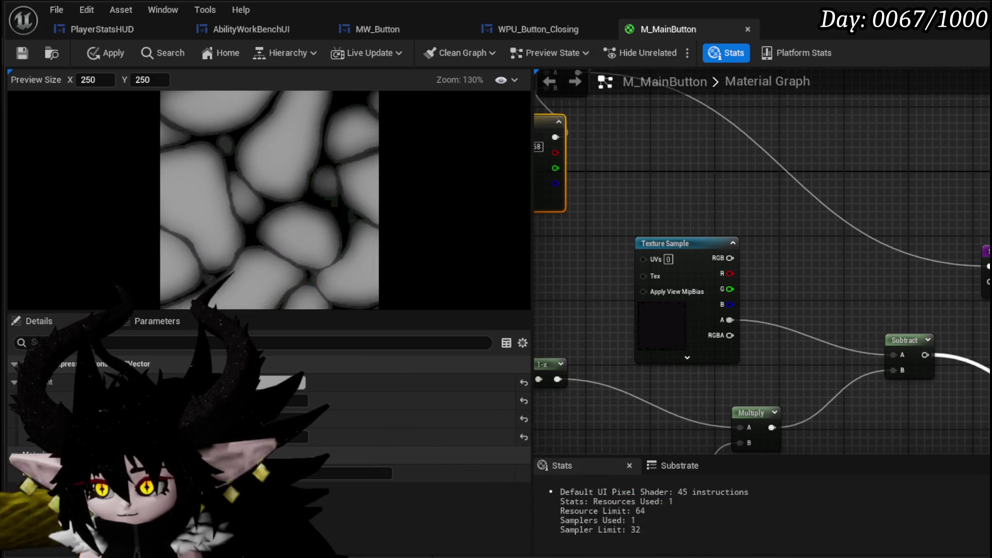
pyautogui.moveTo(817, 257)
pyautogui.mouseDown()
pyautogui.moveTo(833, 279)
pyautogui.moveTo(872, 287)
pyautogui.moveTo(831, 208)
pyautogui.mouseUp()
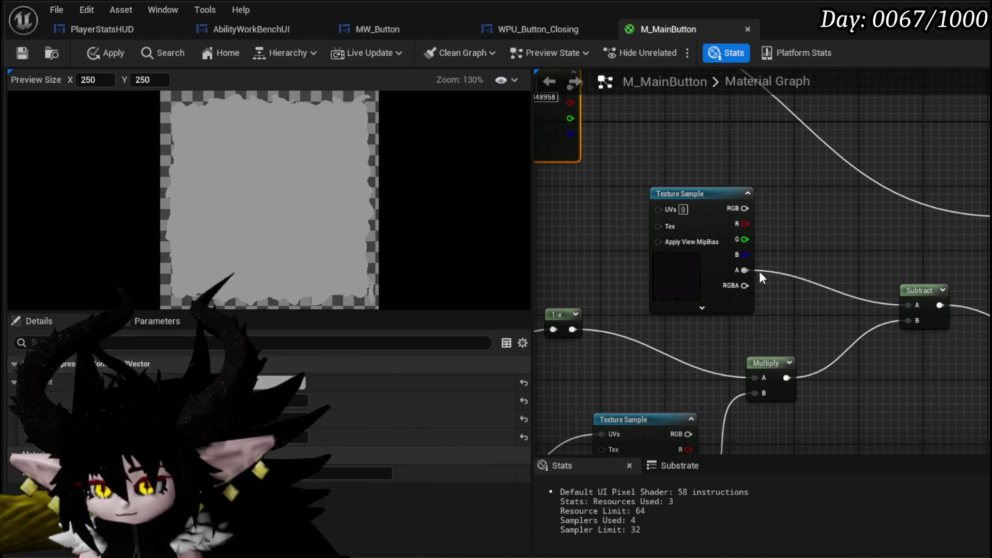
pyautogui.moveTo(675, 261)
pyautogui.mouseDown()
pyautogui.moveTo(659, 181)
pyautogui.moveTo(666, 163)
pyautogui.moveTo(829, 120)
pyautogui.moveTo(808, 126)
pyautogui.moveTo(752, 180)
pyautogui.moveTo(734, 256)
pyautogui.moveTo(746, 307)
pyautogui.moveTo(773, 295)
pyautogui.moveTo(720, 166)
pyautogui.moveTo(743, 87)
pyautogui.moveTo(779, 100)
pyautogui.moveTo(744, 328)
pyautogui.moveTo(761, 380)
pyautogui.moveTo(762, 215)
pyautogui.moveTo(749, 139)
pyautogui.moveTo(795, 178)
pyautogui.moveTo(672, 155)
pyautogui.moveTo(610, 131)
pyautogui.moveTo(643, 200)
pyautogui.mouseUp()
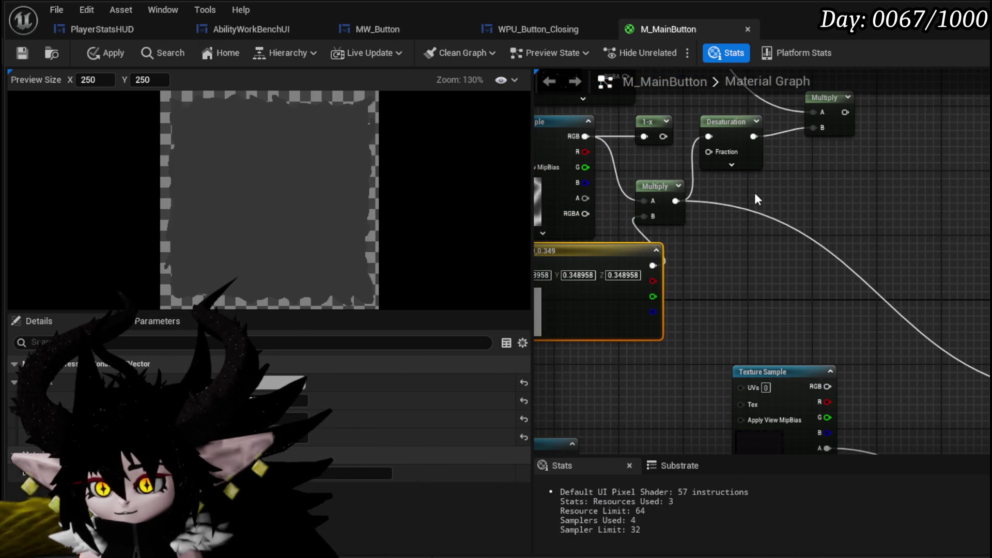
# - Delete the 1-x node from the noise chain
pyautogui.moveTo(756, 194); pyautogui.dragTo(873, 235)
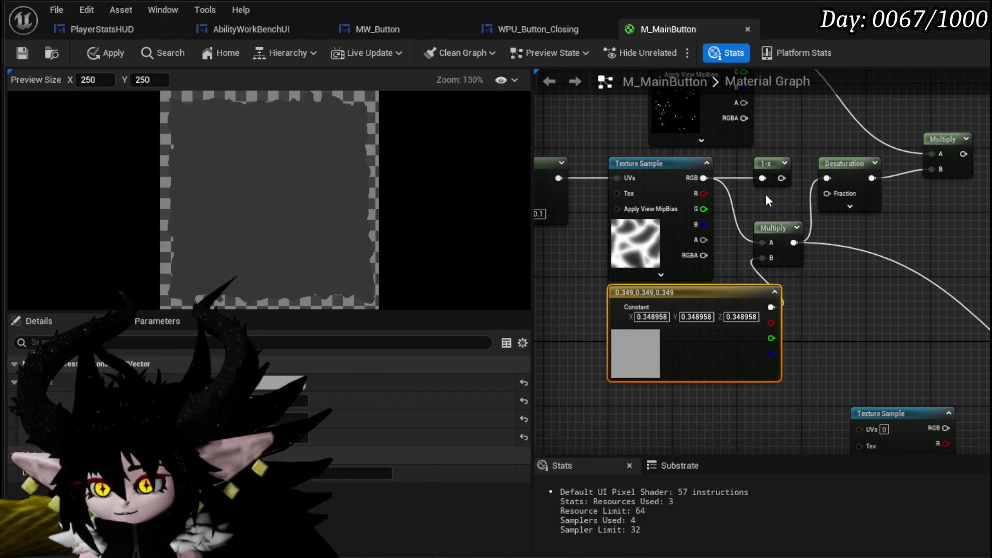
pyautogui.click(769, 168)
pyautogui.press('Delete')
pyautogui.moveTo(786, 198); pyautogui.dragTo(722, 184)
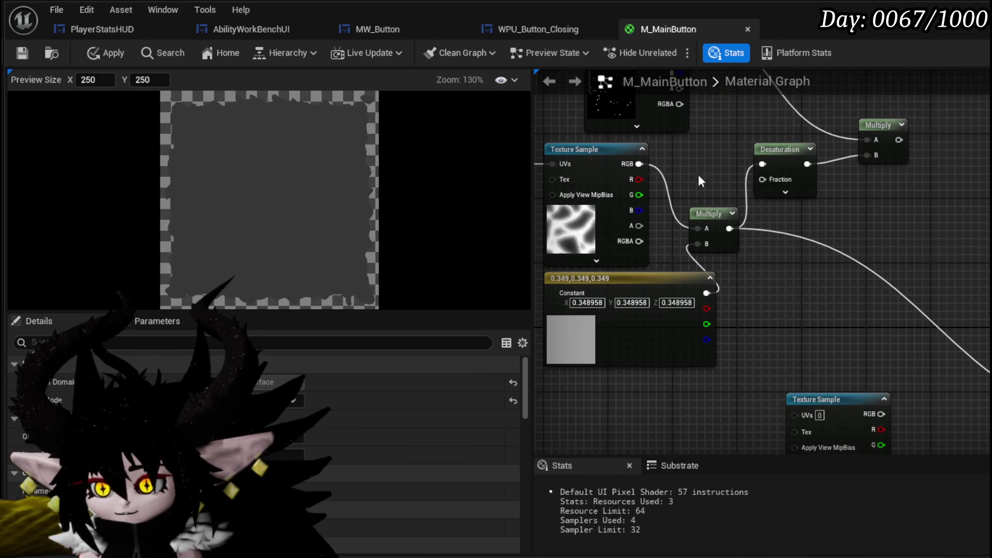
# - Feed the noise texture colour through Desaturation into the lower Multiply's A input
pyautogui.moveTo(634, 163); pyautogui.dragTo(762, 163)
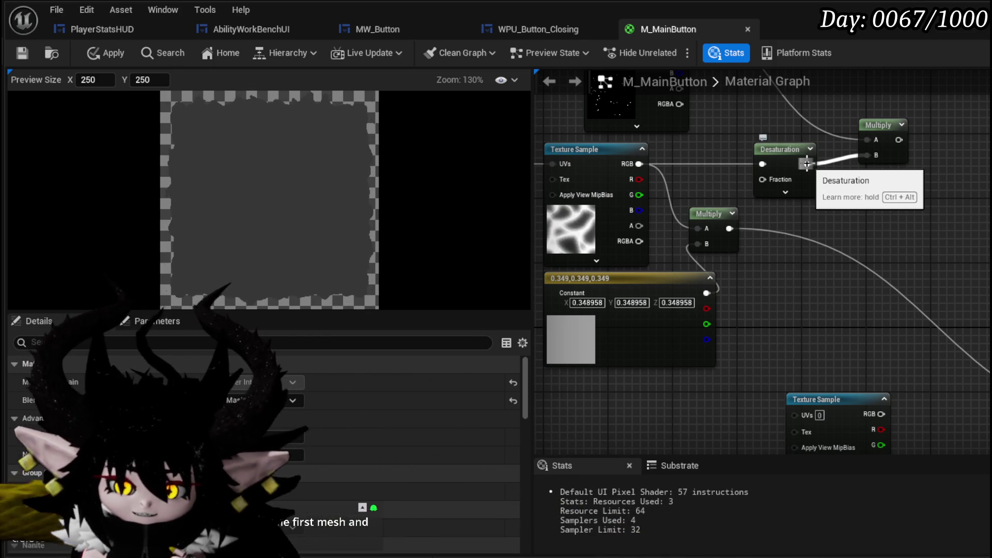
pyautogui.moveTo(739, 190)
pyautogui.mouseDown()
pyautogui.moveTo(702, 227)
pyautogui.moveTo(852, 218)
pyautogui.mouseUp()
pyautogui.moveTo(775, 151); pyautogui.dragTo(743, 151)
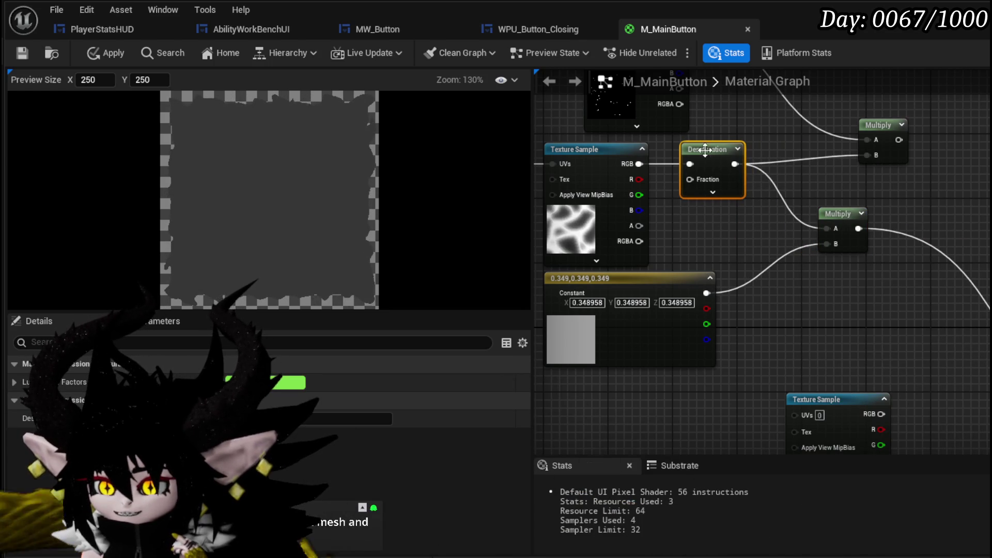
pyautogui.moveTo(830, 206)
pyautogui.mouseDown()
pyautogui.moveTo(811, 184)
pyautogui.moveTo(941, 190)
pyautogui.moveTo(883, 239)
pyautogui.moveTo(868, 274)
pyautogui.moveTo(767, 249)
pyautogui.mouseUp()
# - Link the lower Multiply's output into the upper star Multiply's B input
pyautogui.moveTo(799, 207)
pyautogui.mouseDown()
pyautogui.moveTo(808, 199)
pyautogui.moveTo(781, 185)
pyautogui.moveTo(749, 199)
pyautogui.mouseUp()
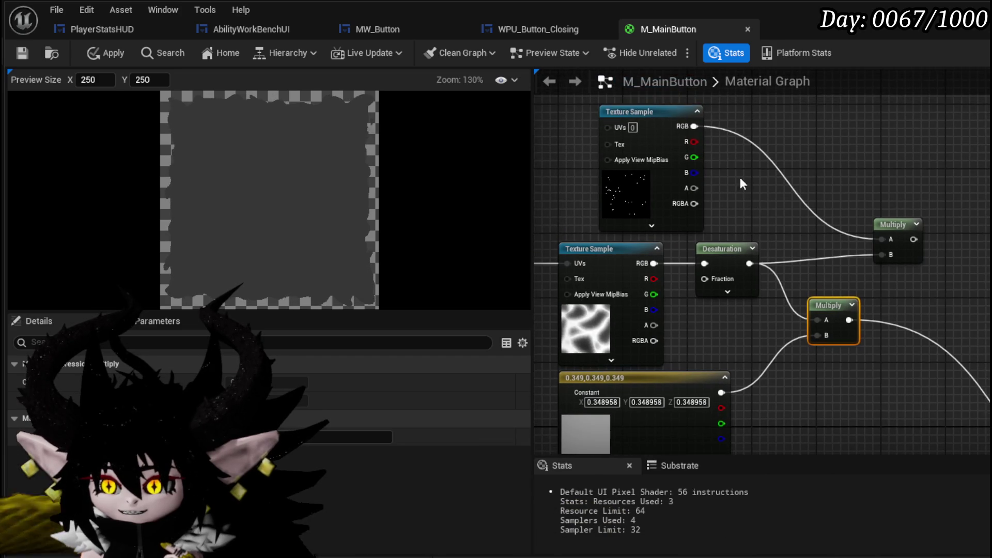
pyautogui.moveTo(881, 211); pyautogui.dragTo(816, 221)
pyautogui.moveTo(775, 256)
pyautogui.mouseDown()
pyautogui.moveTo(806, 217)
pyautogui.moveTo(809, 191)
pyautogui.moveTo(841, 178)
pyautogui.moveTo(989, 382)
pyautogui.moveTo(989, 423)
pyautogui.moveTo(989, 399)
pyautogui.mouseUp()
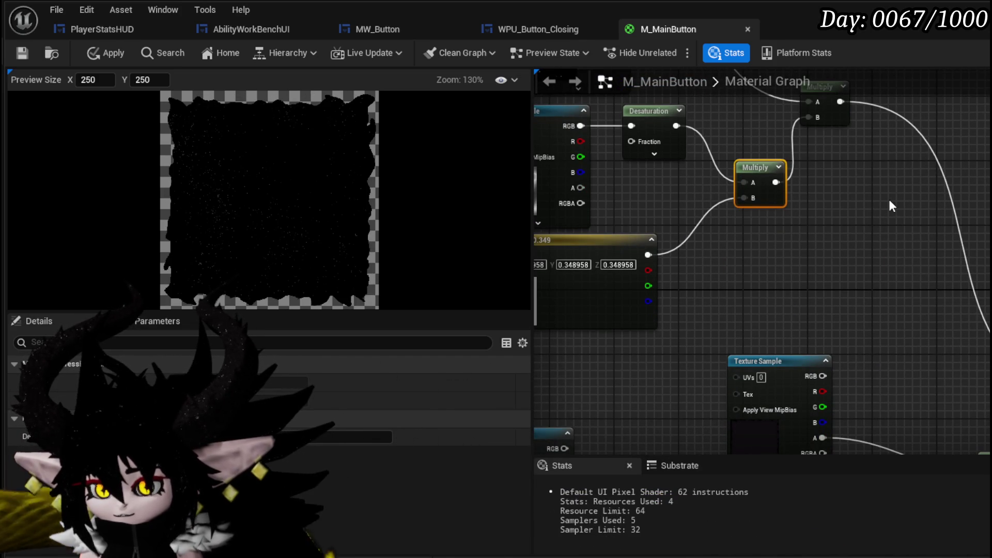
pyautogui.scroll(4, 263, 190)
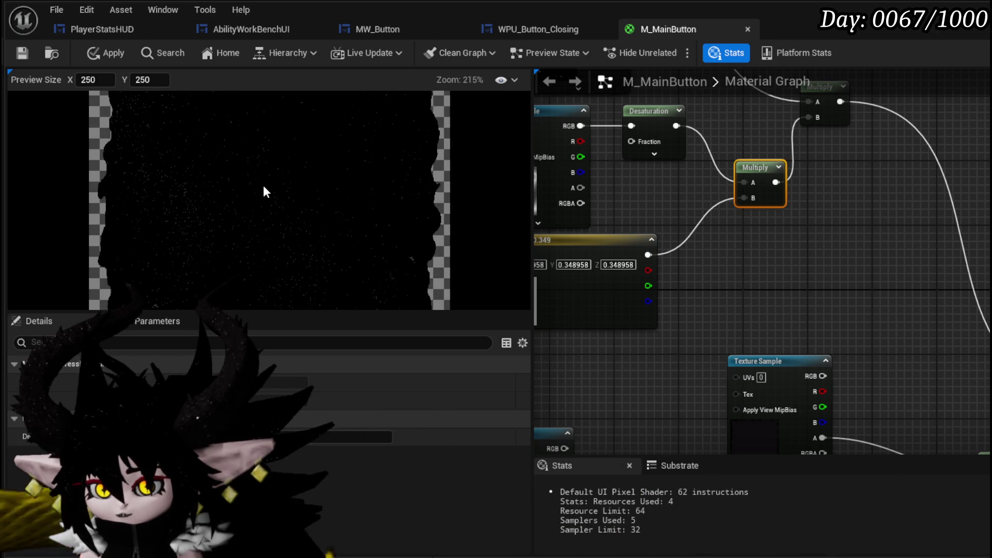
pyautogui.scroll(-3, 264, 190)
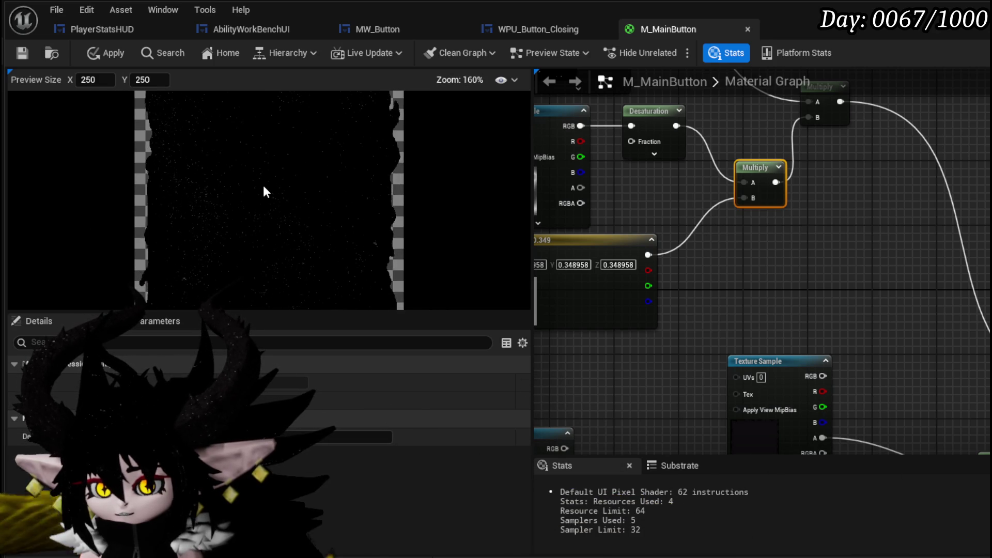
pyautogui.scroll(-1, 263, 191)
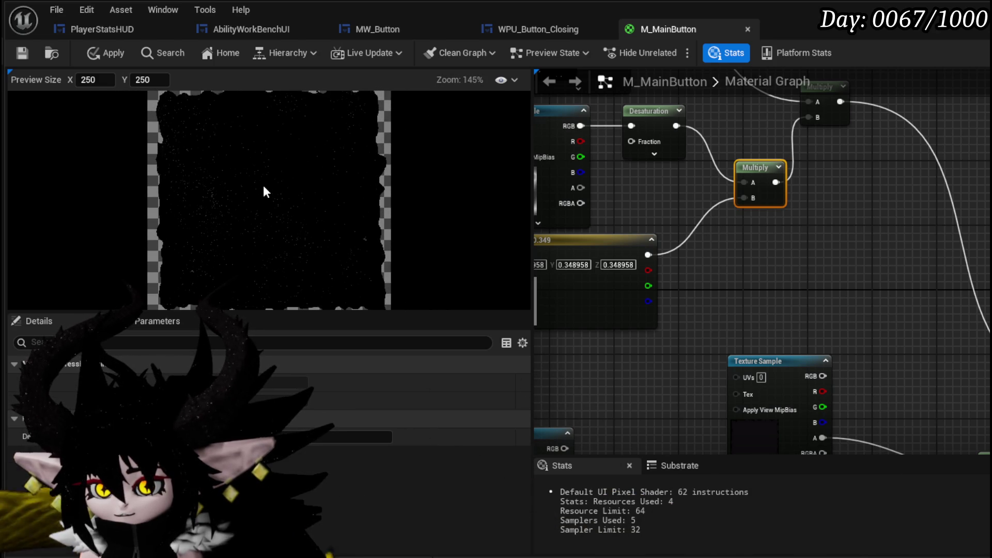
pyautogui.scroll(4, 263, 187)
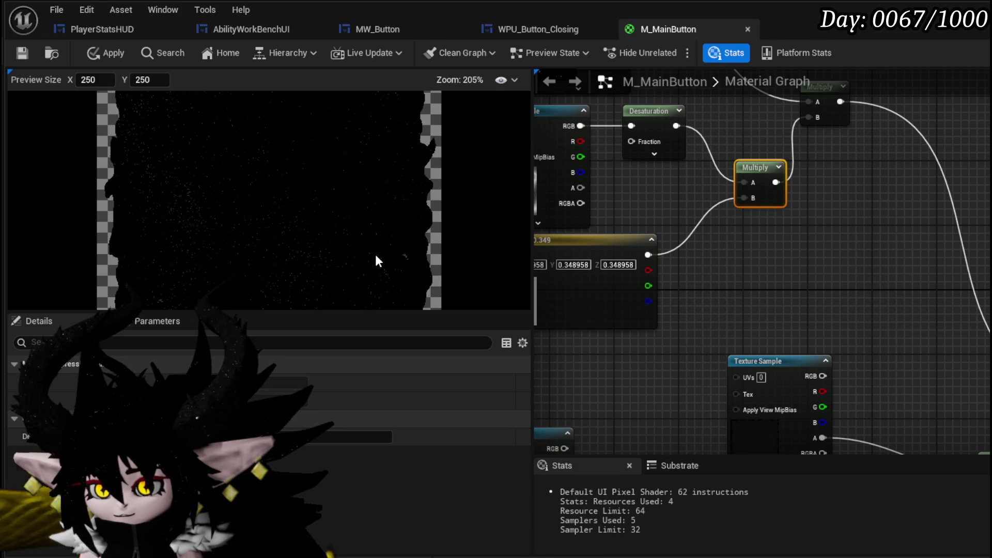
pyautogui.scroll(-1, 362, 251)
pyautogui.moveTo(640, 207); pyautogui.dragTo(854, 215)
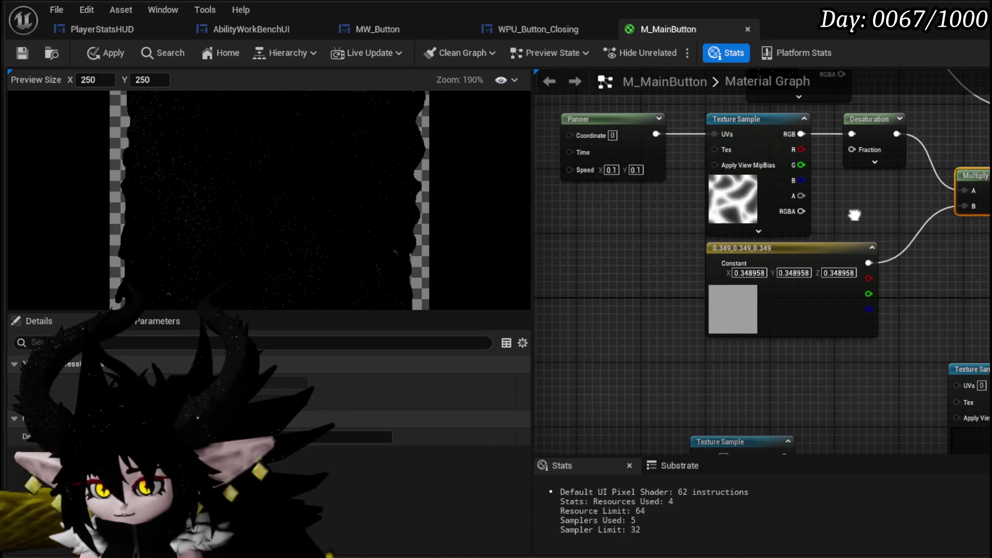
pyautogui.moveTo(637, 228); pyautogui.dragTo(605, 355)
pyautogui.moveTo(628, 262); pyautogui.dragTo(729, 125)
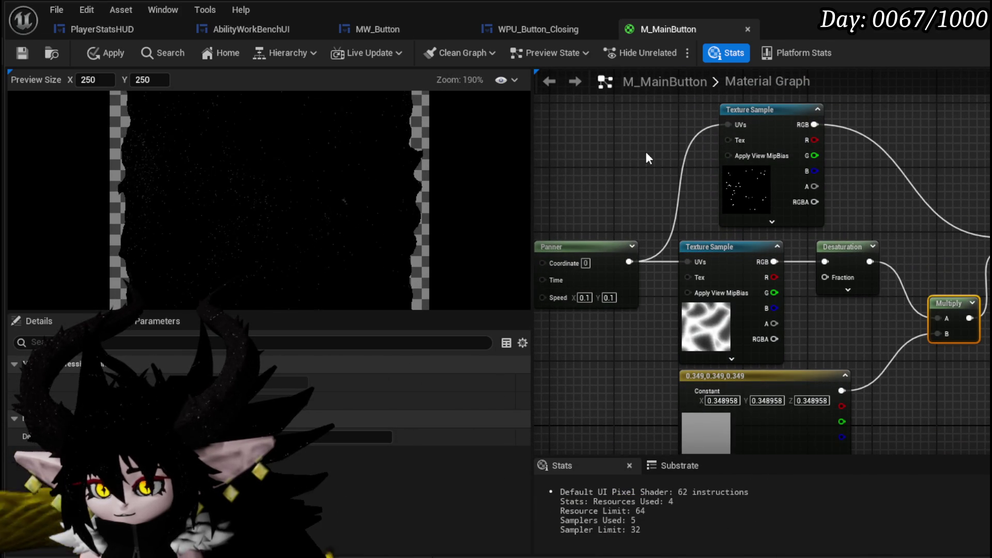
pyautogui.keyDown('alt'); pyautogui.click(732, 125); pyautogui.keyUp('alt')
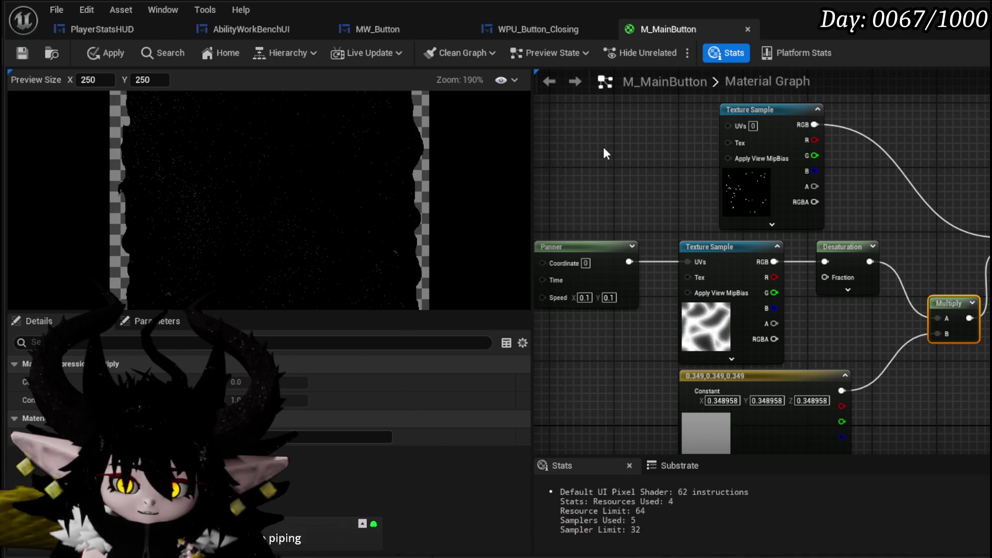
pyautogui.scroll(-6, 665, 204)
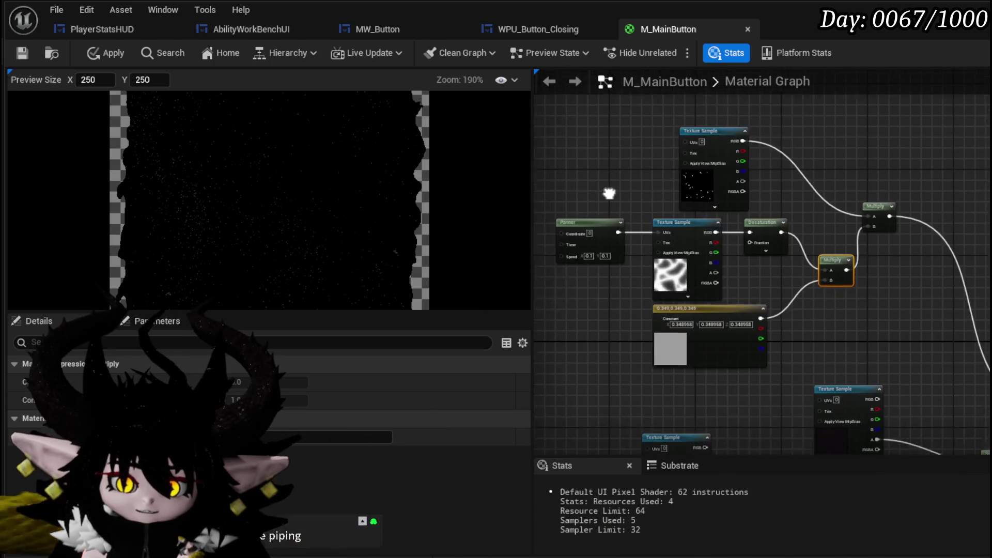
pyautogui.click(732, 345)
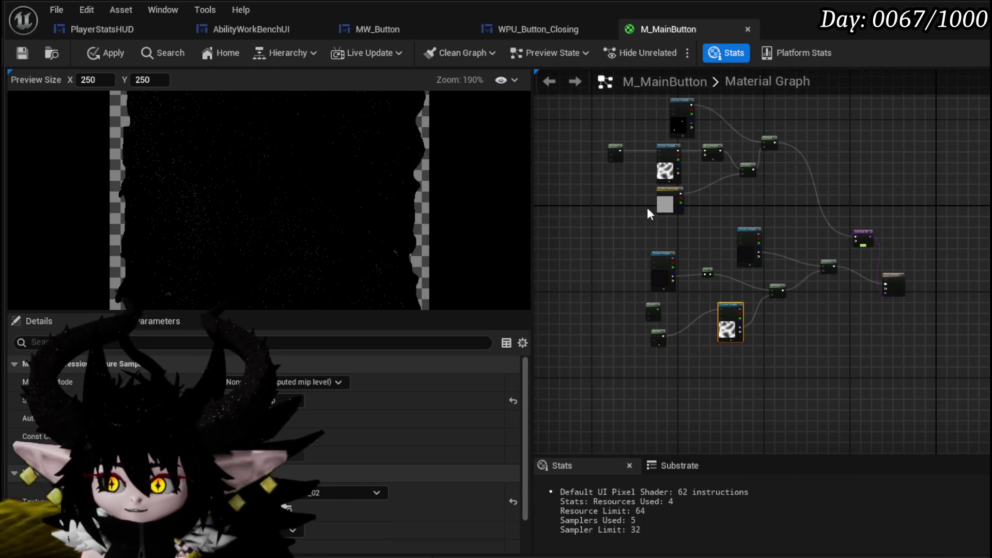
# - Change the lower noise Texture Sample's Sampler Source from Shared: Clamp to From texture asset
pyautogui.moveTo(639, 171); pyautogui.dragTo(676, 151)
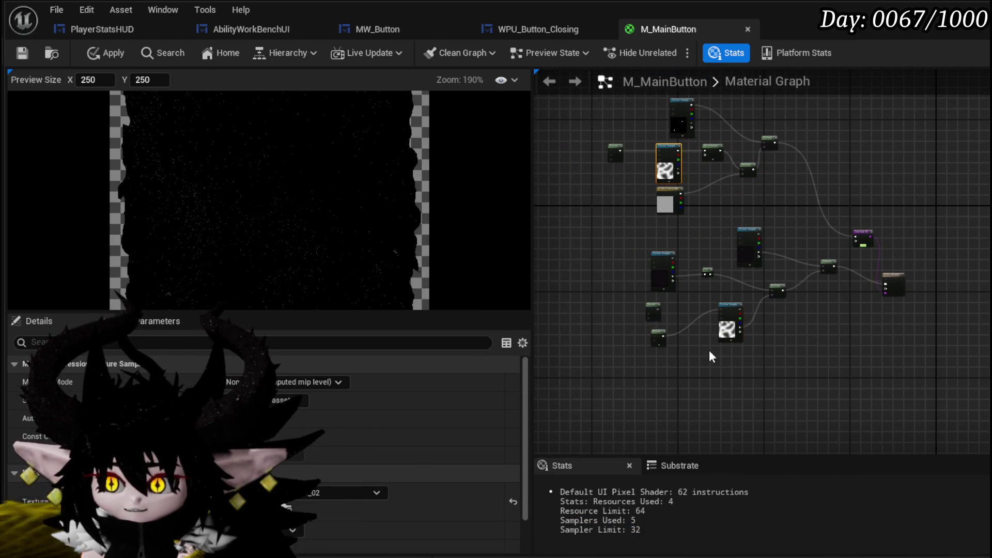
pyautogui.moveTo(753, 299); pyautogui.dragTo(752, 298)
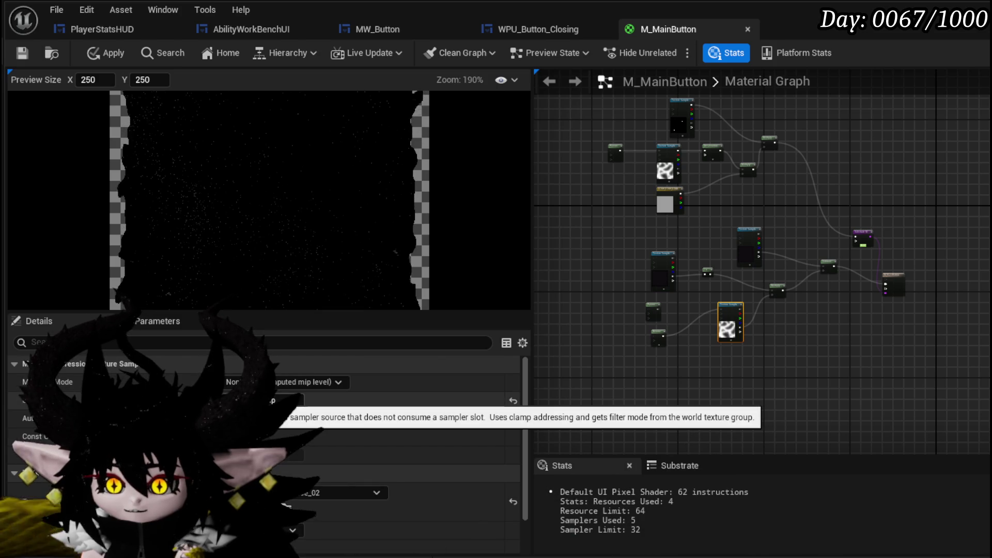
pyautogui.moveTo(532, 295); pyautogui.dragTo(989, 282)
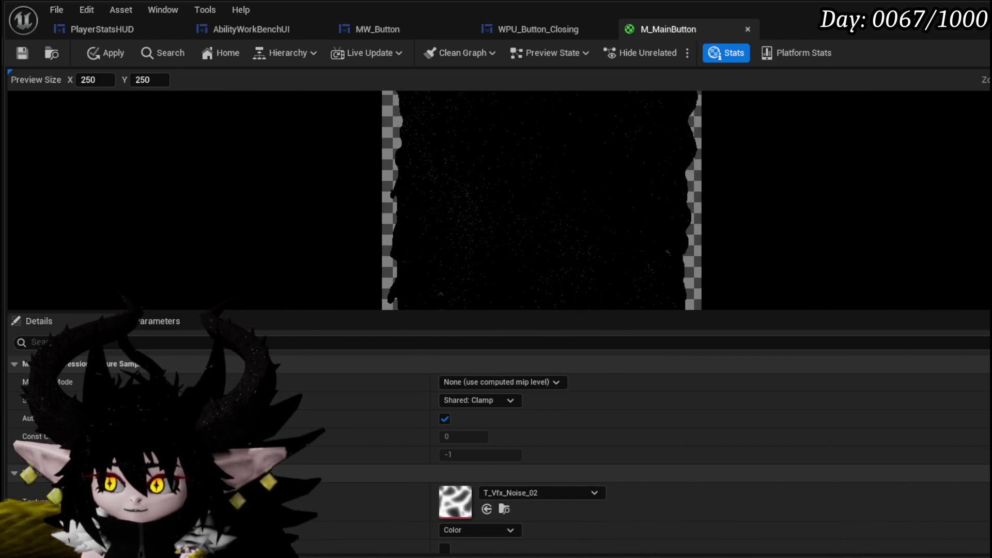
pyautogui.click(479, 400)
pyautogui.click(475, 412)
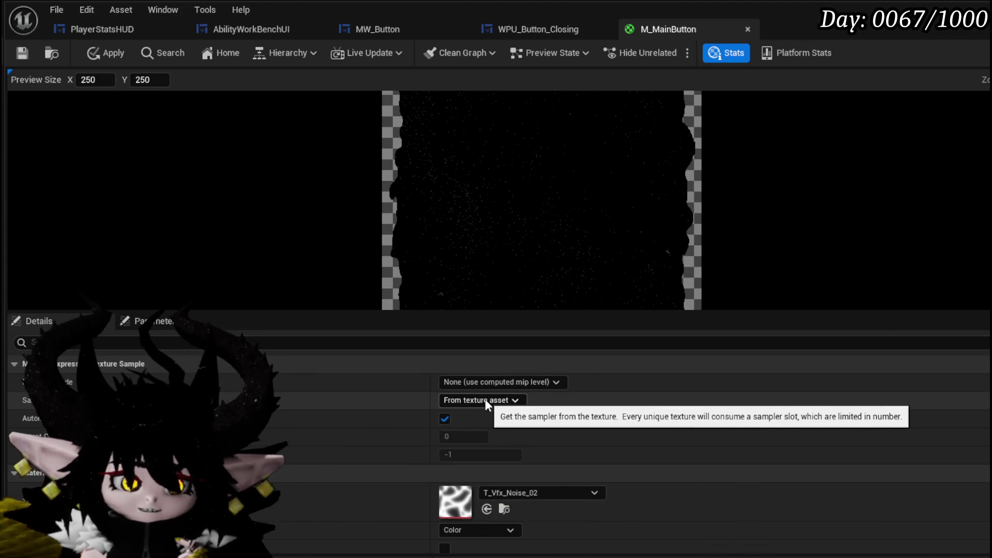
pyautogui.moveTo(989, 248)
pyautogui.mouseDown()
pyautogui.moveTo(461, 255)
pyautogui.moveTo(367, 246)
pyautogui.moveTo(435, 248)
pyautogui.mouseUp()
pyautogui.scroll(5, 537, 174)
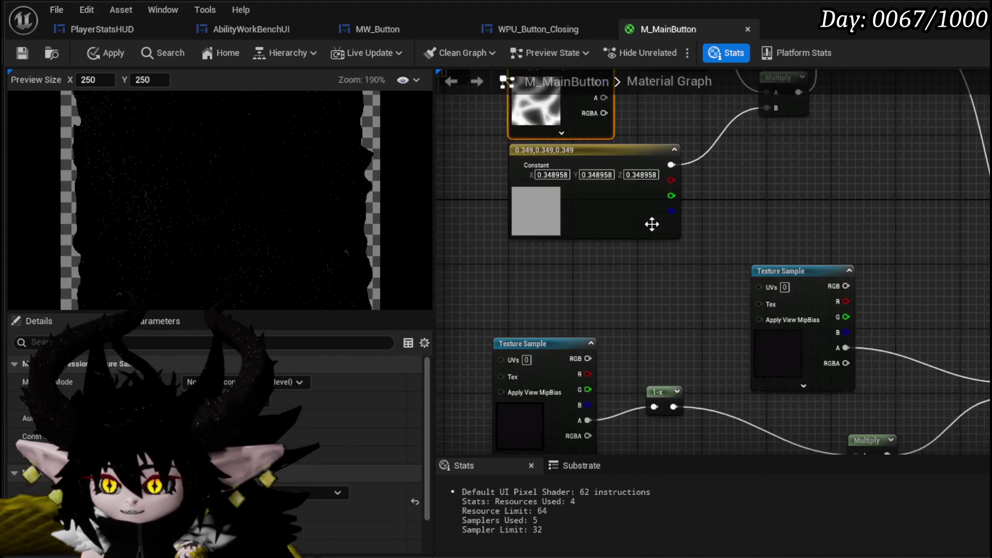
# - Swap the noise sample to T_Vfx_Noise_07 and wire its RGB into the star Multiply's B
pyautogui.click(289, 475)
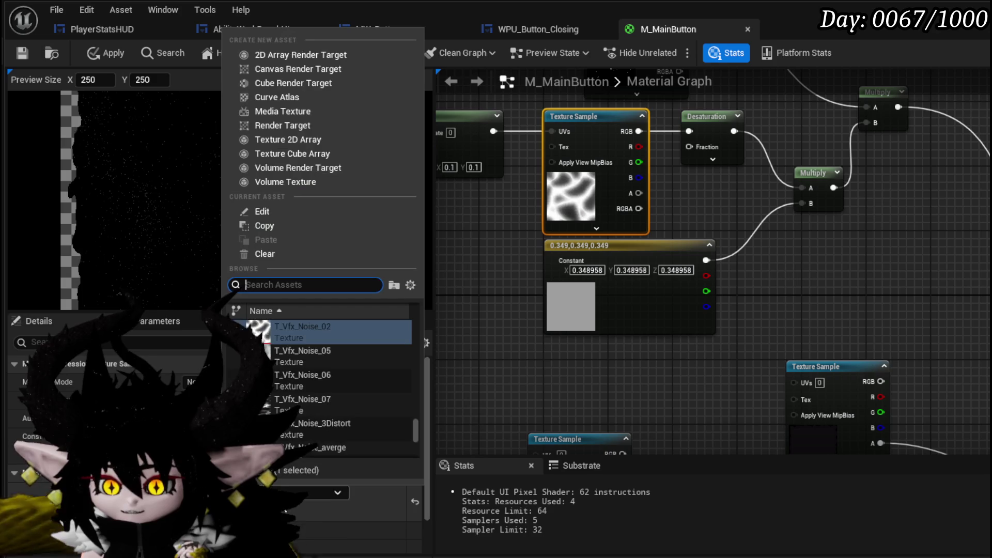
pyautogui.click(302, 395)
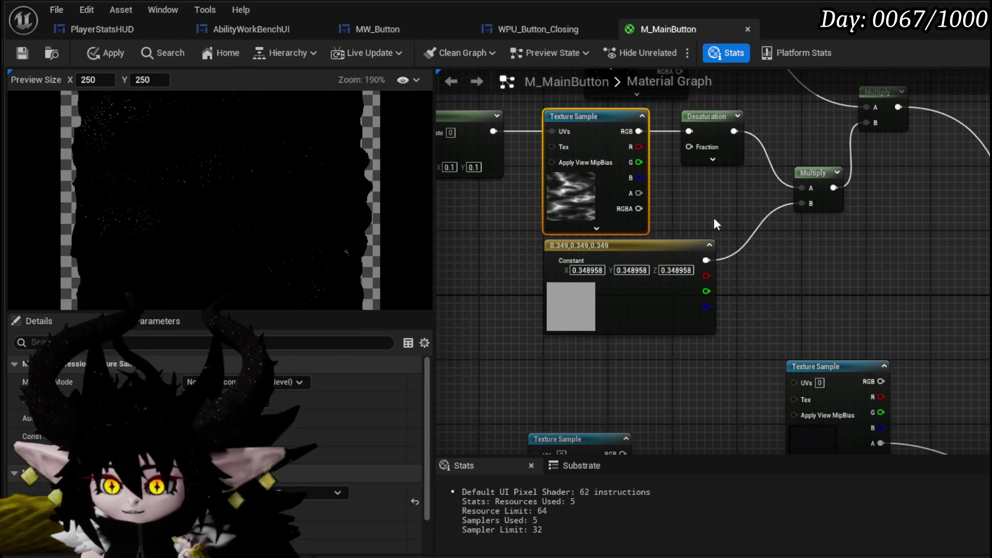
pyautogui.moveTo(715, 200)
pyautogui.mouseDown()
pyautogui.moveTo(721, 250)
pyautogui.moveTo(523, 290)
pyautogui.moveTo(659, 313)
pyautogui.mouseUp()
pyautogui.moveTo(589, 239); pyautogui.dragTo(829, 234)
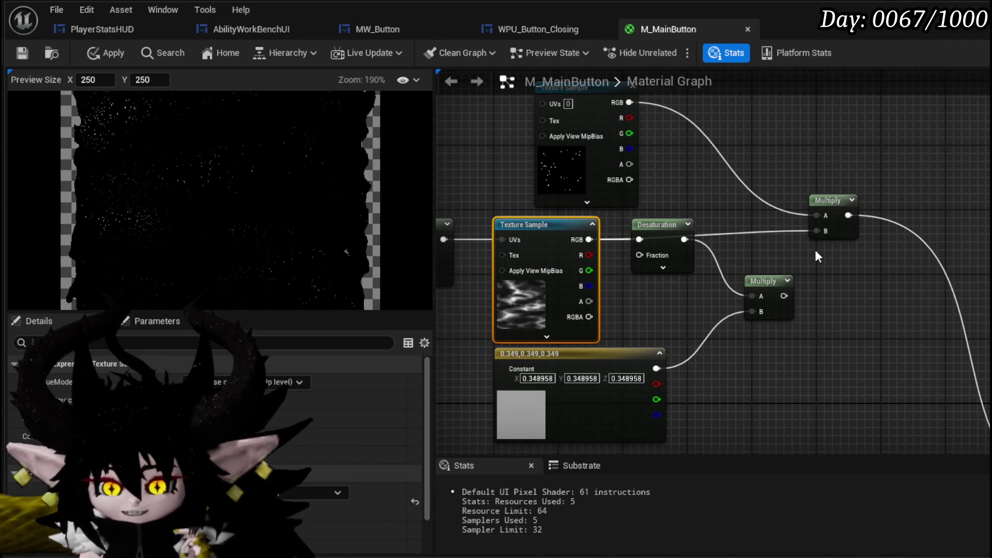
pyautogui.moveTo(651, 240); pyautogui.dragTo(468, 146)
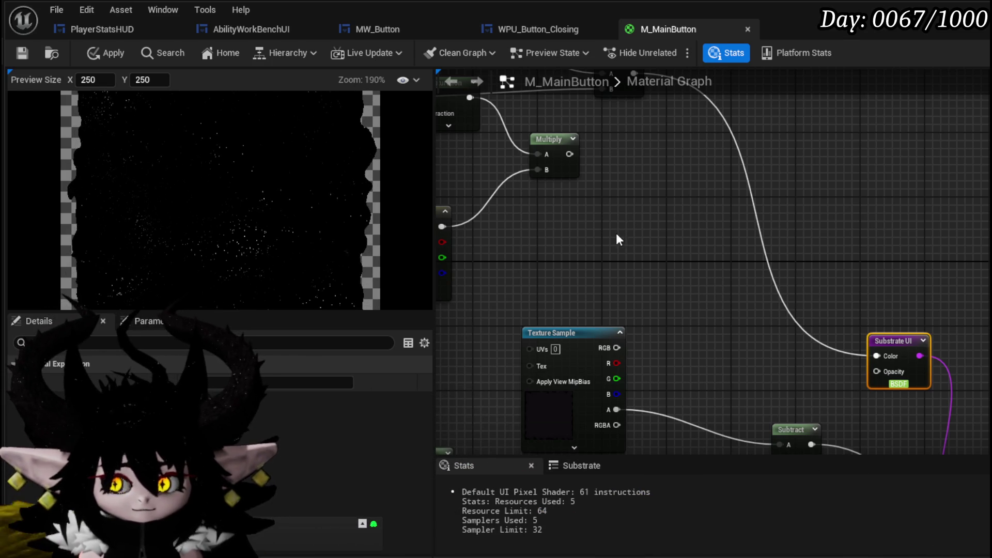
# - Remove the unused Desaturation nodes and the grey constant
pyautogui.moveTo(616, 233); pyautogui.dragTo(809, 308)
pyautogui.moveTo(660, 137); pyautogui.dragTo(663, 174)
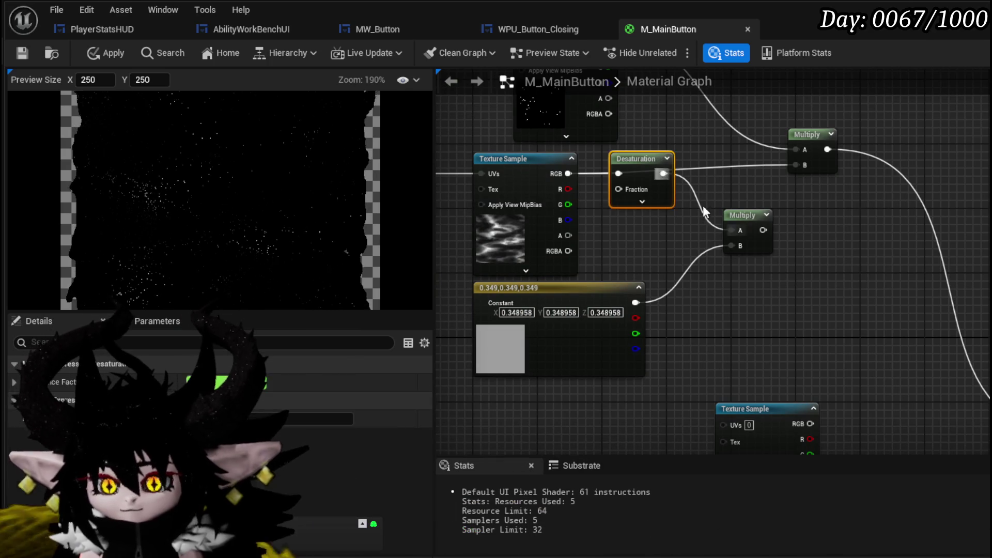
pyautogui.hotkey('ctrl', 'z')
pyautogui.hotkey('ctrl', 'z')
pyautogui.press('Delete')
# - Place the Panner beside the noise sample and set its speed to 0.0, 0.1
pyautogui.moveTo(568, 191)
pyautogui.mouseDown()
pyautogui.moveTo(689, 163)
pyautogui.moveTo(673, 257)
pyautogui.moveTo(770, 314)
pyautogui.moveTo(664, 296)
pyautogui.mouseUp()
pyautogui.moveTo(479, 270); pyautogui.dragTo(649, 277)
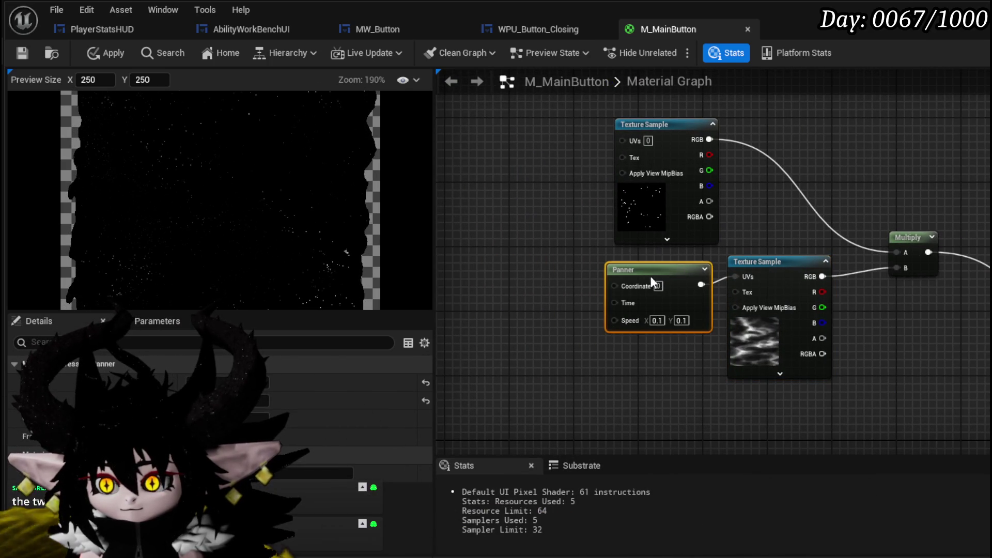
pyautogui.moveTo(774, 263); pyautogui.dragTo(787, 269)
pyautogui.scroll(1, 671, 325)
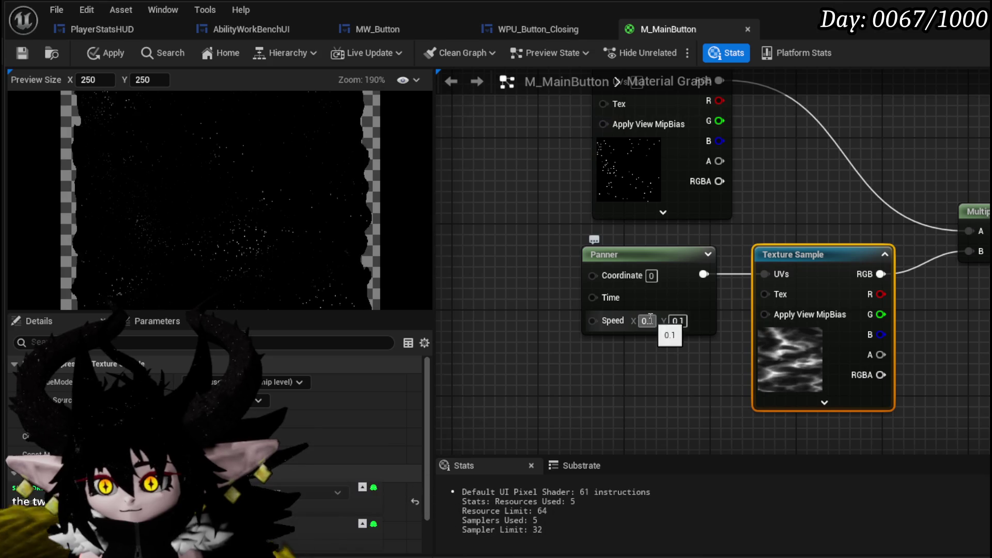
pyautogui.write('0')
pyautogui.press('Return')
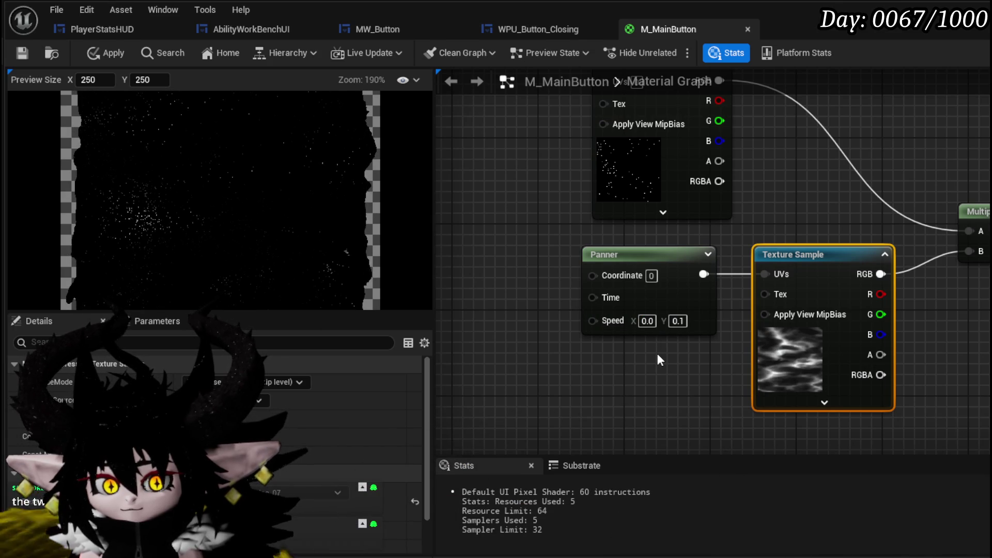
pyautogui.moveTo(657, 354)
pyautogui.mouseDown()
pyautogui.moveTo(589, 323)
pyautogui.moveTo(687, 265)
pyautogui.moveTo(591, 144)
pyautogui.moveTo(682, 115)
pyautogui.mouseUp()
pyautogui.scroll(-2, 629, 308)
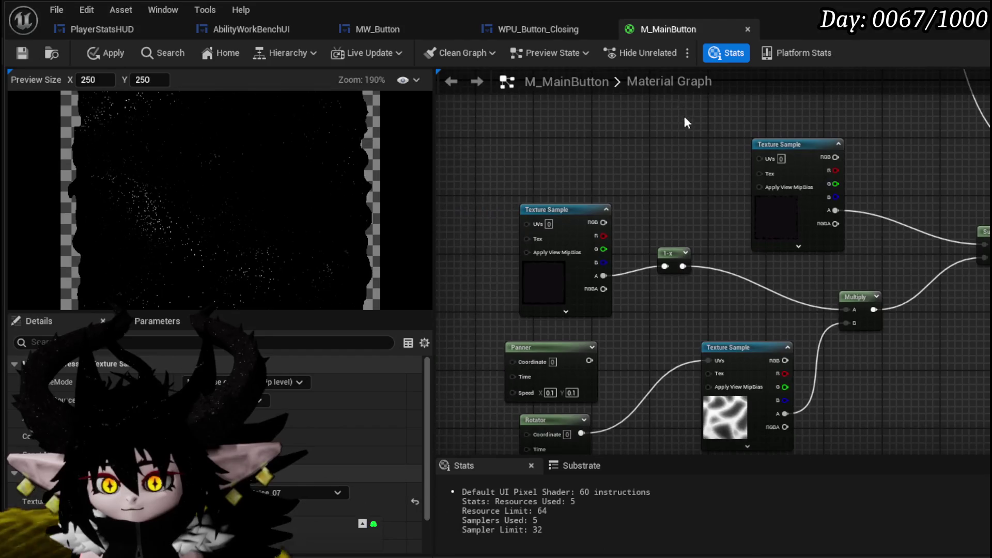
# - Test a streakier noise texture on the Rotator-driven Texture Sample, then revert to T_Vfx_Noise_02
pyautogui.moveTo(708, 305); pyautogui.dragTo(687, 210)
pyautogui.click(739, 327)
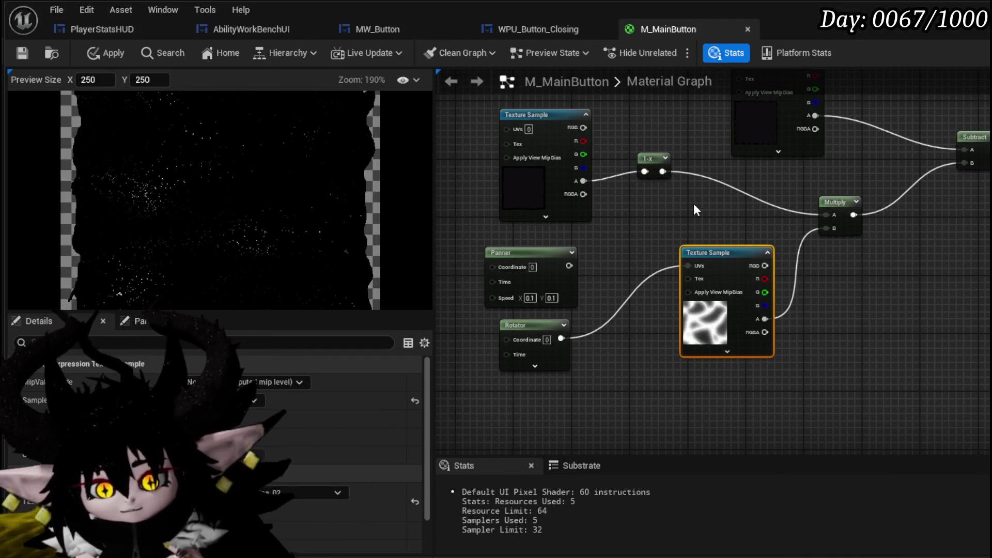
pyautogui.moveTo(713, 214); pyautogui.dragTo(742, 224)
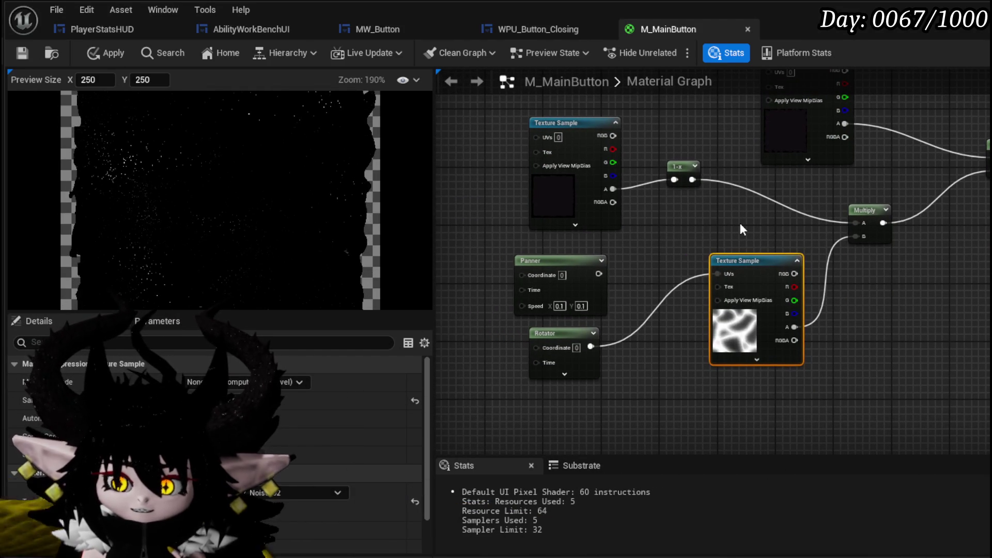
pyautogui.click(293, 492)
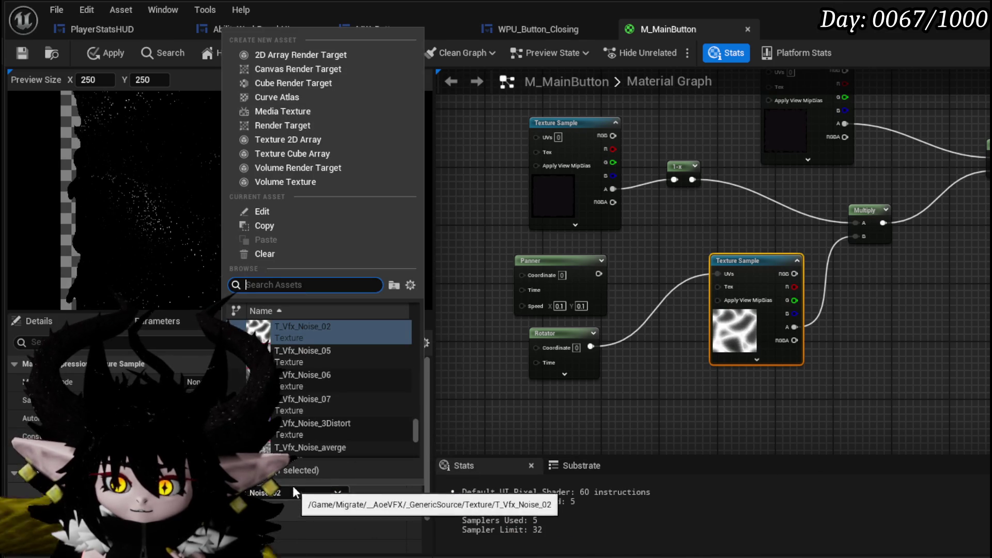
pyautogui.click(308, 410)
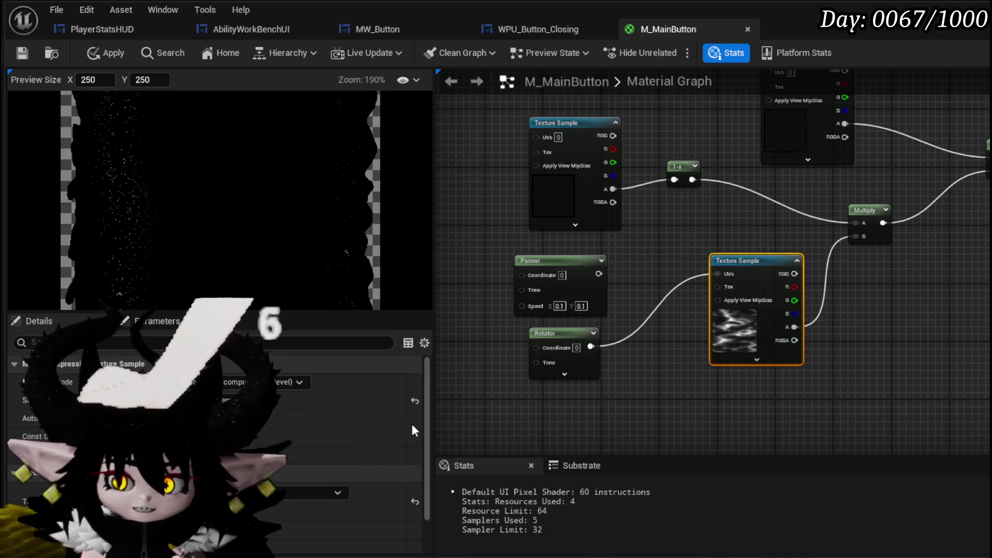
pyautogui.click(293, 491)
pyautogui.scroll(2, 310, 405)
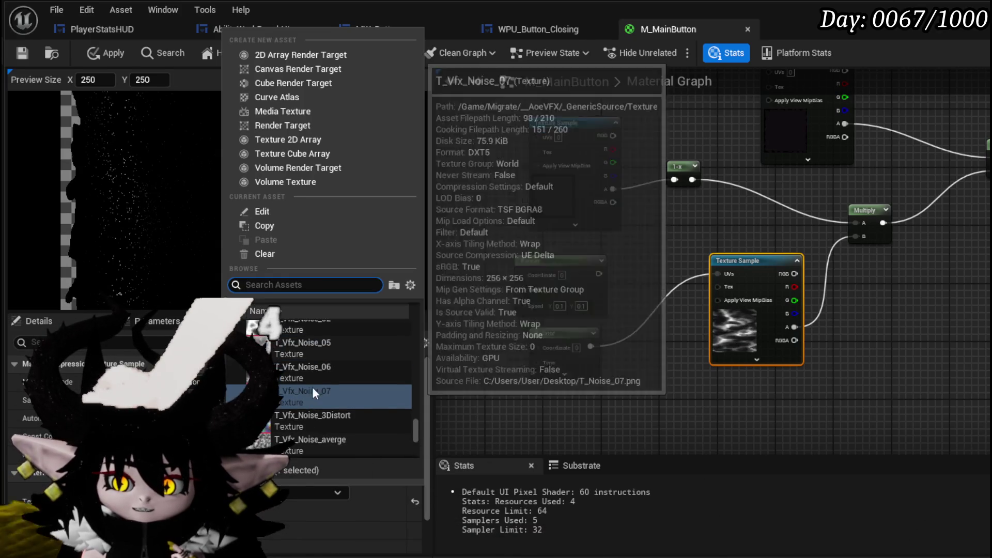
pyautogui.click(310, 326)
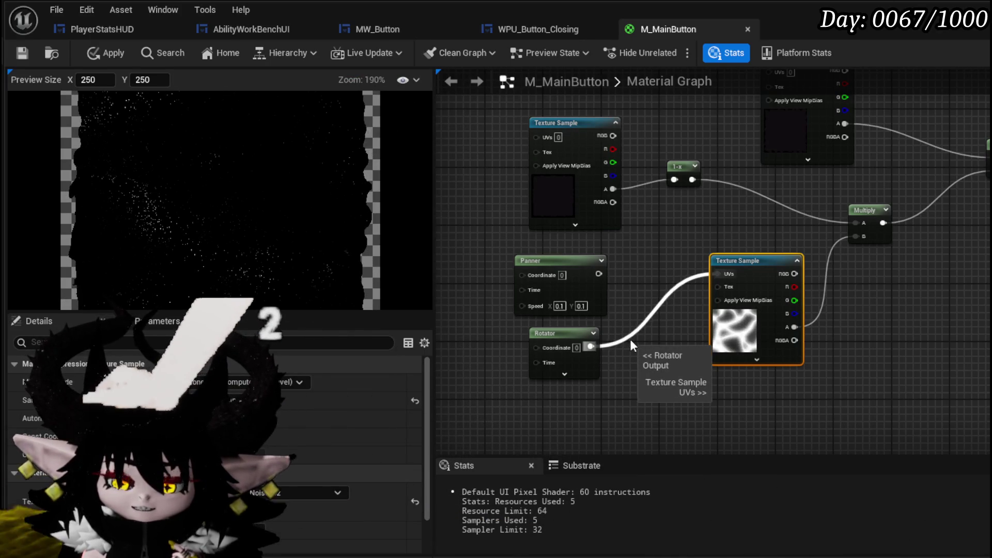
pyautogui.scroll(2, 636, 355)
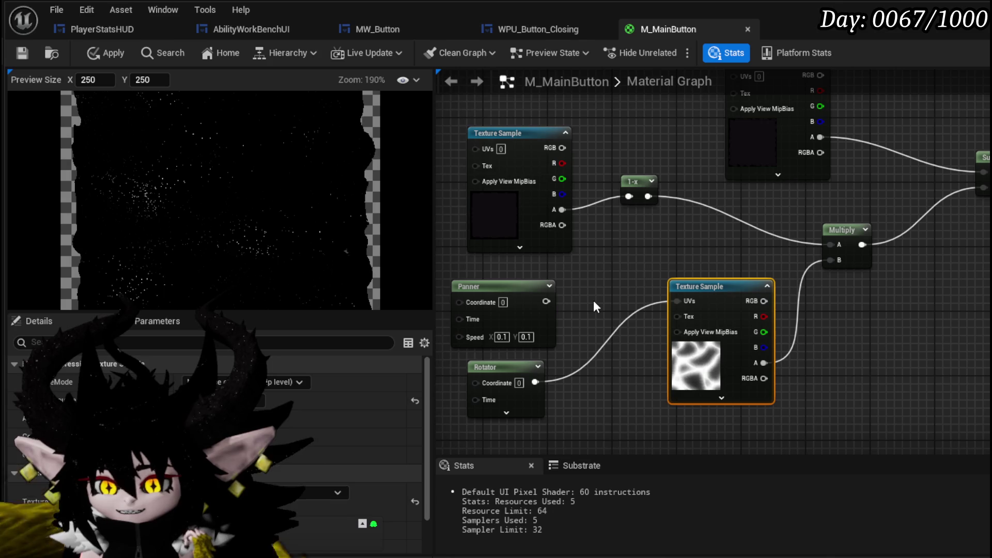
pyautogui.scroll(-2, 594, 302)
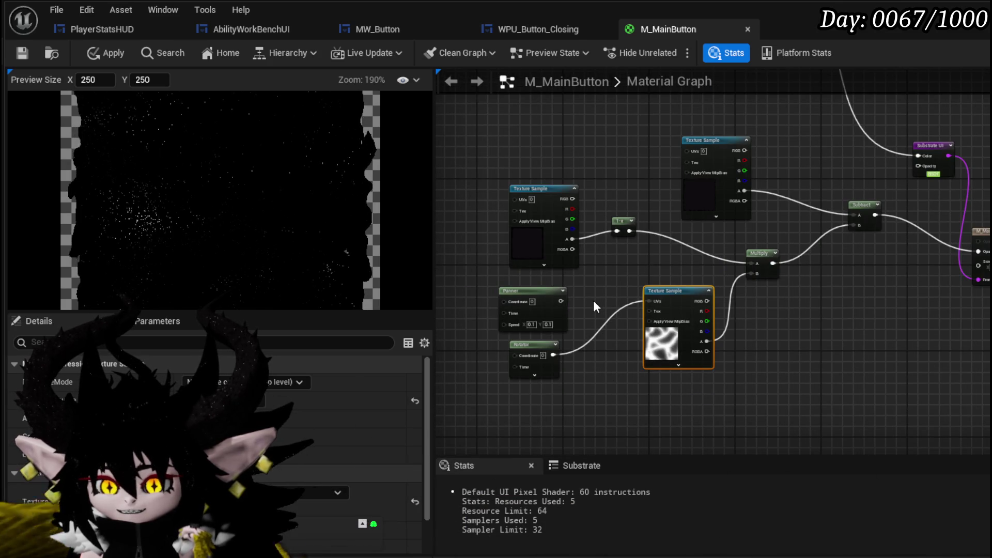
# - Delete the Panner node, then undo to restore it
pyautogui.click(516, 307)
pyautogui.press('Delete')
pyautogui.moveTo(535, 354)
pyautogui.mouseDown()
pyautogui.moveTo(599, 295)
pyautogui.moveTo(626, 413)
pyautogui.mouseUp()
pyautogui.hotkey('ctrl', 'z')
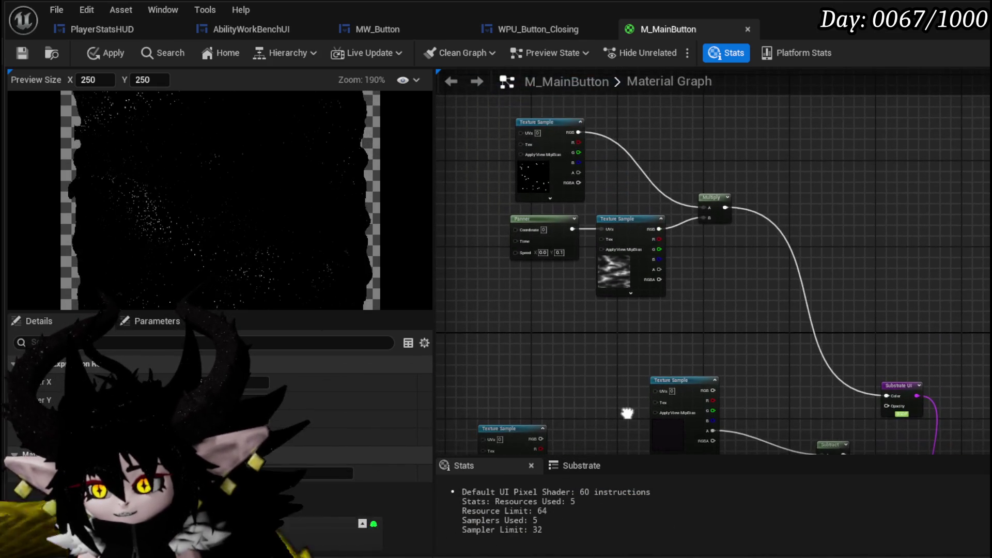
# - Move the star and panning-noise node group down-left, apply and save M_MainButton, and go to MW_Button
pyautogui.moveTo(744, 111); pyautogui.dragTo(509, 248)
pyautogui.moveTo(719, 205)
pyautogui.mouseDown()
pyautogui.moveTo(681, 270)
pyautogui.moveTo(680, 293)
pyautogui.mouseUp()
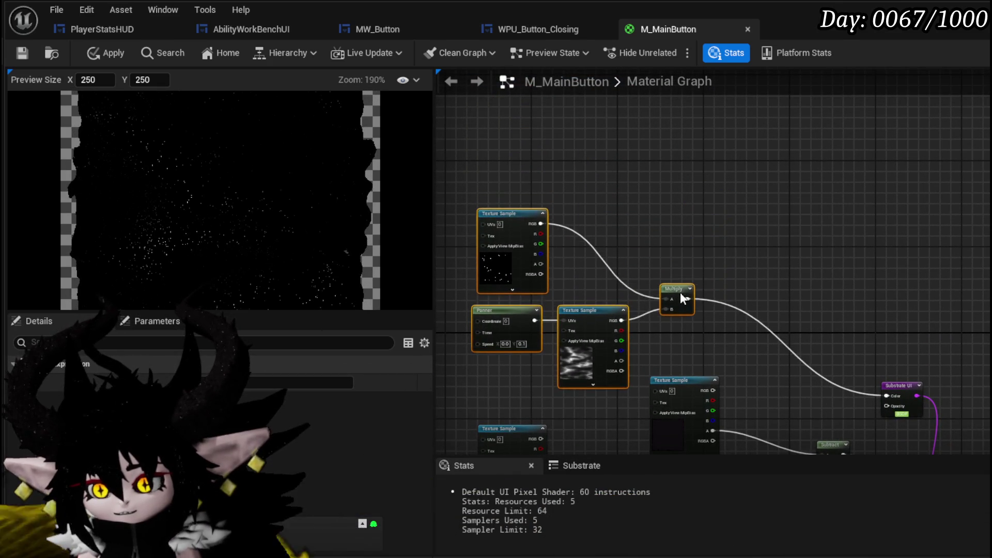
pyautogui.click(627, 310)
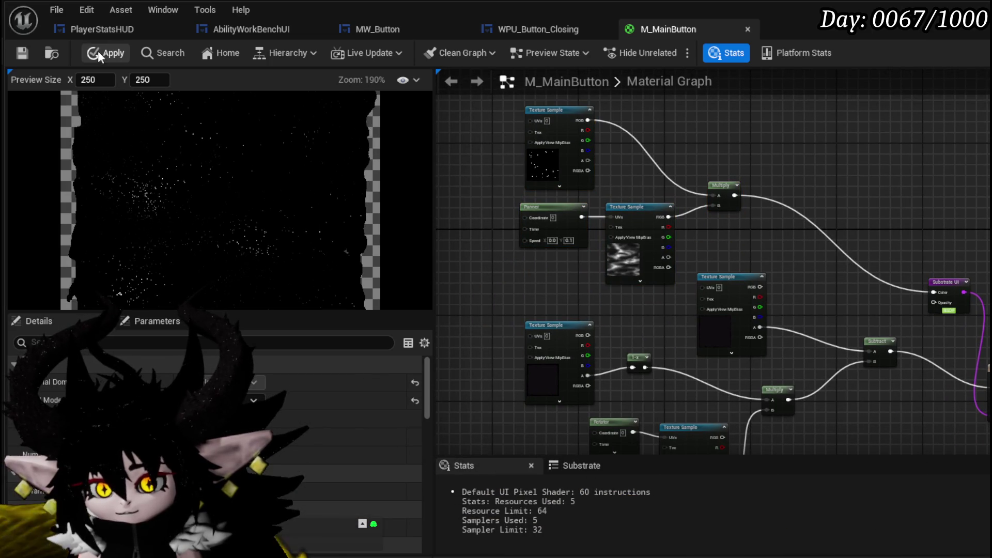
pyautogui.click(23, 54)
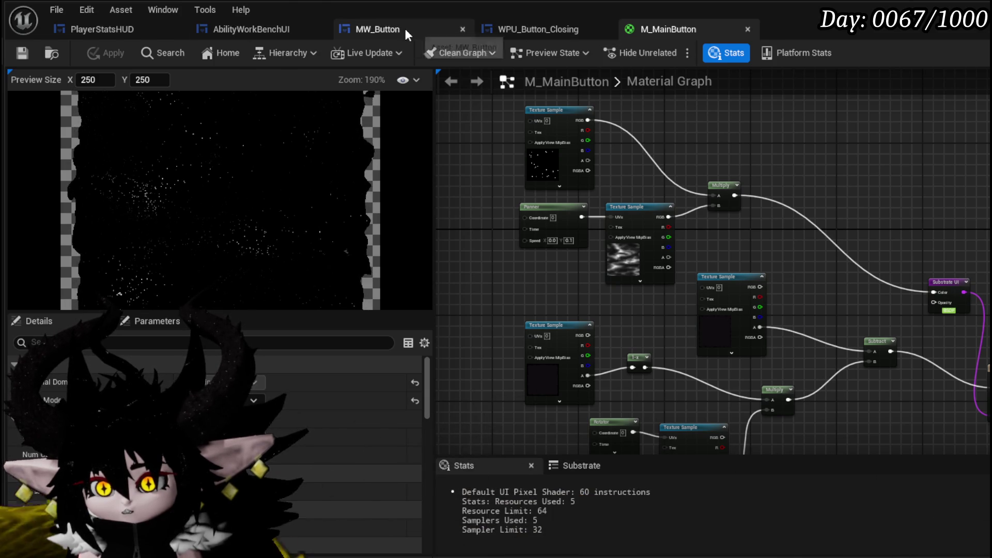
pyautogui.click(405, 29)
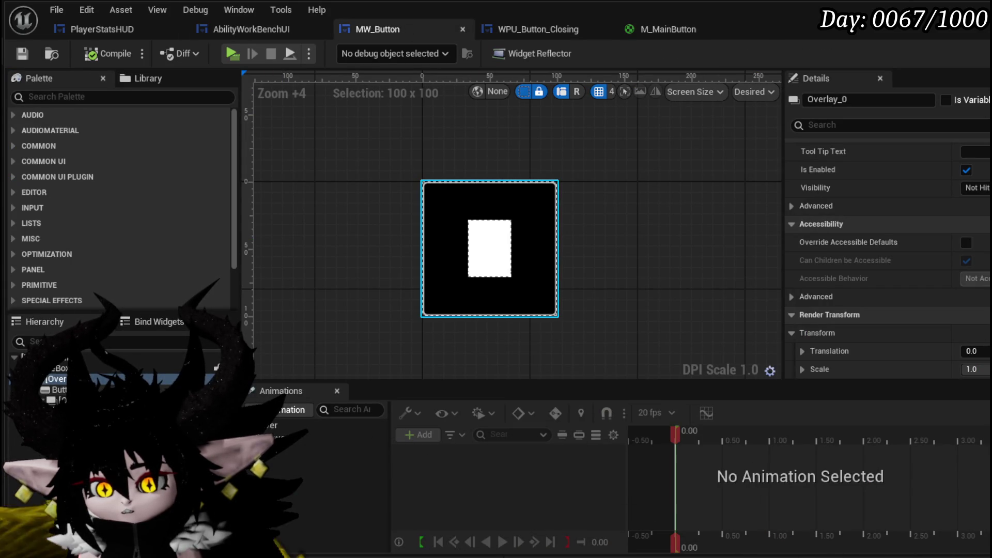
# - Select Button_31 in the MW_Button Hierarchy after checking its icon image and parent overlay
pyautogui.click(58, 390)
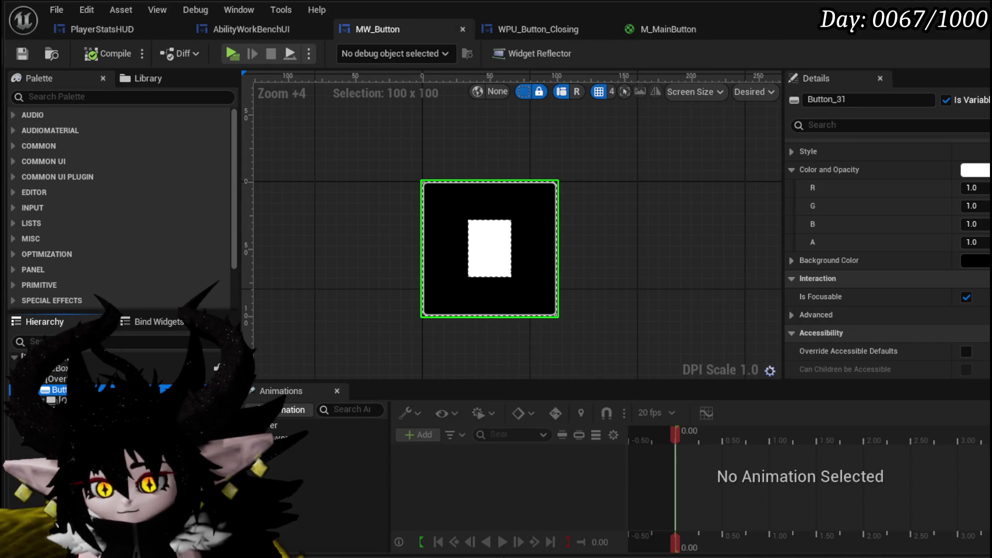
pyautogui.scroll(-10, 917, 211)
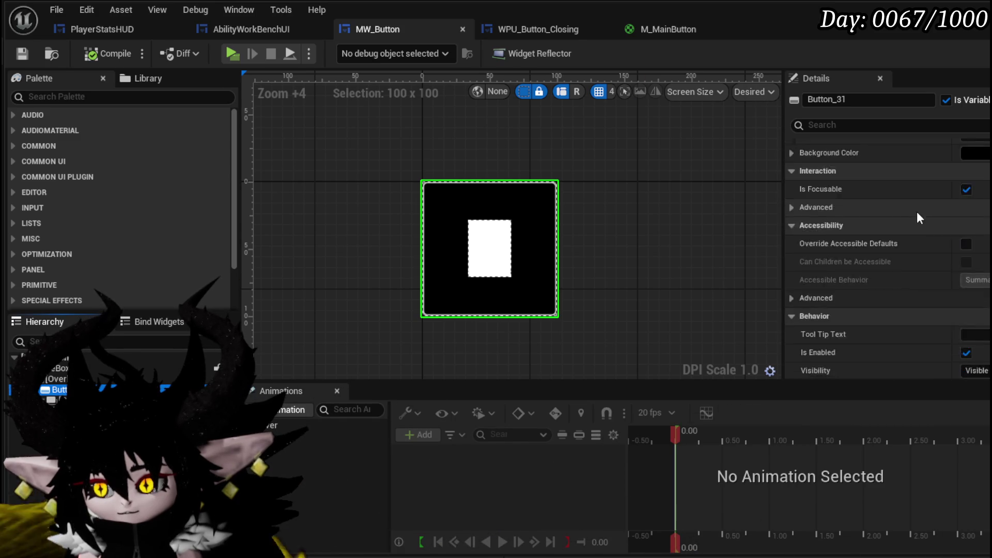
pyautogui.scroll(-3, 912, 209)
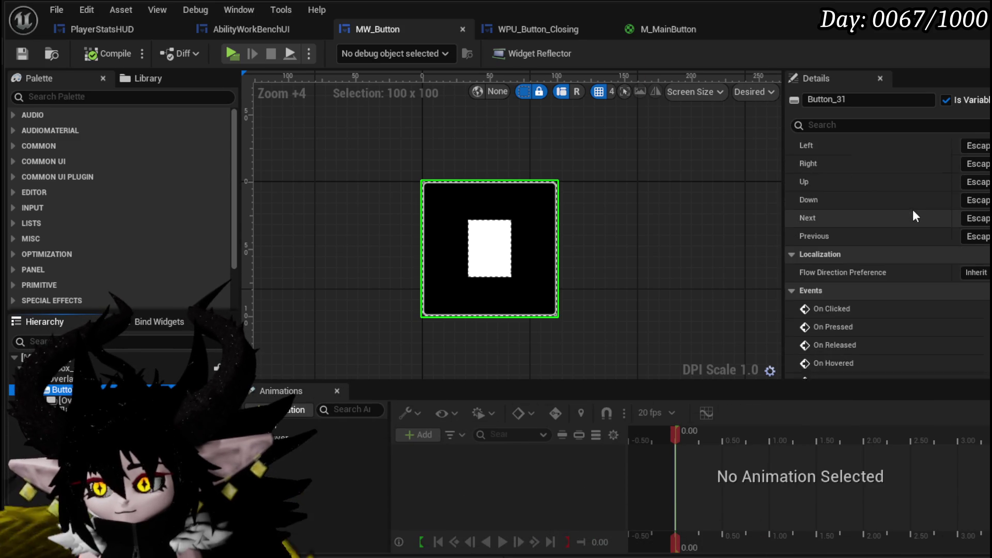
pyautogui.scroll(5, 912, 209)
pyautogui.scroll(5, 912, 209)
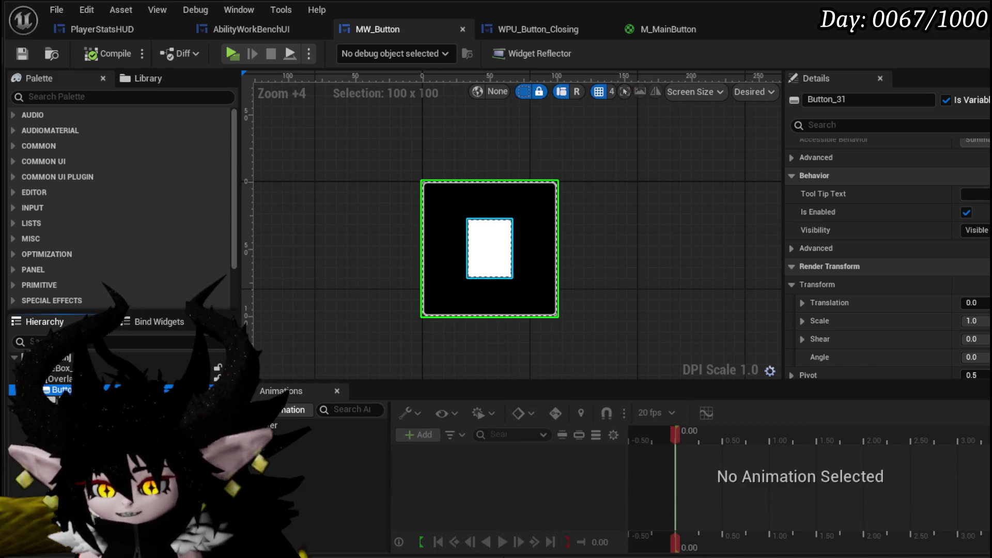
pyautogui.click(61, 400)
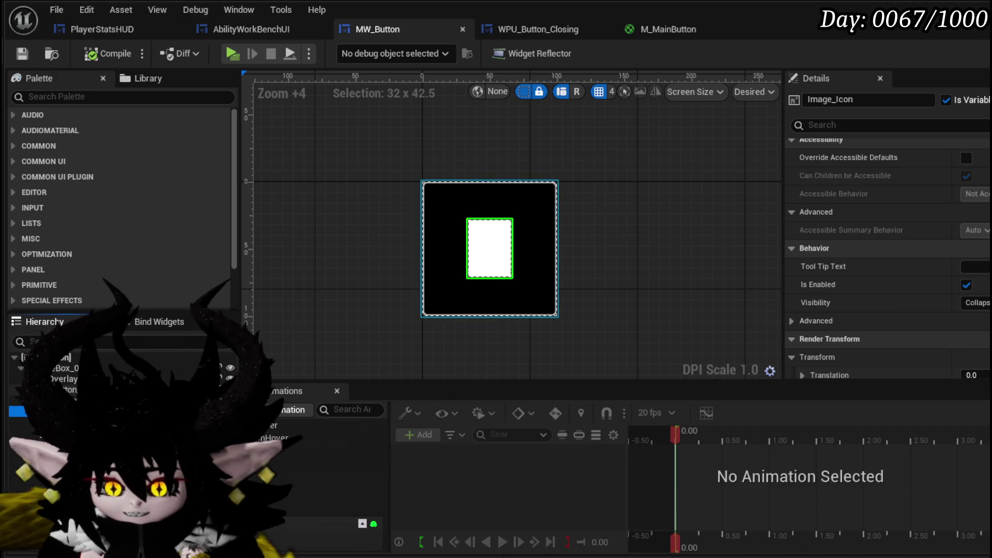
pyautogui.click(64, 379)
pyautogui.click(70, 390)
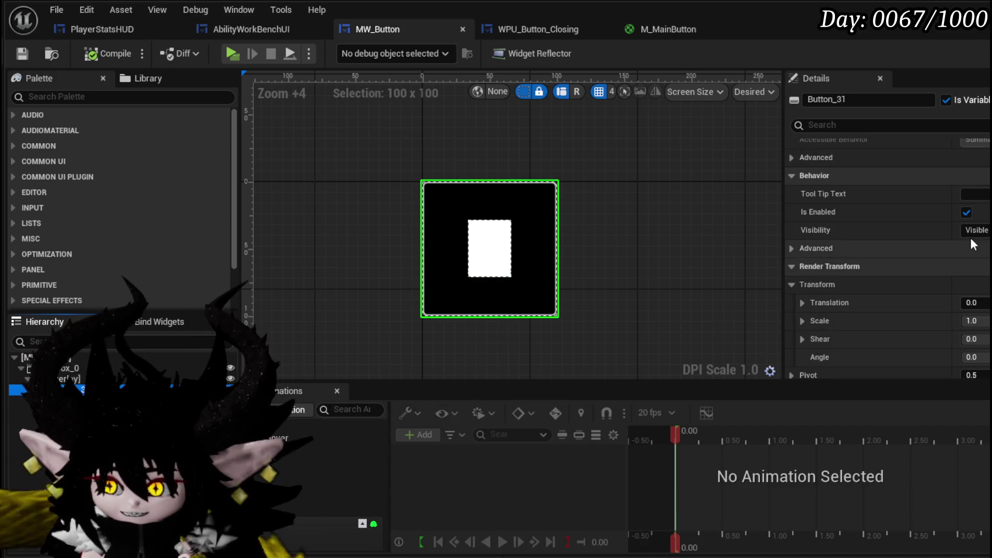
# - Expand the button's Style and its Normal state, where the image is still None
pyautogui.scroll(8, 928, 243)
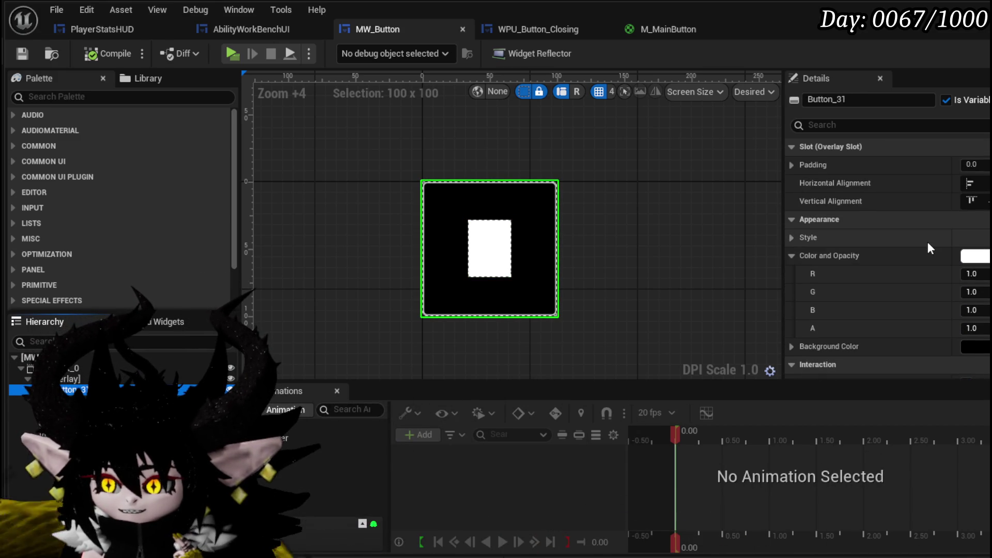
pyautogui.scroll(-3, 928, 241)
pyautogui.click(798, 151)
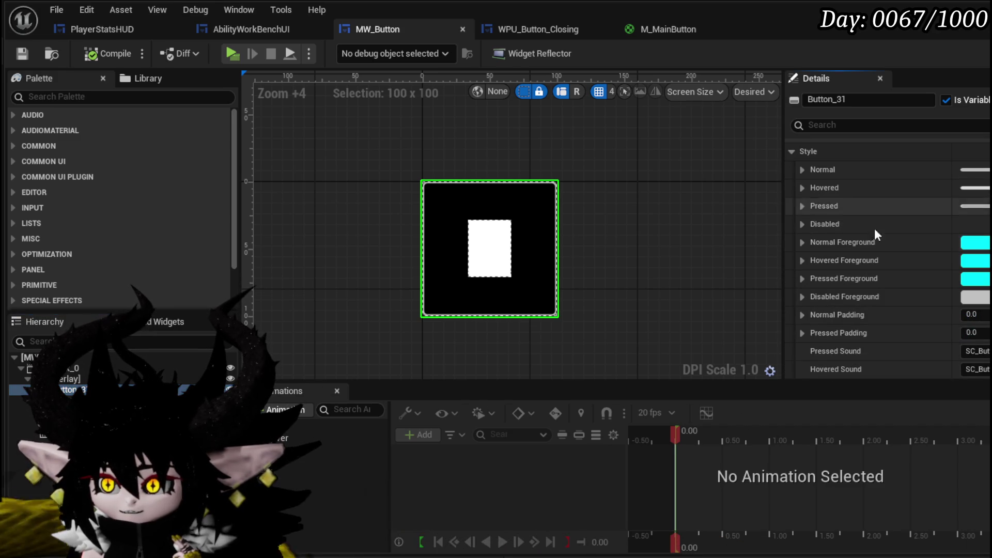
pyautogui.click(802, 169)
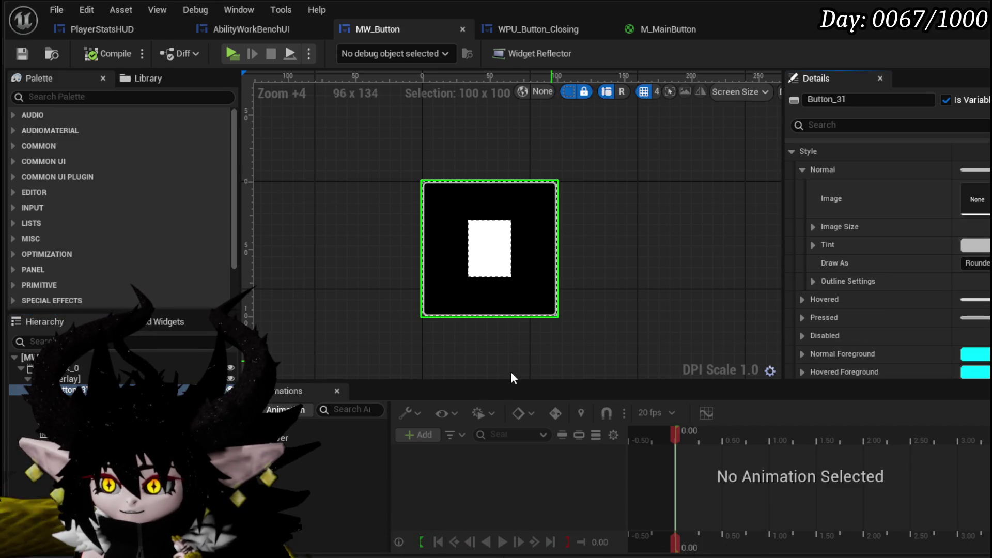
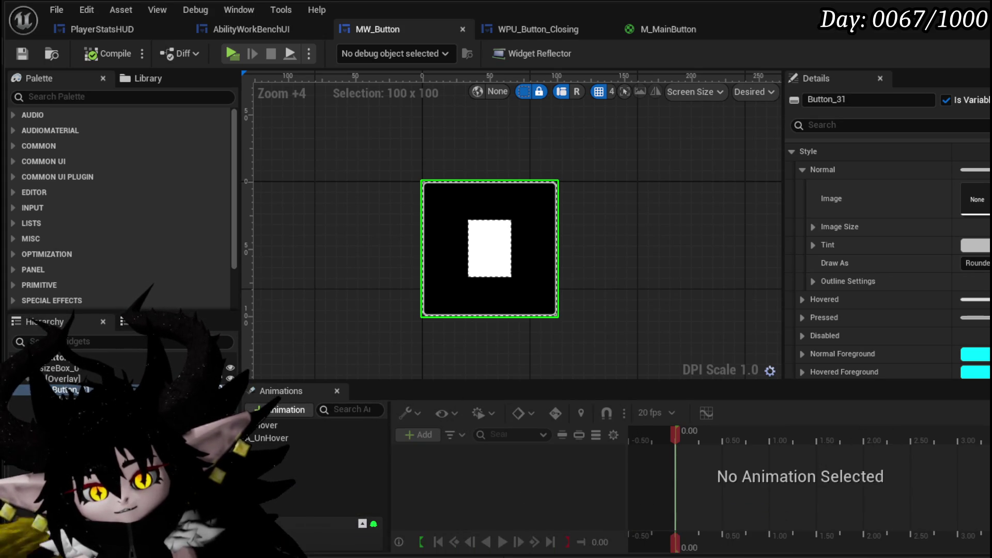
# - Deselect Button_31, cycle through the open editors, and end on PlayerStatsHUD's Interaction_Bus graph
pyautogui.click(383, 327)
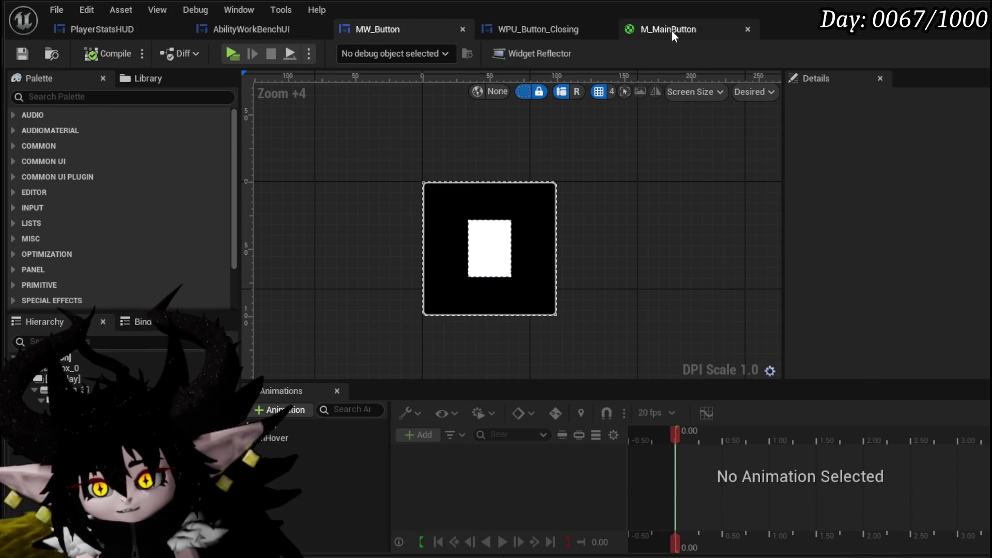
pyautogui.click(99, 26)
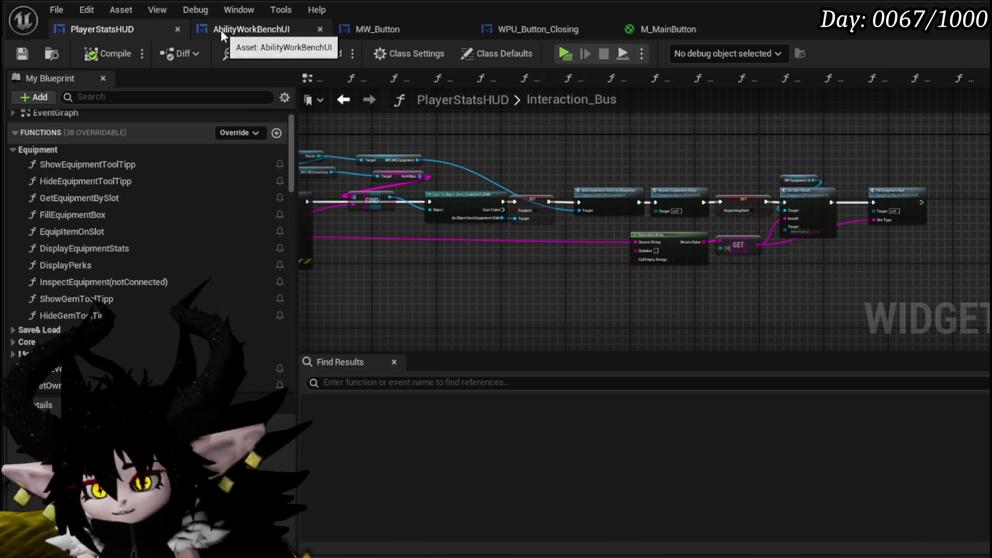
pyautogui.click(221, 30)
pyautogui.click(383, 26)
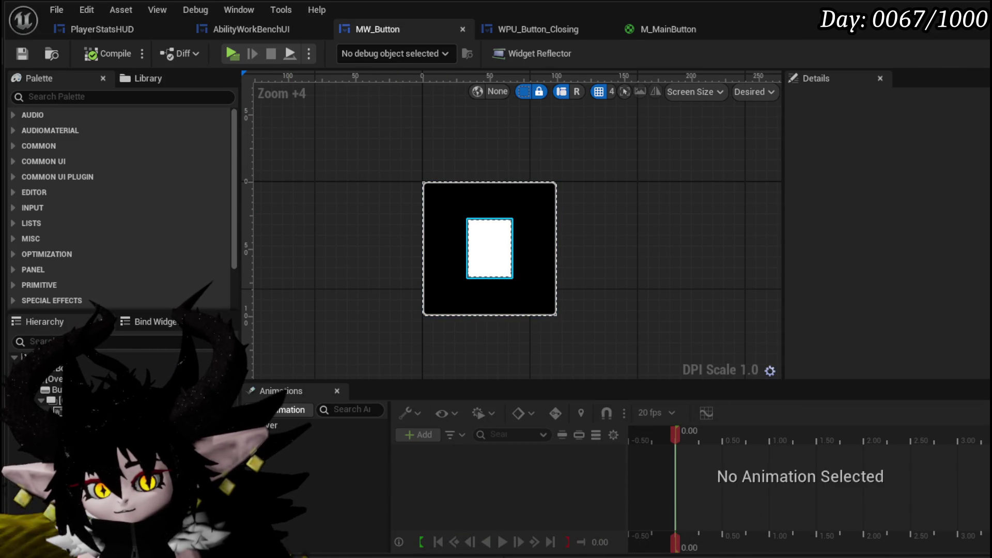
pyautogui.moveTo(404, 228); pyautogui.dragTo(445, 202)
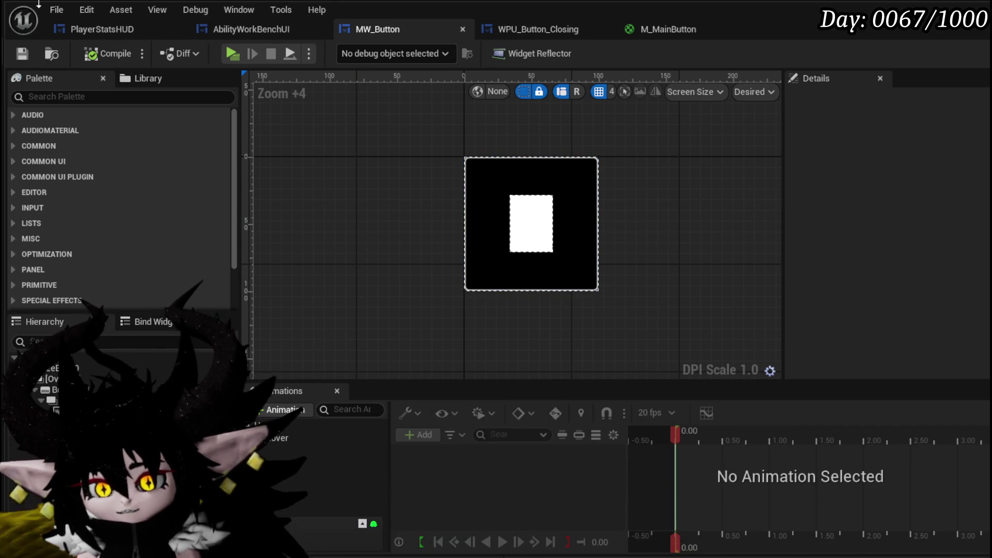
pyautogui.click(91, 29)
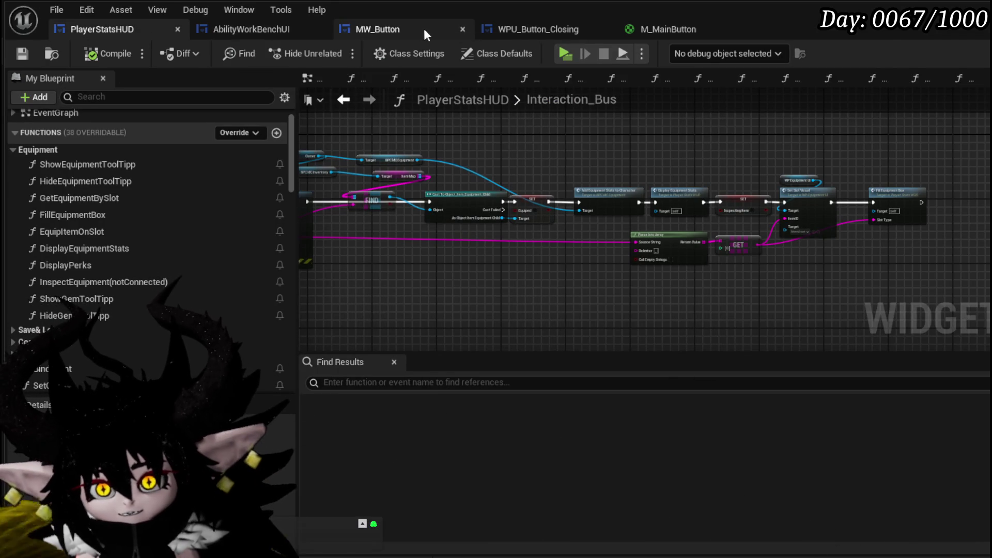
pyautogui.scroll(-5, 441, 168)
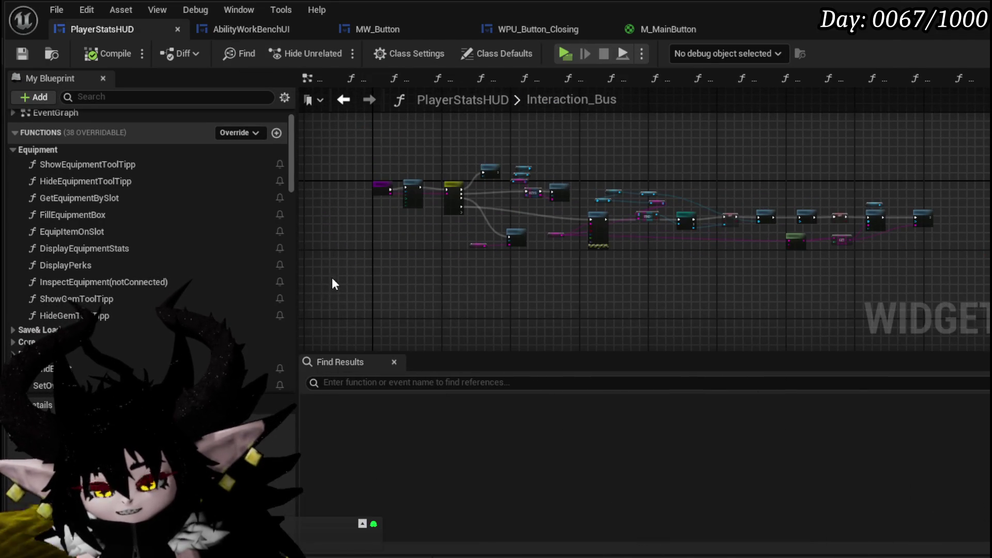
pyautogui.moveTo(737, 205)
pyautogui.mouseDown()
pyautogui.moveTo(975, 138)
pyautogui.moveTo(892, 130)
pyautogui.moveTo(970, 136)
pyautogui.moveTo(950, 133)
pyautogui.moveTo(938, 146)
pyautogui.moveTo(944, 141)
pyautogui.mouseUp()
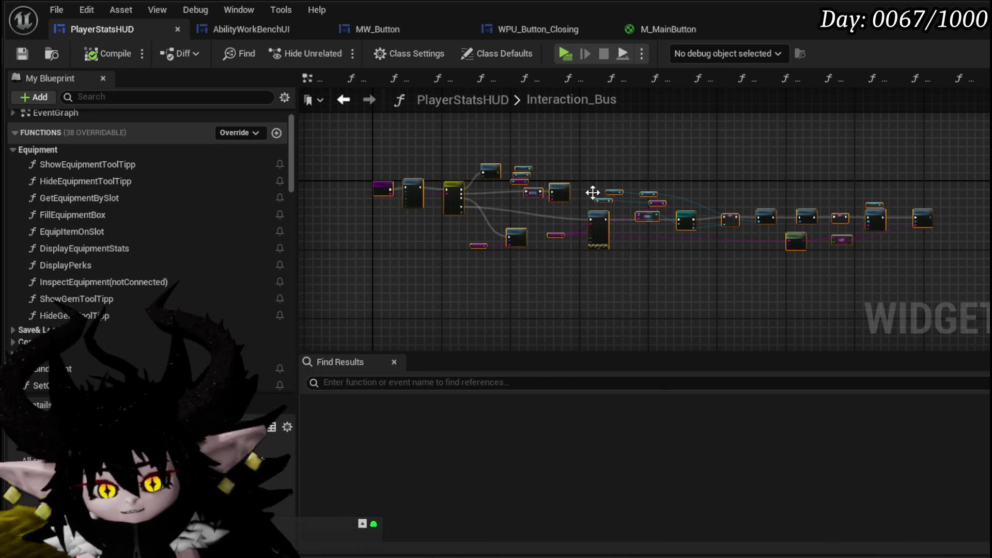
pyautogui.scroll(1, 486, 217)
pyautogui.scroll(4, 509, 205)
pyautogui.scroll(1, 401, 250)
pyautogui.moveTo(401, 250)
pyautogui.mouseDown()
pyautogui.moveTo(390, 228)
pyautogui.moveTo(404, 204)
pyautogui.moveTo(349, 317)
pyautogui.mouseUp()
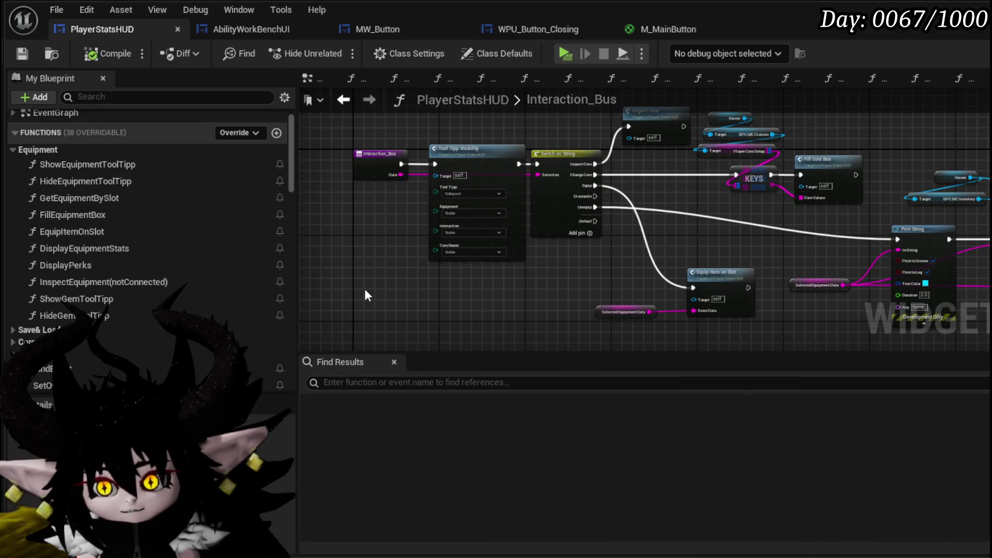
pyautogui.scroll(2, 659, 190)
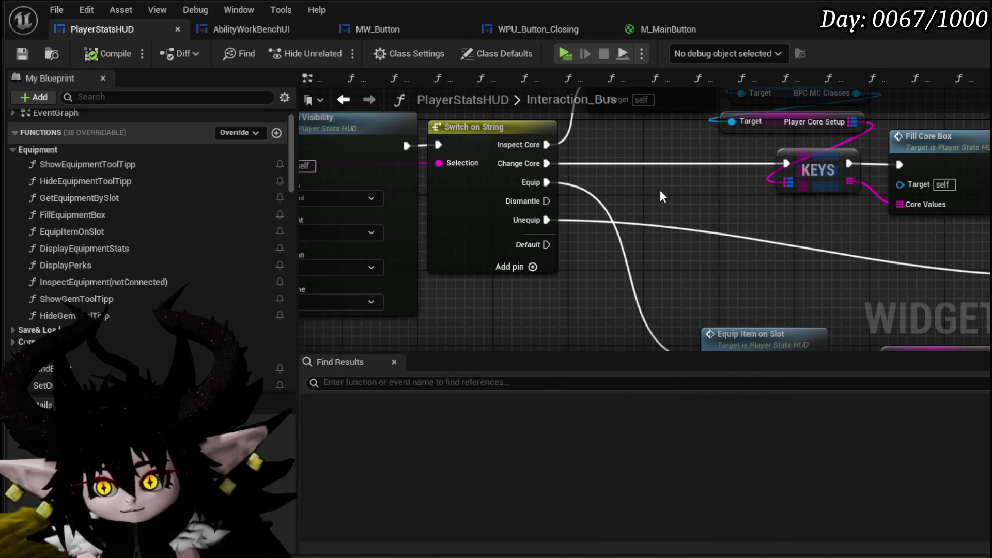
pyautogui.scroll(-3, 659, 190)
pyautogui.moveTo(496, 202); pyautogui.dragTo(381, 201)
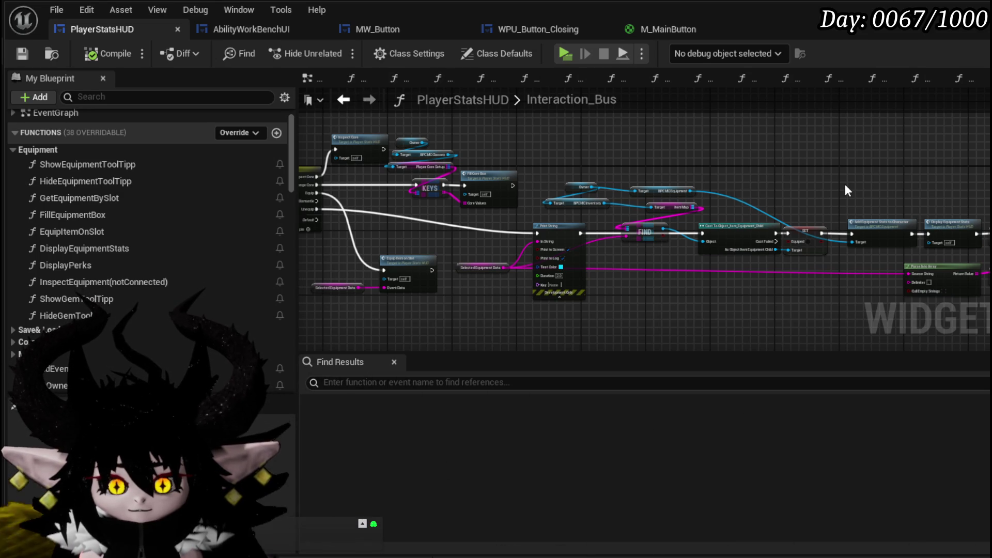
pyautogui.scroll(-4, 832, 192)
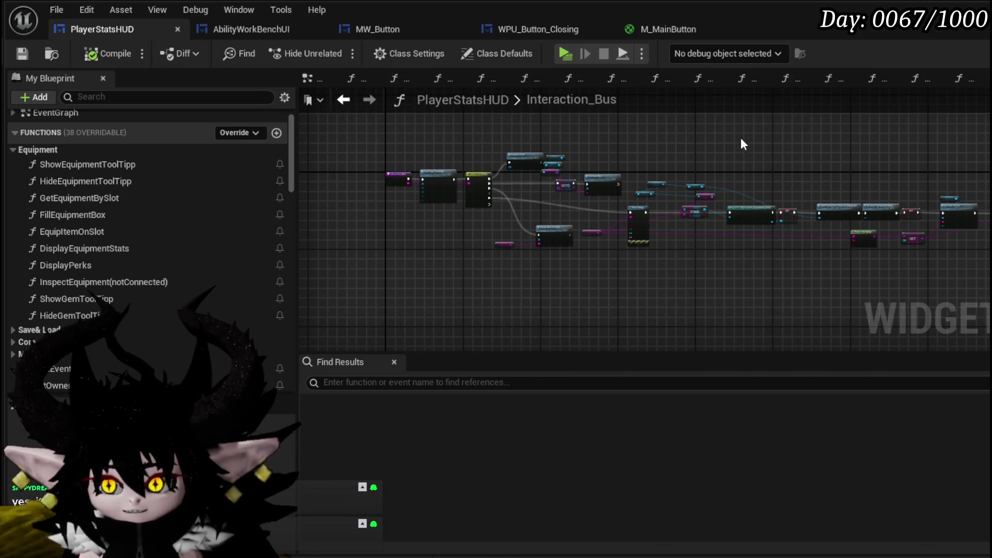
pyautogui.moveTo(740, 135); pyautogui.dragTo(707, 175)
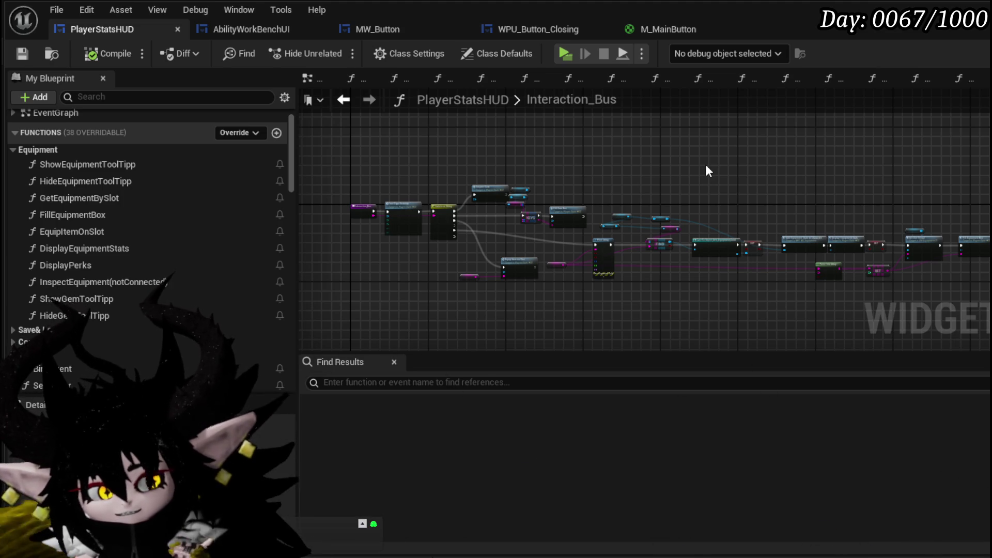
pyautogui.scroll(4, 491, 150)
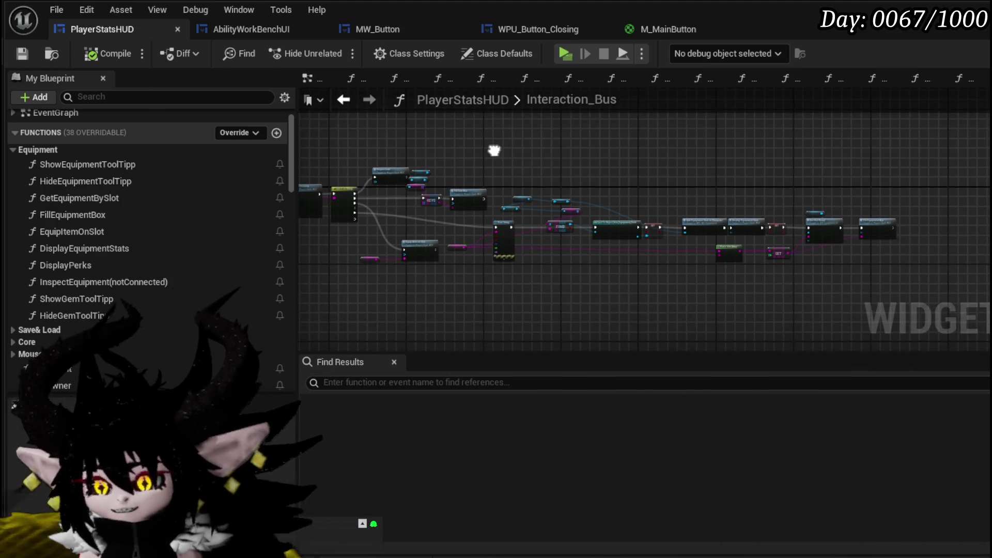
pyautogui.scroll(-1, 596, 167)
pyautogui.moveTo(596, 168)
pyautogui.mouseDown()
pyautogui.moveTo(665, 149)
pyautogui.moveTo(808, 172)
pyautogui.mouseUp()
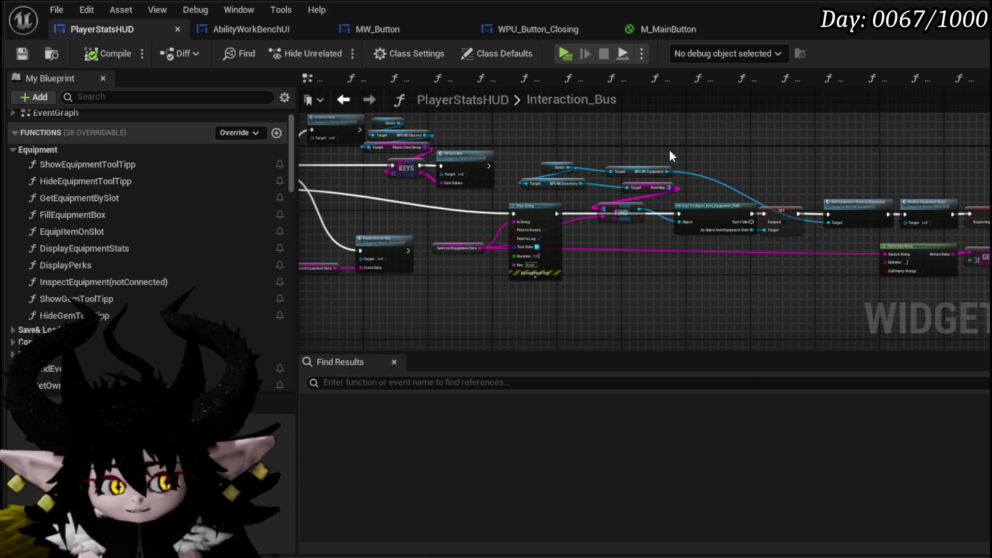
pyautogui.scroll(5, 573, 129)
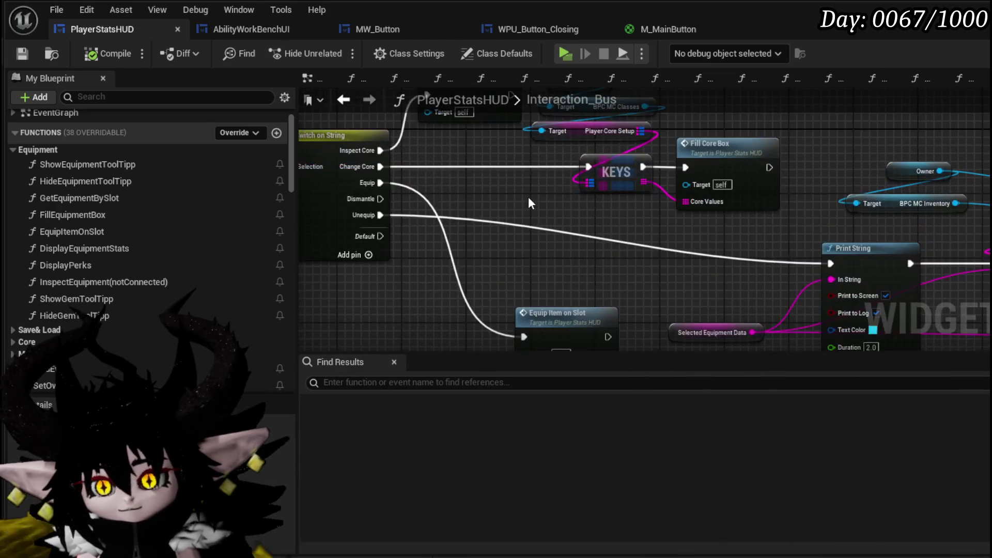
pyautogui.scroll(-3, 501, 150)
pyautogui.moveTo(501, 150); pyautogui.dragTo(337, 179)
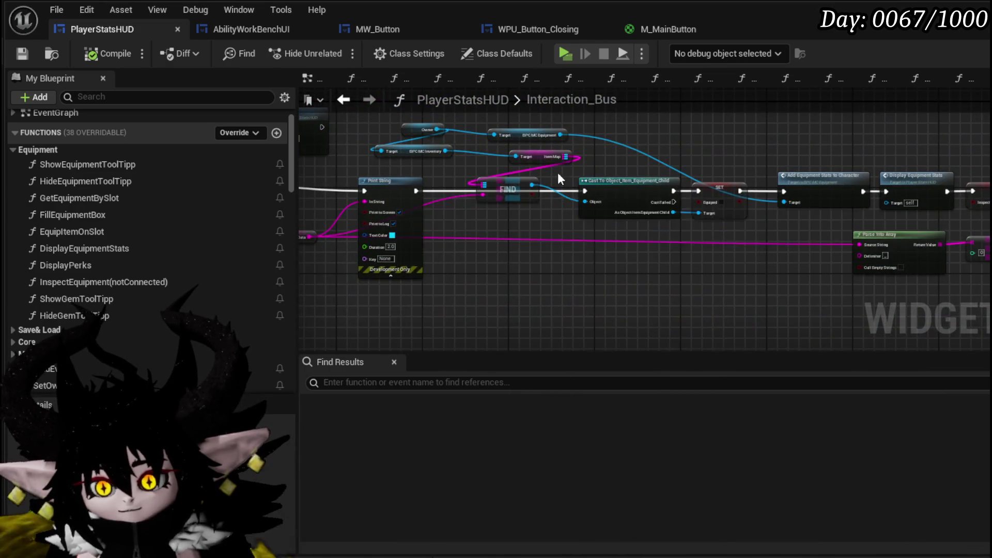
pyautogui.moveTo(557, 172); pyautogui.dragTo(316, 179)
pyautogui.scroll(-5, 565, 168)
pyautogui.moveTo(395, 273); pyautogui.dragTo(986, 144)
pyautogui.click(748, 210)
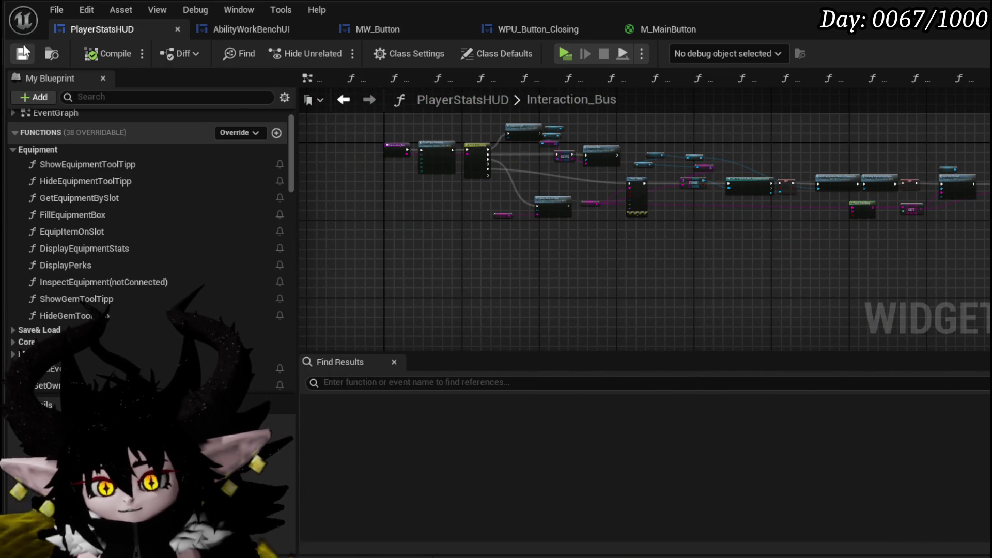
pyautogui.moveTo(456, 193); pyautogui.dragTo(505, 255)
pyautogui.moveTo(369, 296); pyautogui.dragTo(989, 176)
pyautogui.click(417, 139)
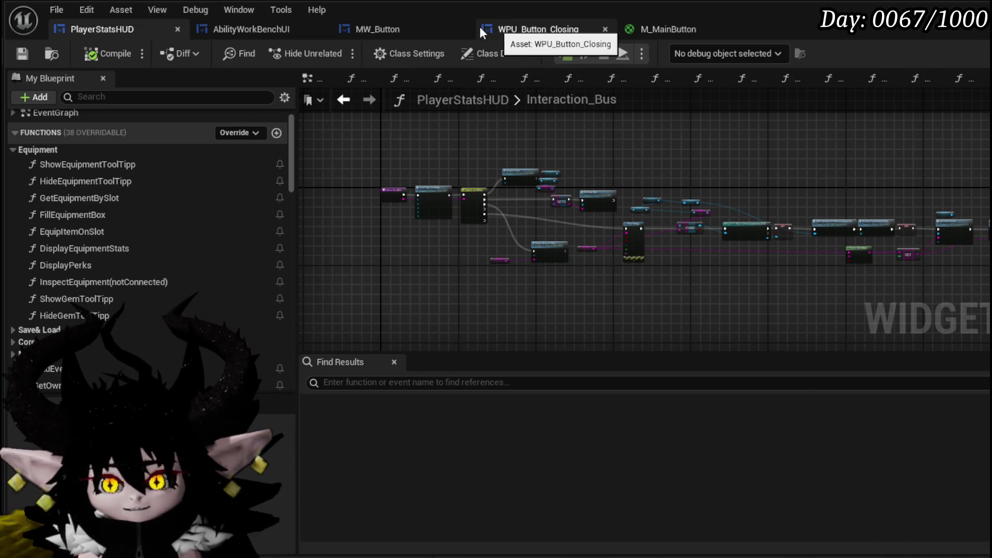
pyautogui.click(293, 24)
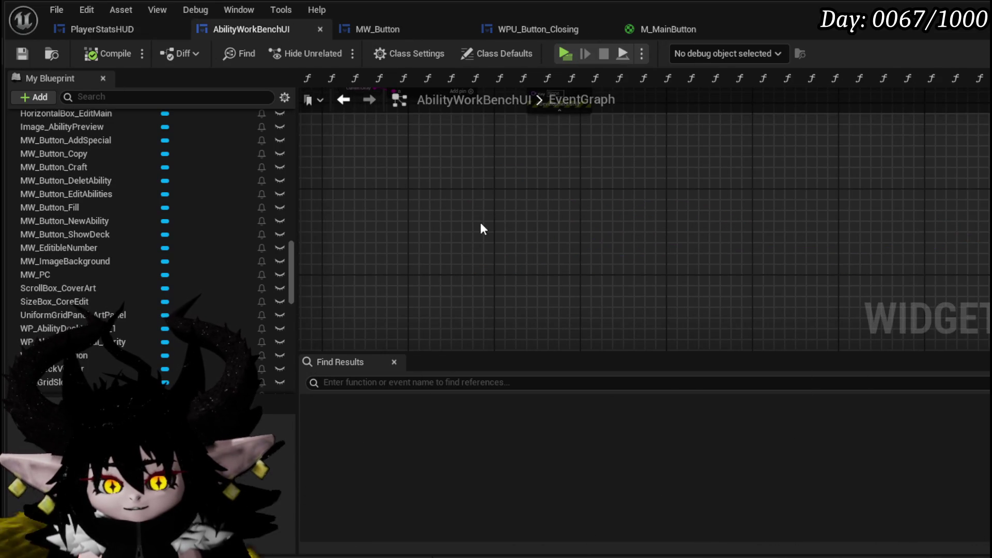
pyautogui.moveTo(461, 236)
pyautogui.mouseDown()
pyautogui.moveTo(474, 128)
pyautogui.moveTo(572, 167)
pyautogui.moveTo(517, 288)
pyautogui.mouseUp()
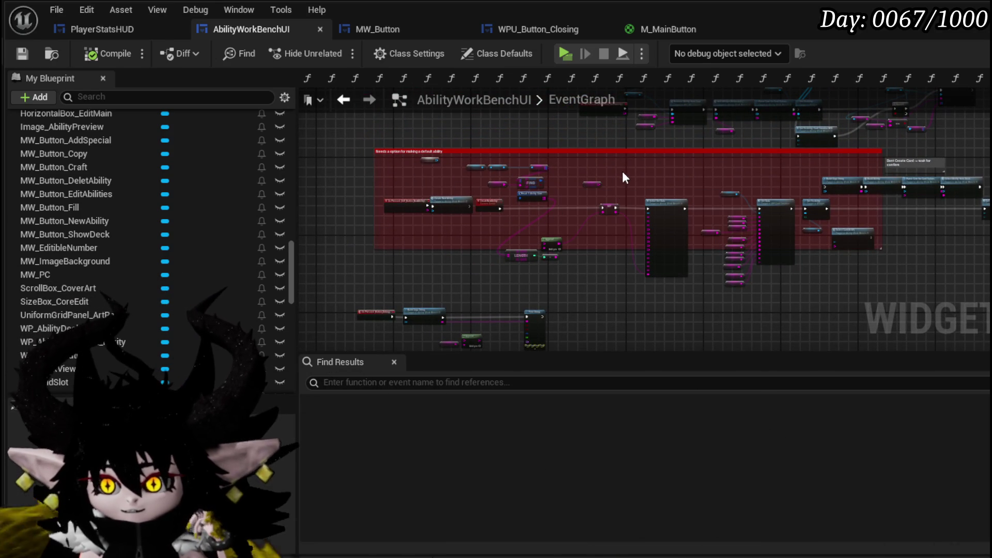
pyautogui.click(88, 29)
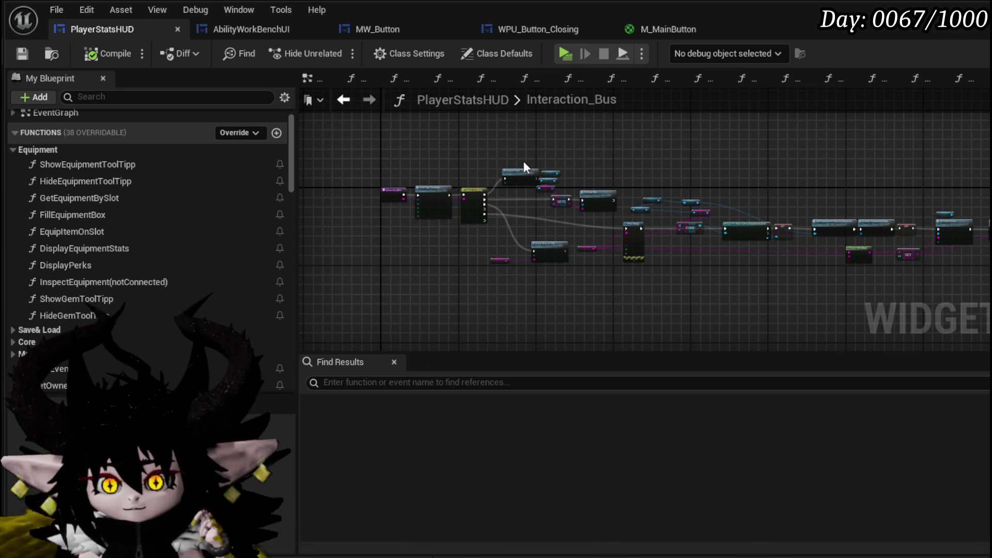
pyautogui.hotkey('ctrl', 's')
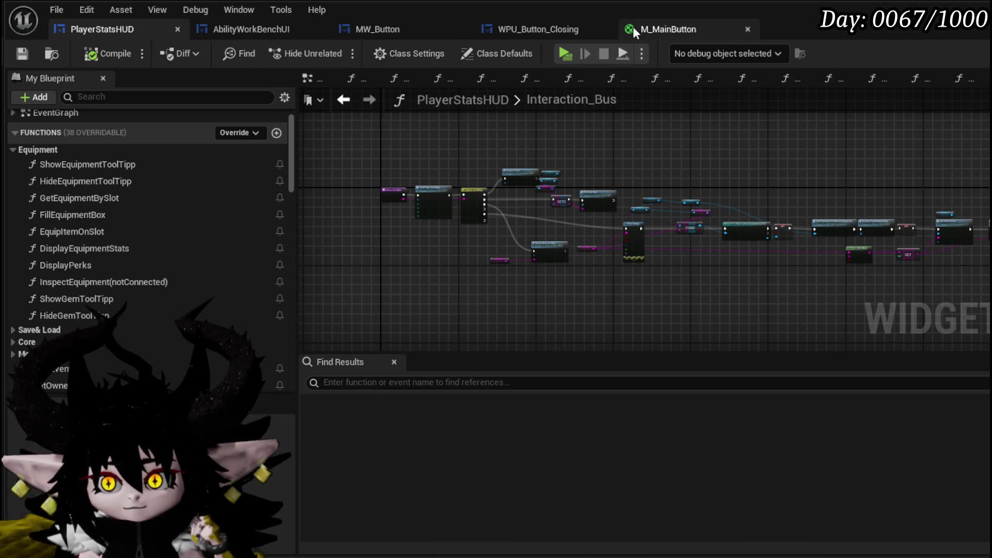
pyautogui.moveTo(447, 144); pyautogui.dragTo(394, 150)
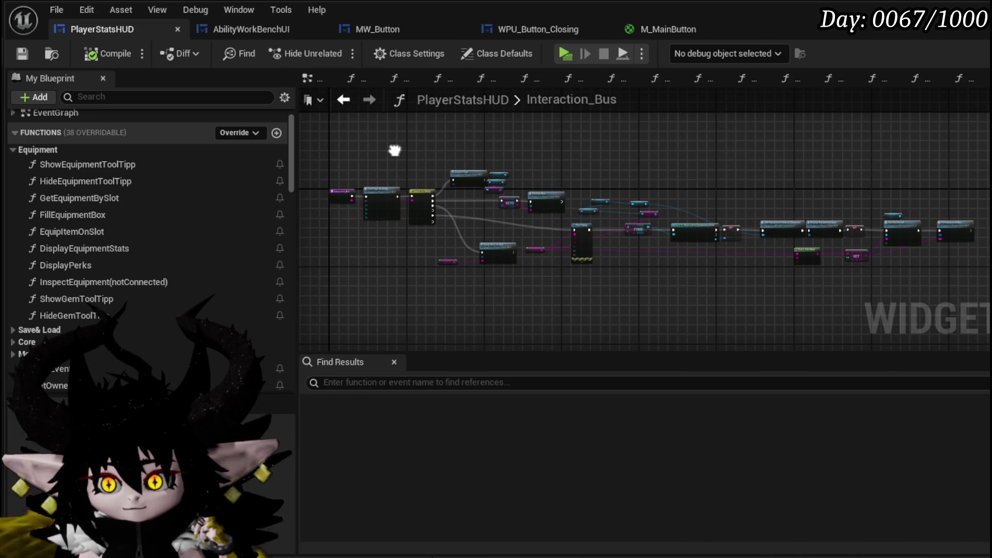
pyautogui.scroll(4, 364, 216)
pyautogui.moveTo(354, 257)
pyautogui.mouseDown()
pyautogui.moveTo(517, 146)
pyautogui.moveTo(549, 162)
pyautogui.mouseUp()
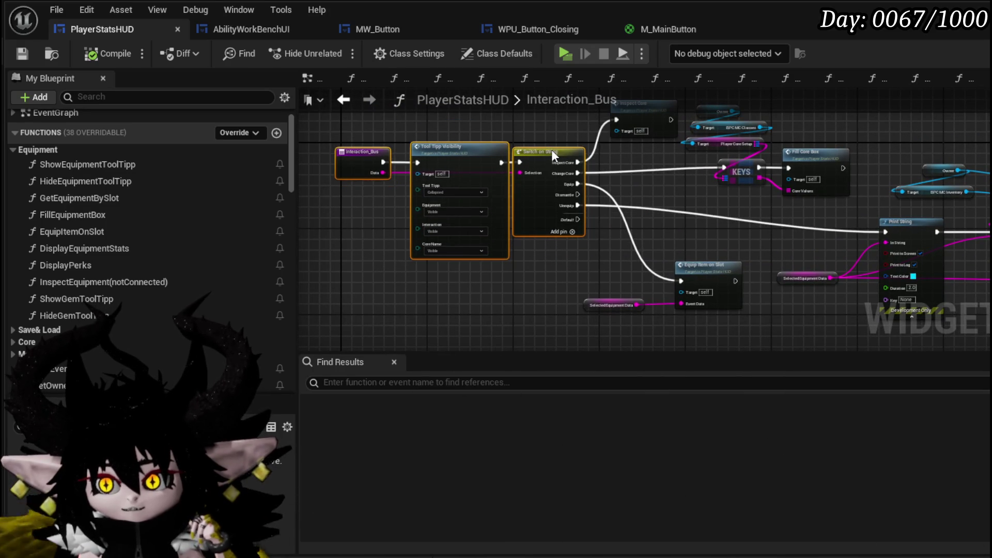
pyautogui.moveTo(523, 129); pyautogui.dragTo(421, 147)
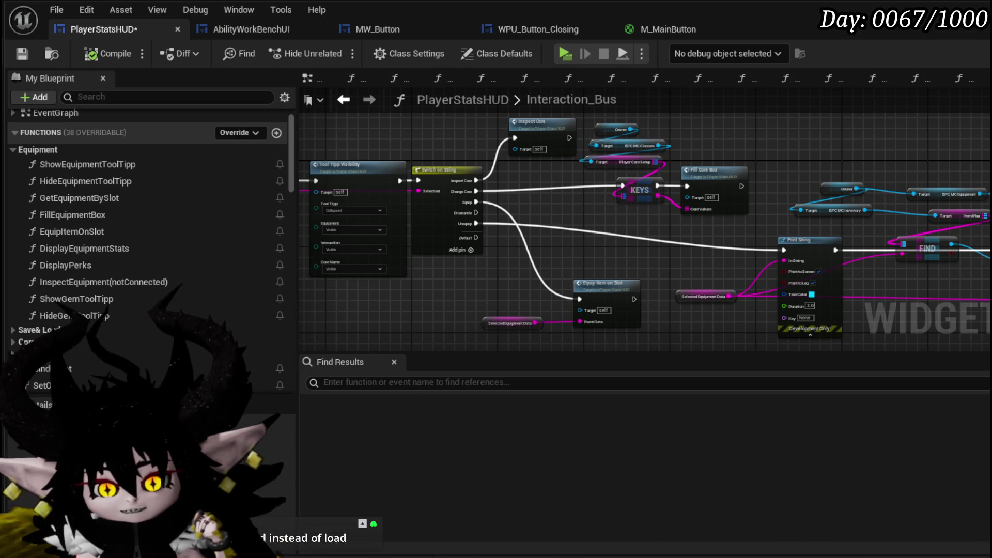
pyautogui.moveTo(564, 284)
pyautogui.mouseDown()
pyautogui.moveTo(612, 240)
pyautogui.moveTo(625, 274)
pyautogui.mouseUp()
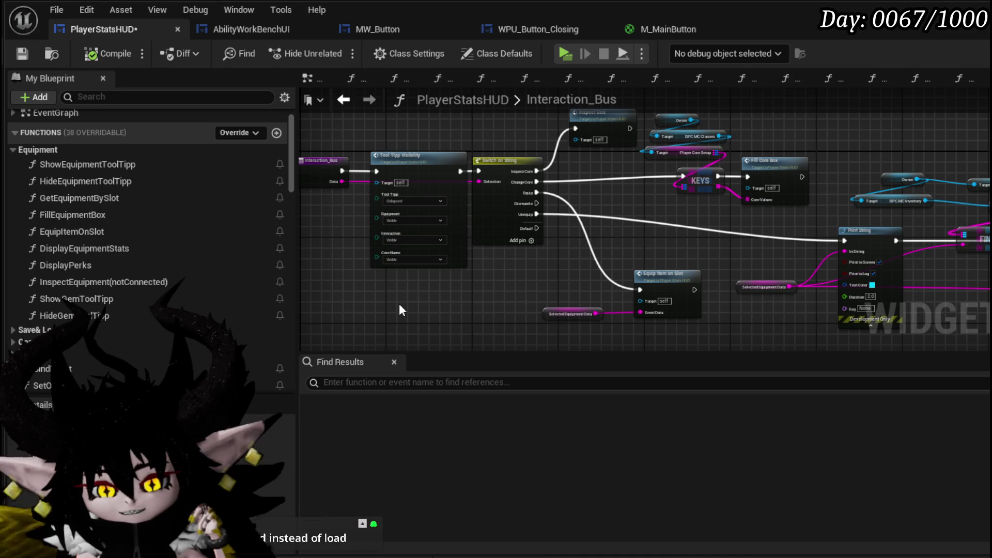
pyautogui.scroll(-5, 399, 303)
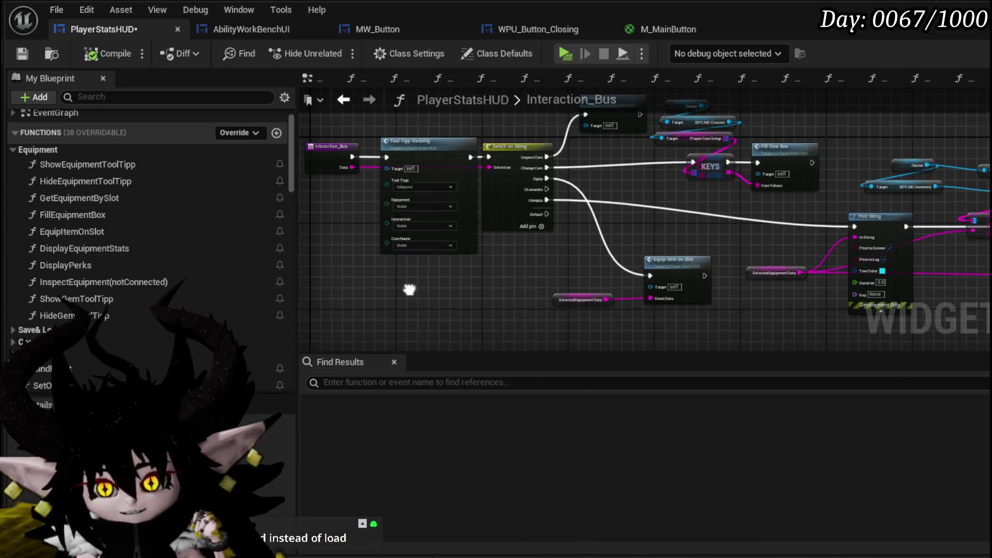
pyautogui.moveTo(355, 178); pyautogui.dragTo(989, 302)
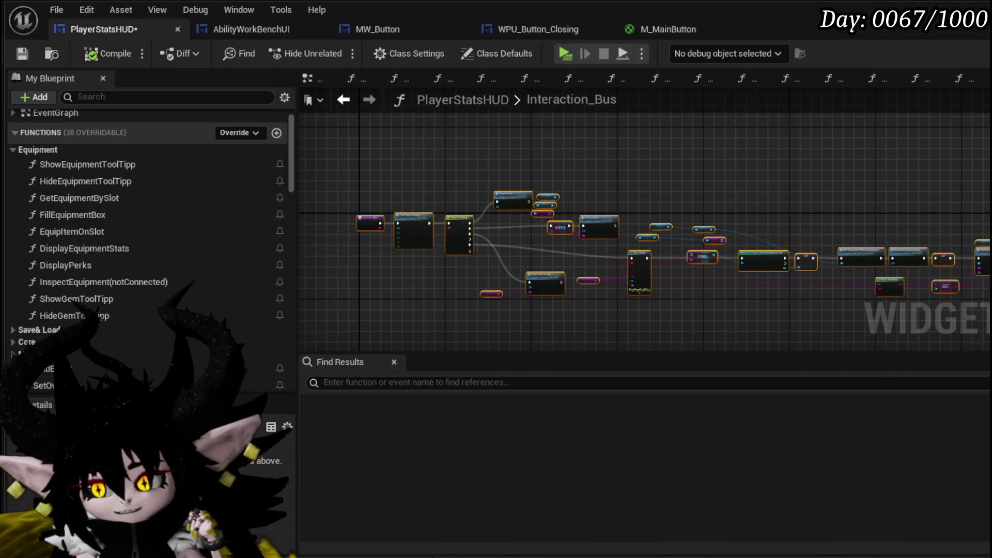
pyautogui.moveTo(343, 309)
pyautogui.mouseDown()
pyautogui.moveTo(989, 181)
pyautogui.moveTo(494, 172)
pyautogui.mouseUp()
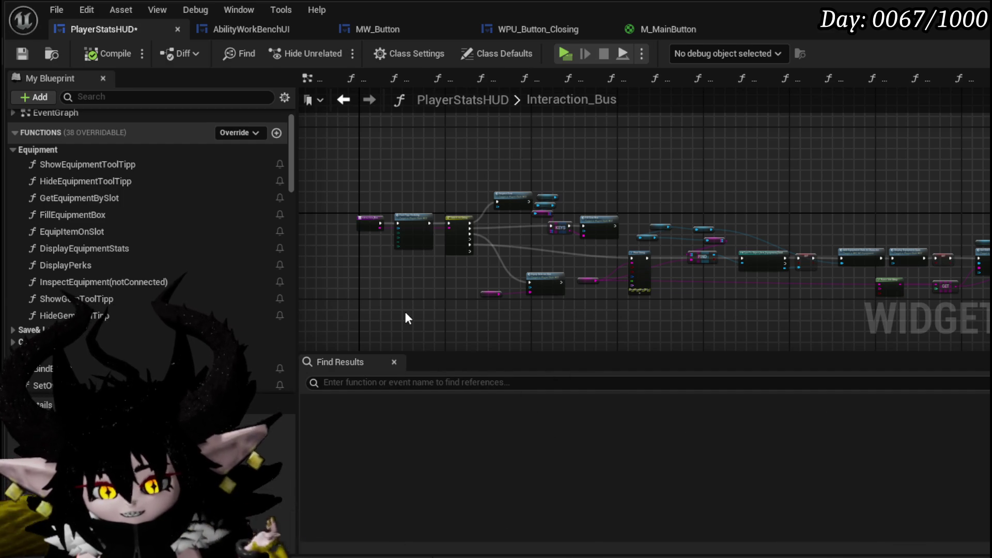
pyautogui.moveTo(405, 317); pyautogui.dragTo(368, 316)
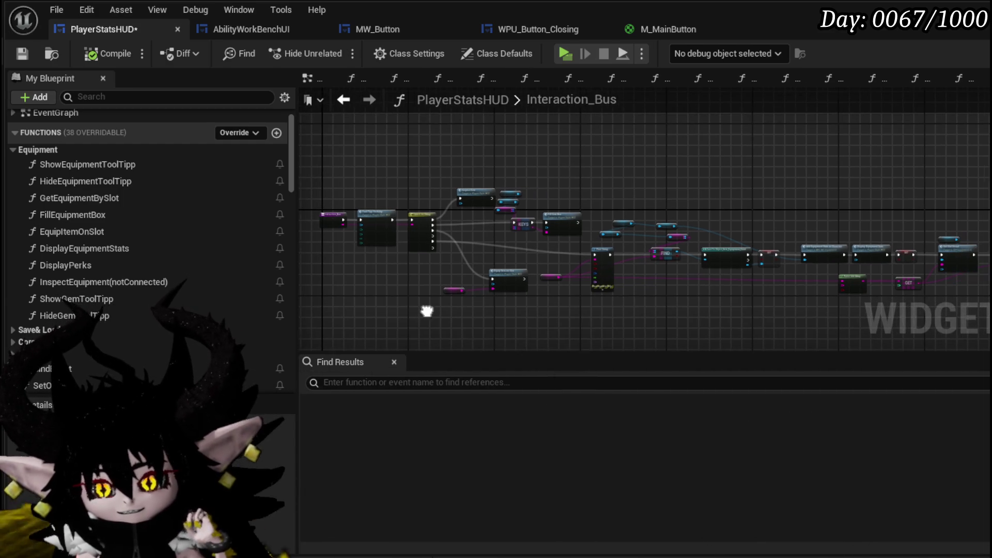
pyautogui.scroll(4, 631, 294)
pyautogui.moveTo(630, 294); pyautogui.dragTo(485, 305)
pyautogui.scroll(-2, 437, 303)
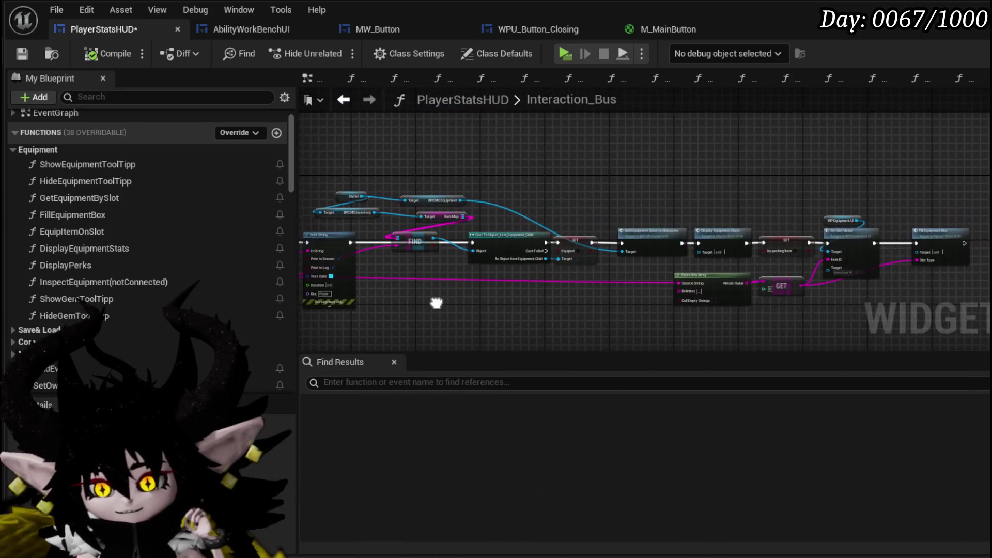
pyautogui.moveTo(602, 304); pyautogui.dragTo(768, 295)
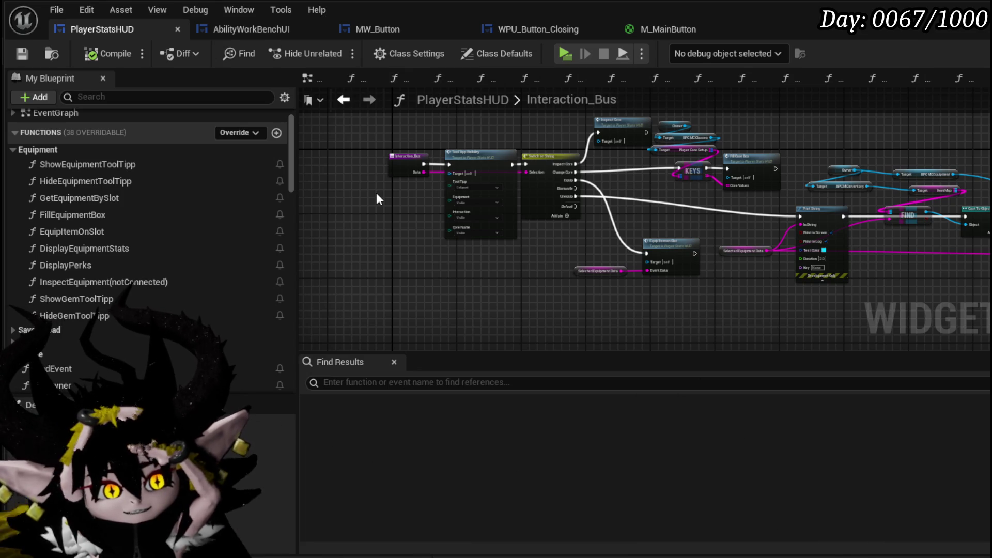
# - Compare the AbilityWorkBenchUI, MW_Button and WPU_Button_Closing widget editors
pyautogui.click(234, 31)
pyautogui.click(392, 30)
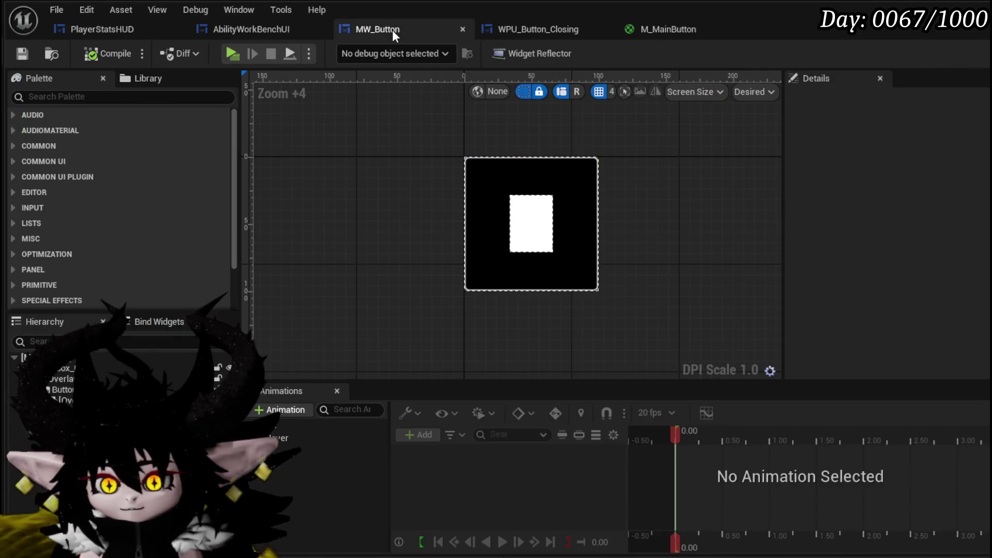
pyautogui.click(518, 32)
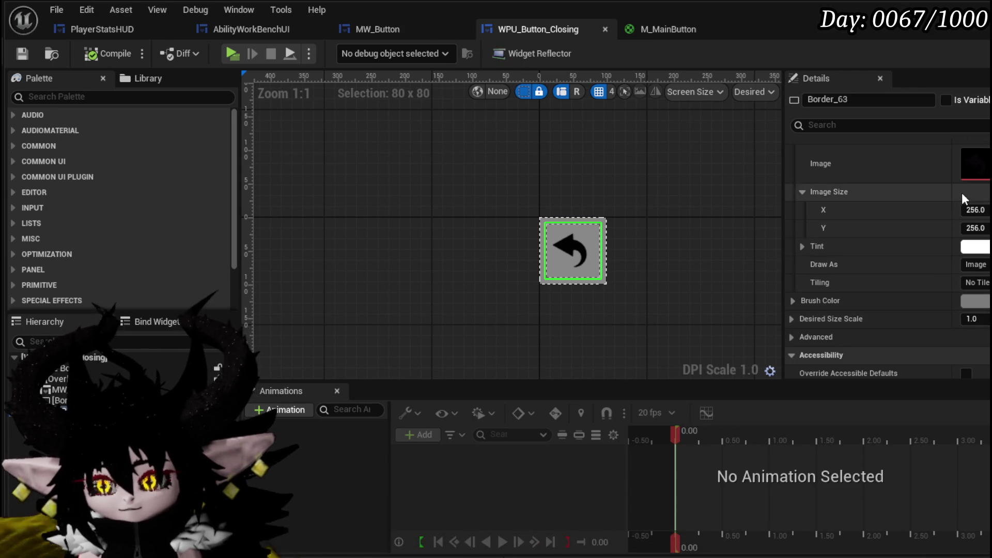
pyautogui.scroll(3, 962, 194)
pyautogui.scroll(-5, 917, 215)
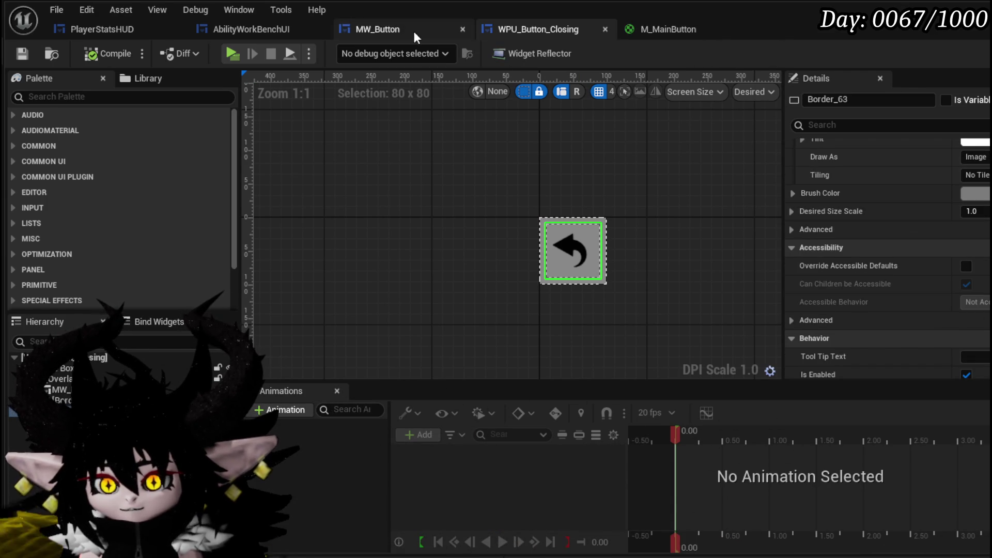
pyautogui.click(355, 29)
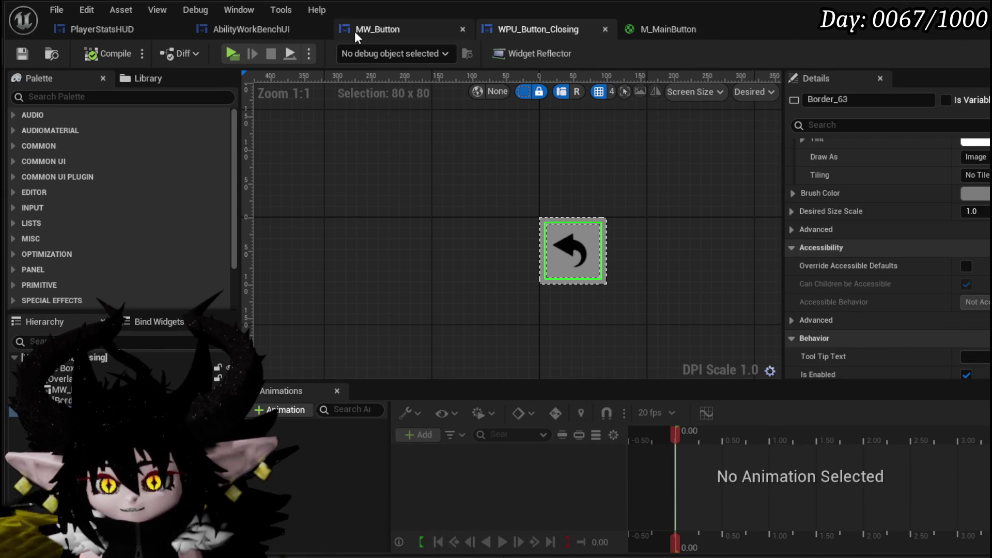
# - Flip between AbilityWorkBenchUI, PlayerStatsHUD and MW_Button, ending on the Interaction_Bus graph
pyautogui.click(234, 25)
pyautogui.click(122, 25)
pyautogui.click(227, 27)
pyautogui.click(379, 24)
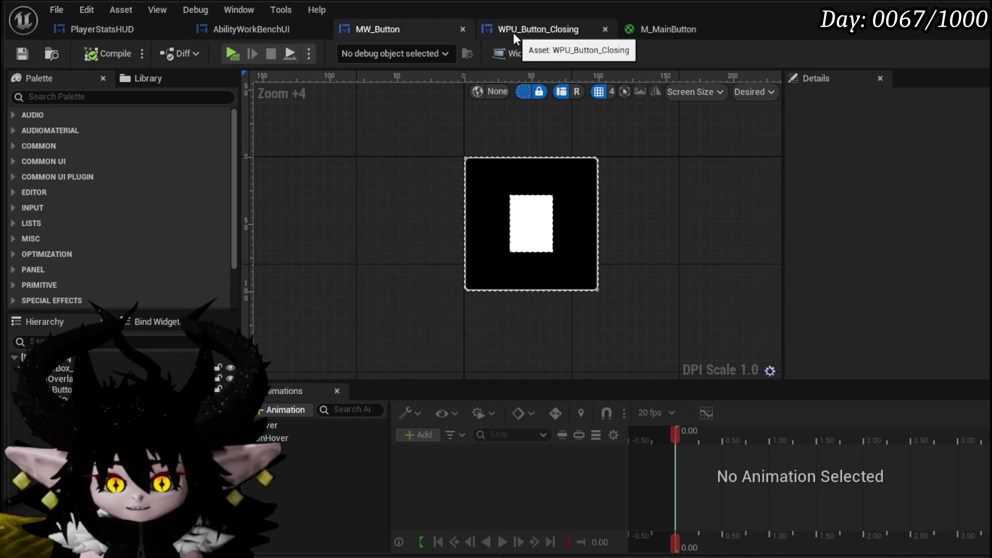
pyautogui.click(279, 27)
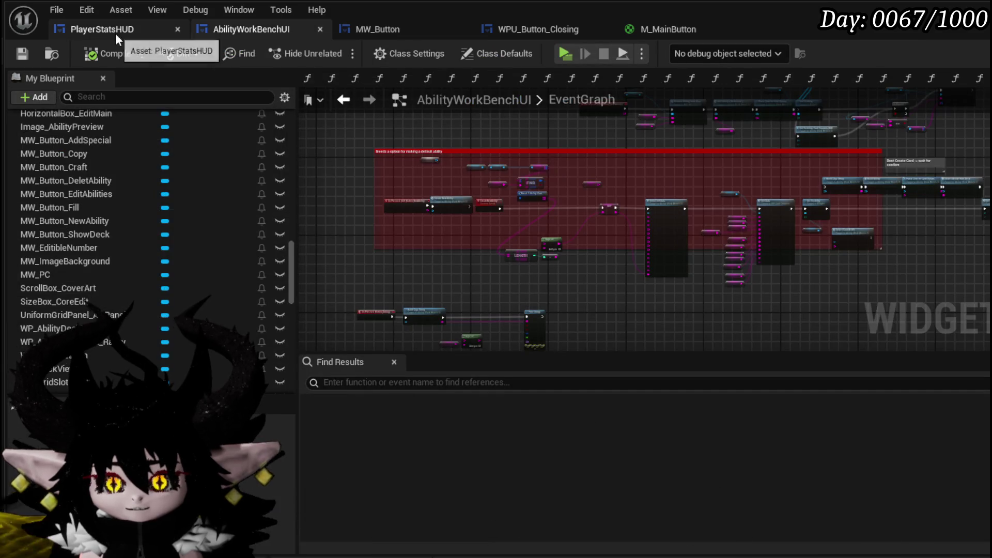
pyautogui.click(116, 30)
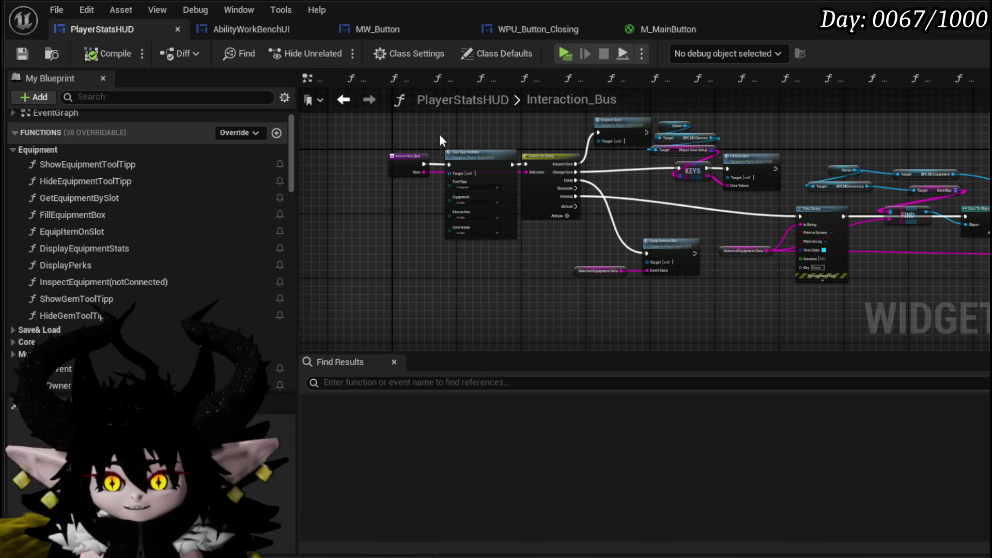
pyautogui.scroll(-4, 430, 163)
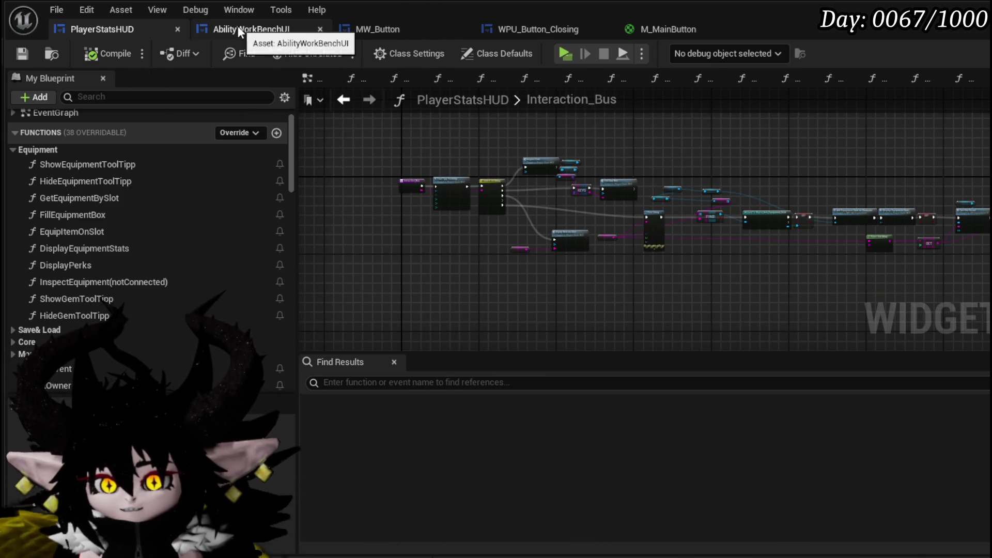
# - Check the AbilityWorkBenchUI event graph, then select MW_Button's outer Button to show its style
pyautogui.click(238, 25)
pyautogui.moveTo(379, 139); pyautogui.dragTo(433, 202)
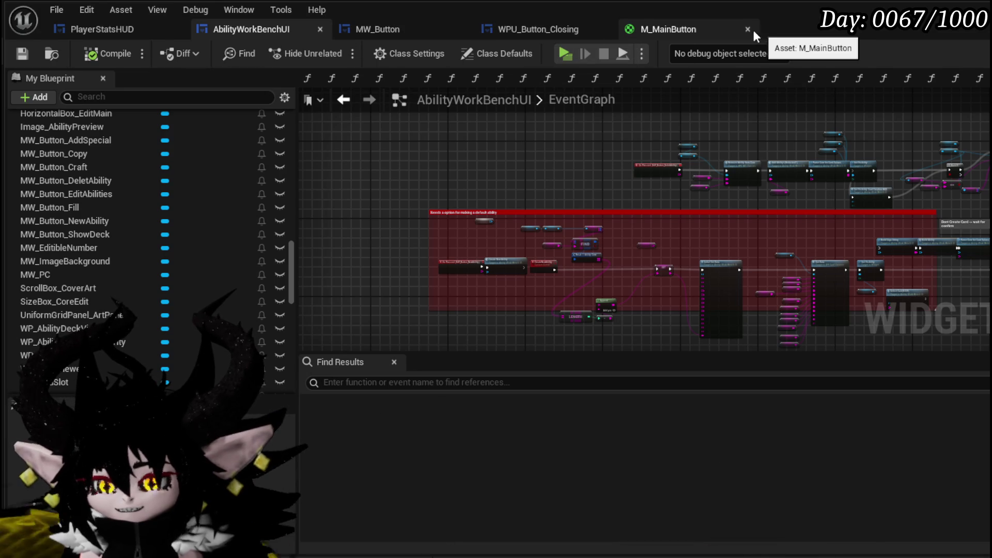
pyautogui.click(377, 29)
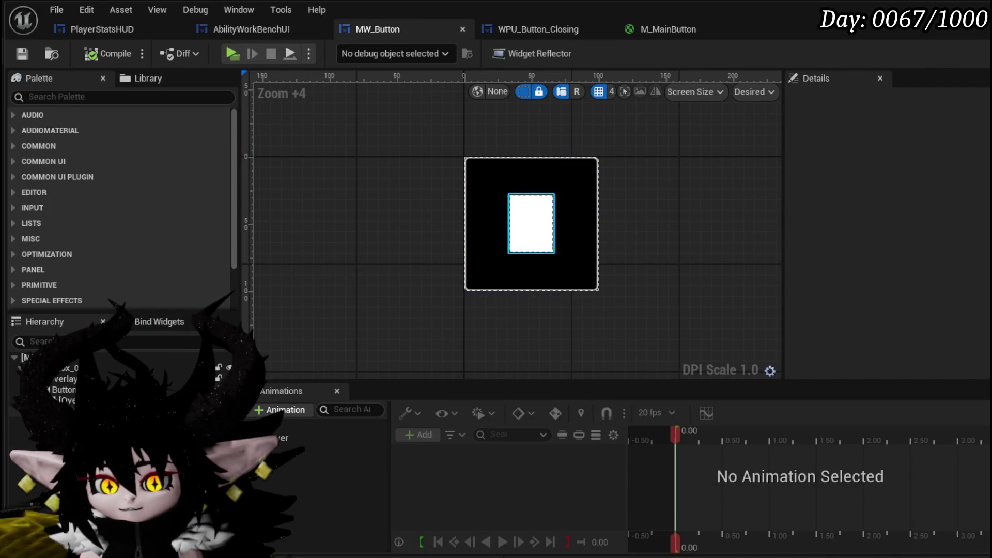
pyautogui.click(517, 274)
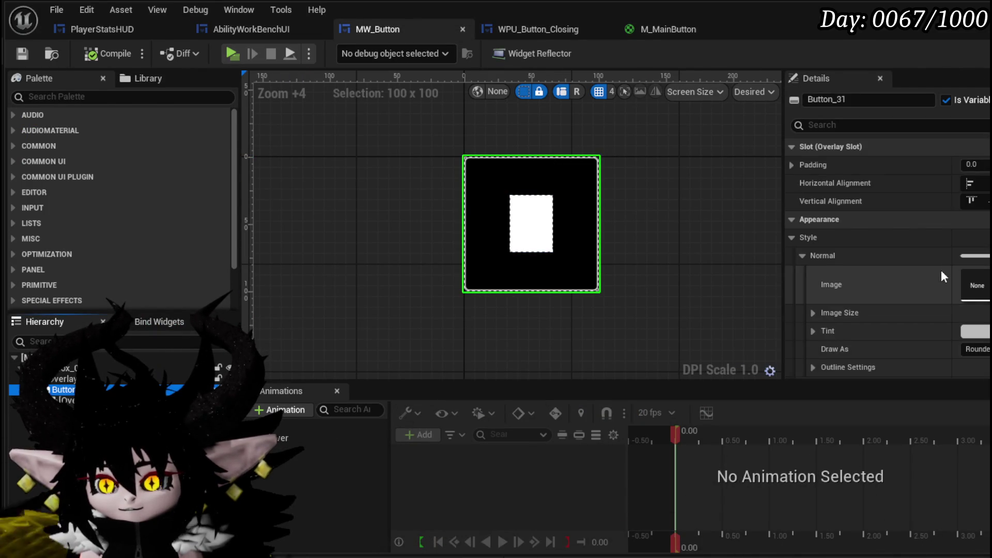
# - Drop M_MainButton onto the button's Normal > Image slot, save MW_Button, and return to the level
pyautogui.moveTo(656, 556); pyautogui.dragTo(656, 477)
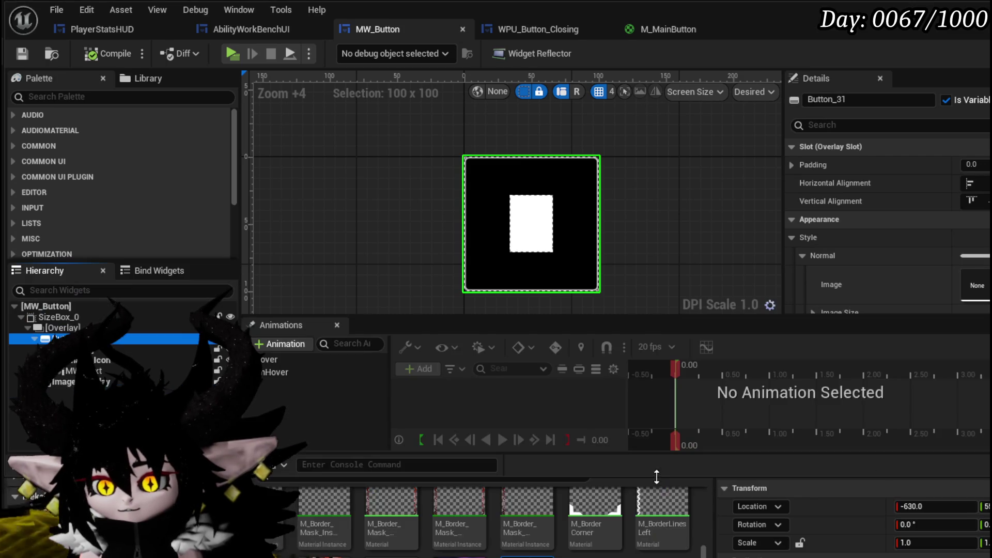
pyautogui.scroll(3, 570, 527)
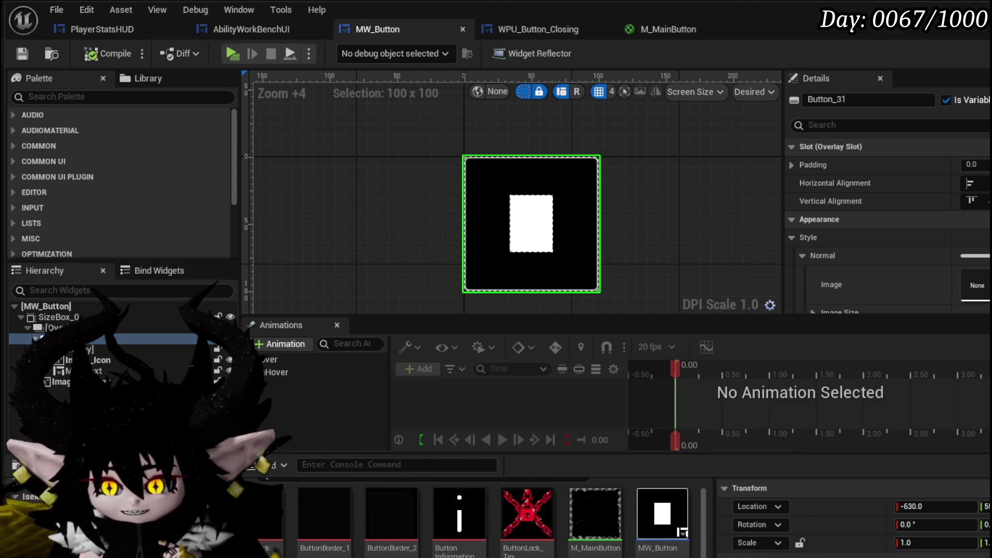
pyautogui.moveTo(595, 511); pyautogui.dragTo(985, 272)
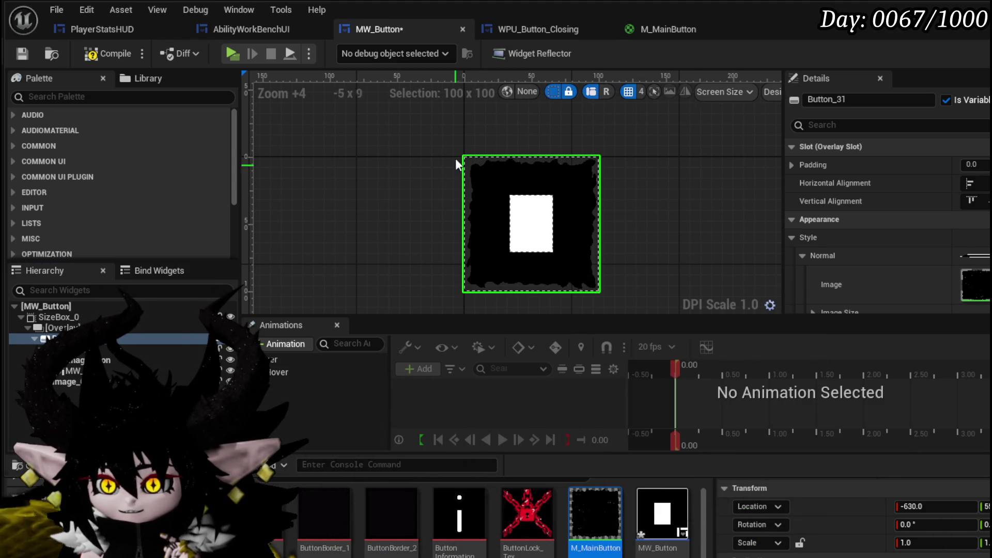
pyautogui.click(25, 53)
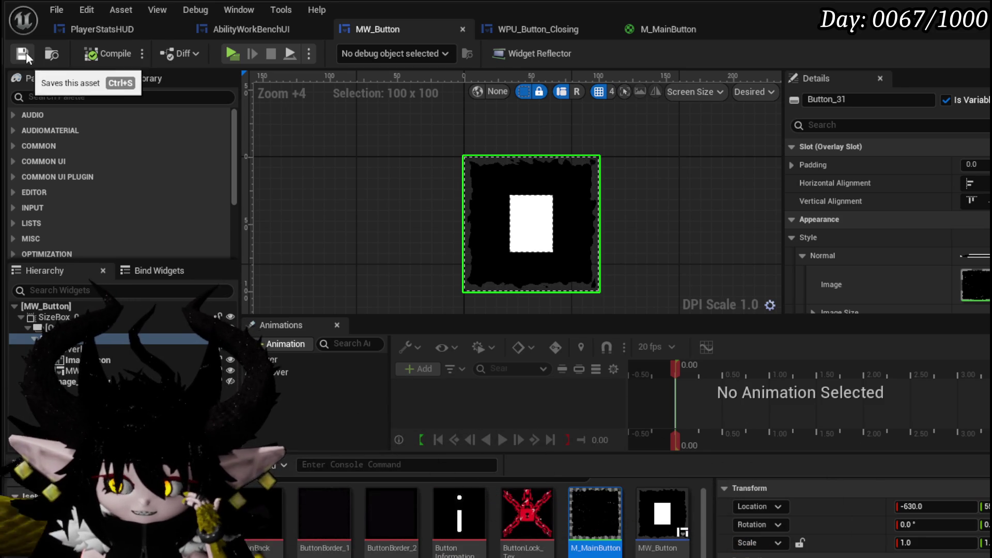
pyautogui.hotkey('alt', 'Tab')
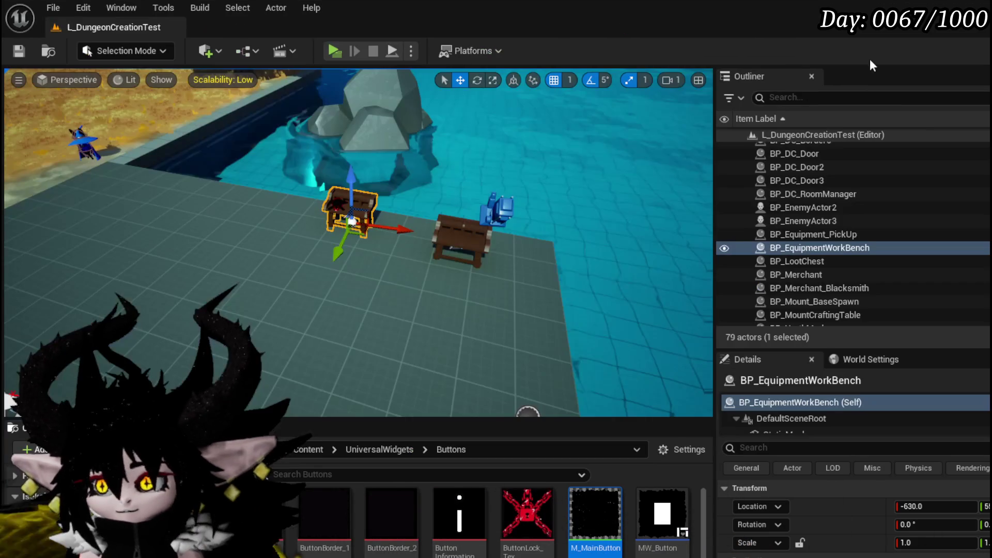
# - Play the level and check the new button look on the Equipment menu's head slot
pyautogui.click(333, 51)
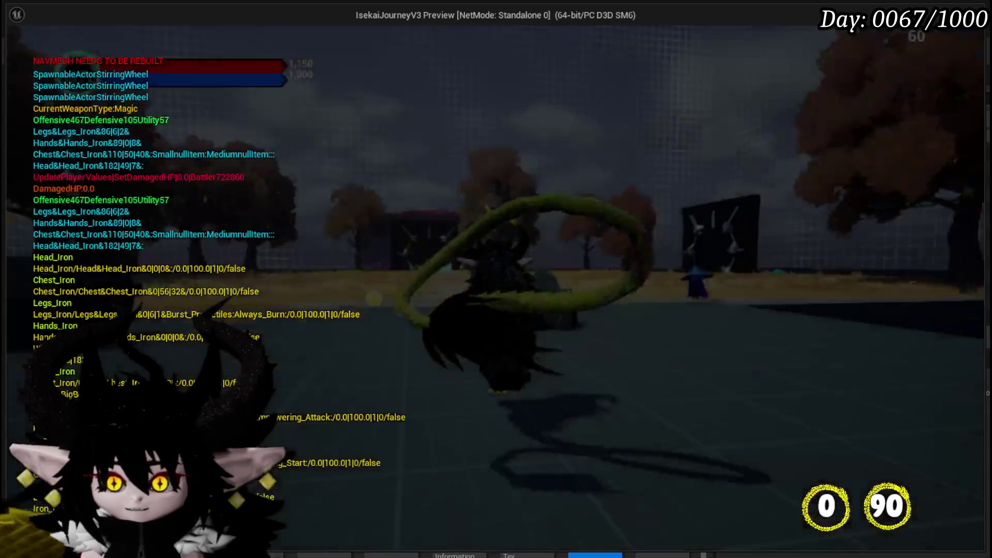
pyautogui.press('Tab')
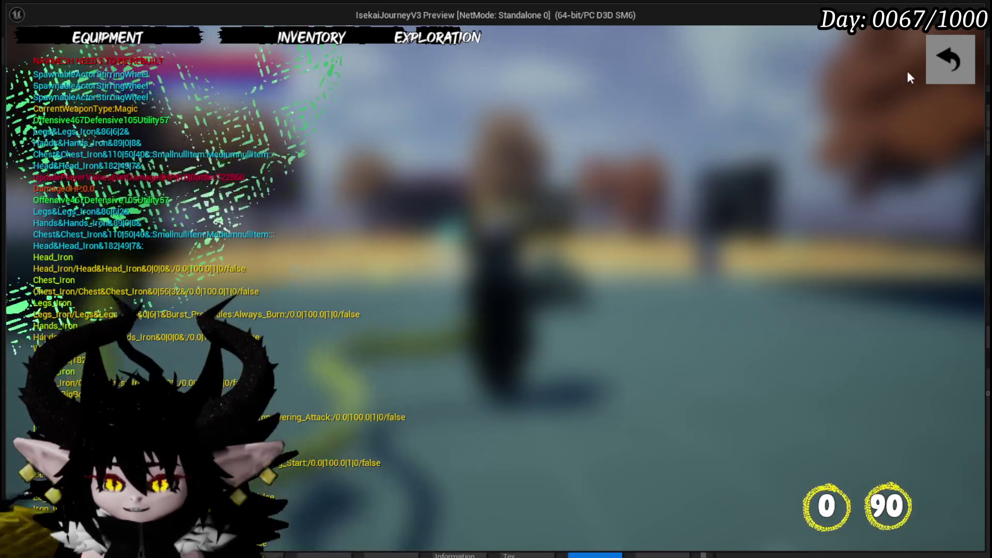
pyautogui.click(119, 37)
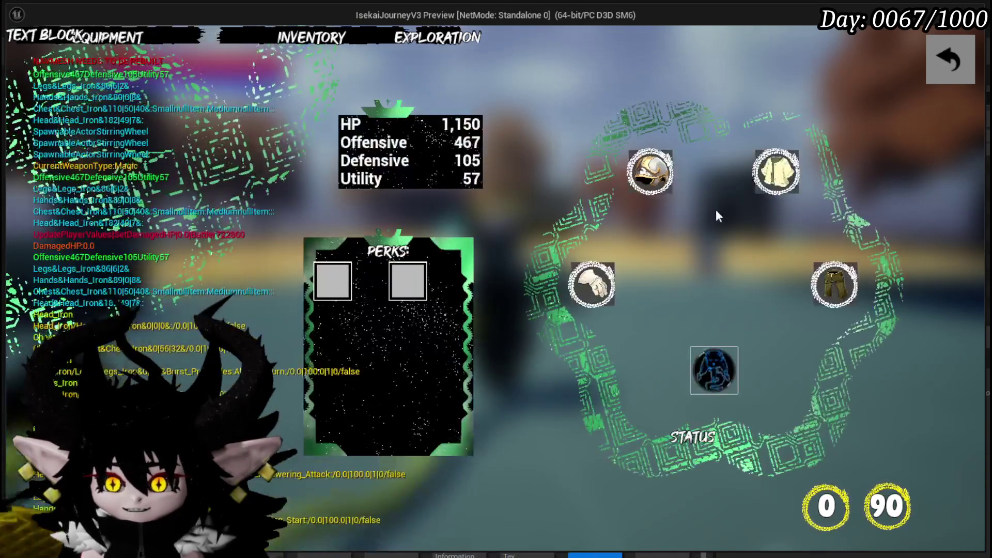
pyautogui.click(650, 170)
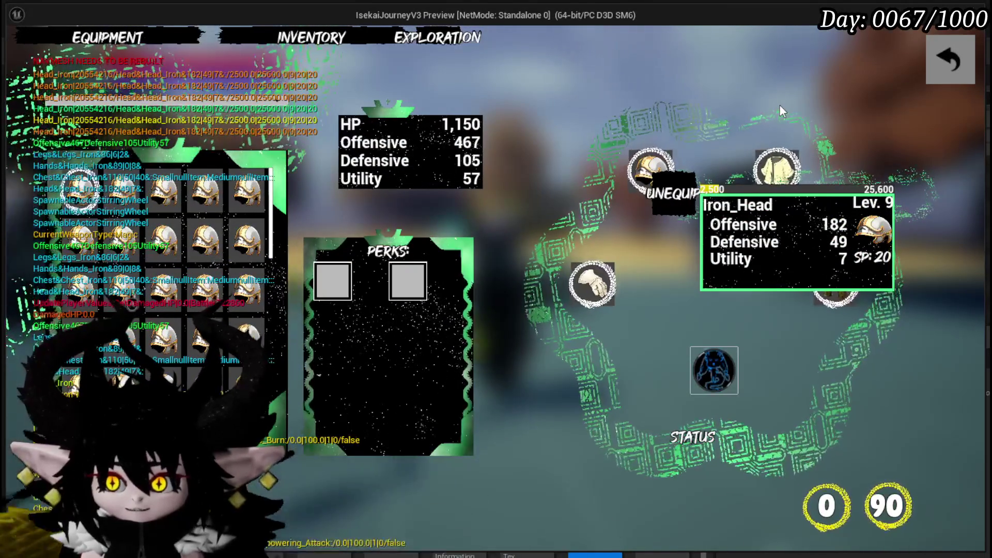
pyautogui.click(943, 61)
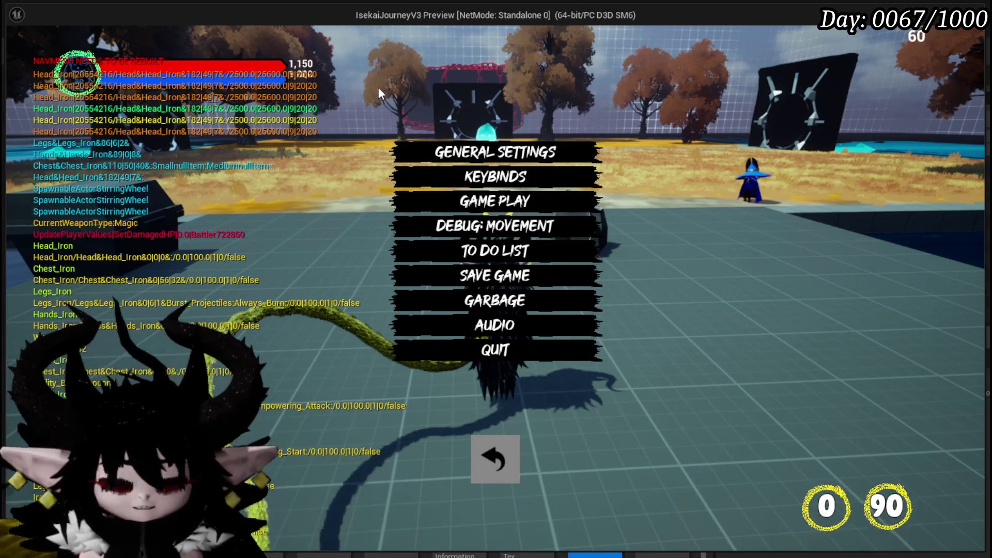
pyautogui.hotkey('alt', 'Tab')
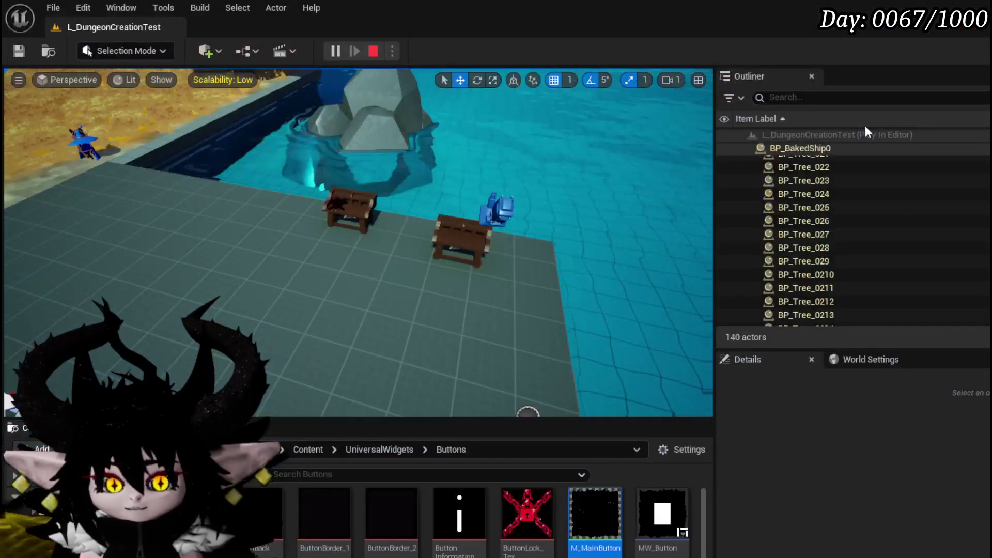
# - Stop the play session and open the M_MainButton material
pyautogui.press('Escape')
pyautogui.hotkey('ctrl', 's')
pyautogui.doubleClick(595, 514)
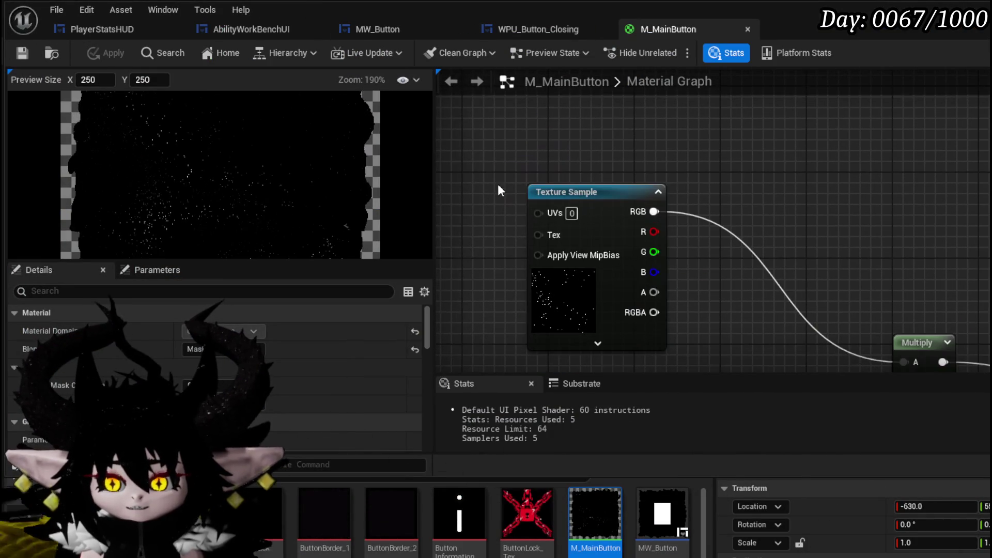
# - Give the star texture sample a shared sampler source, then apply and save the material
pyautogui.click(540, 222)
pyautogui.moveTo(540, 222); pyautogui.dragTo(556, 145)
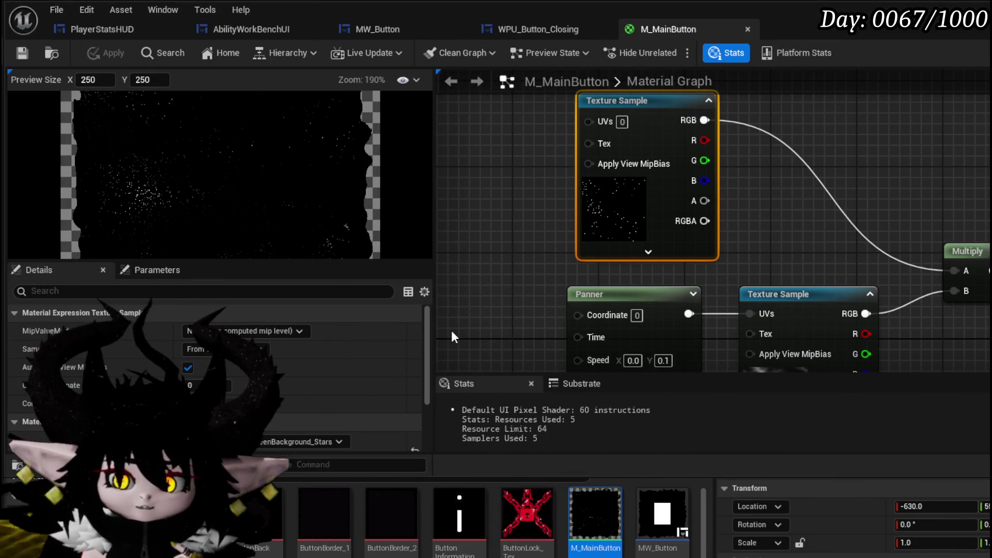
pyautogui.click(262, 349)
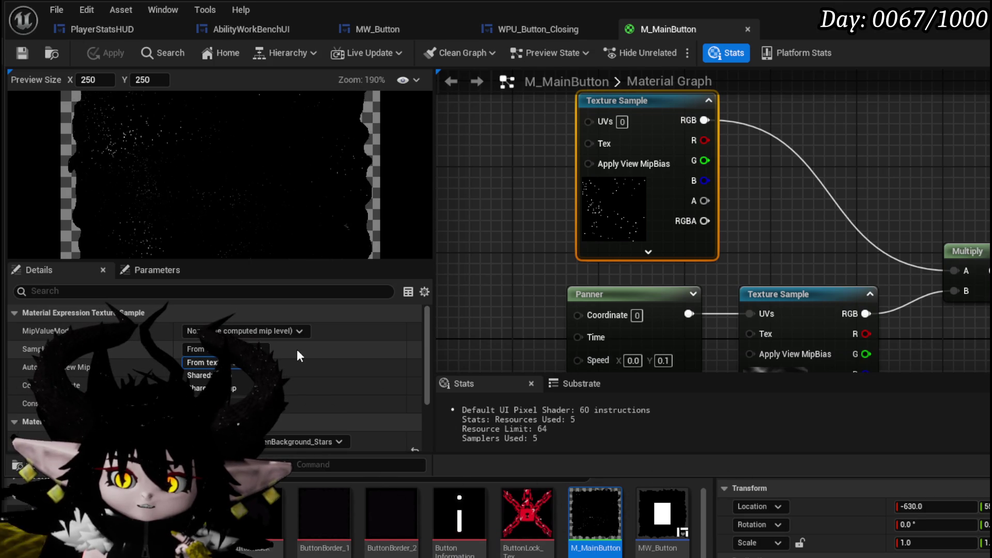
pyautogui.click(207, 375)
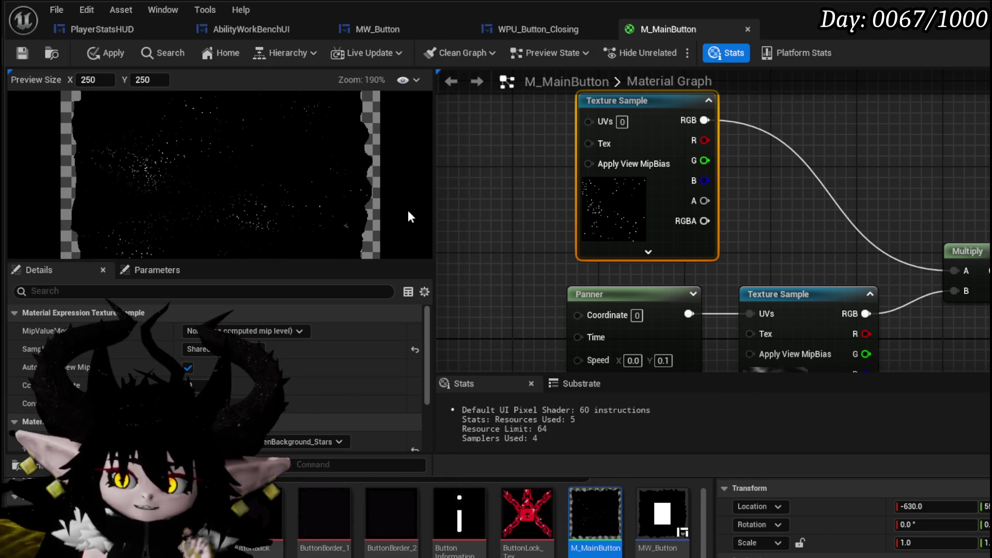
pyautogui.scroll(-1, 475, 232)
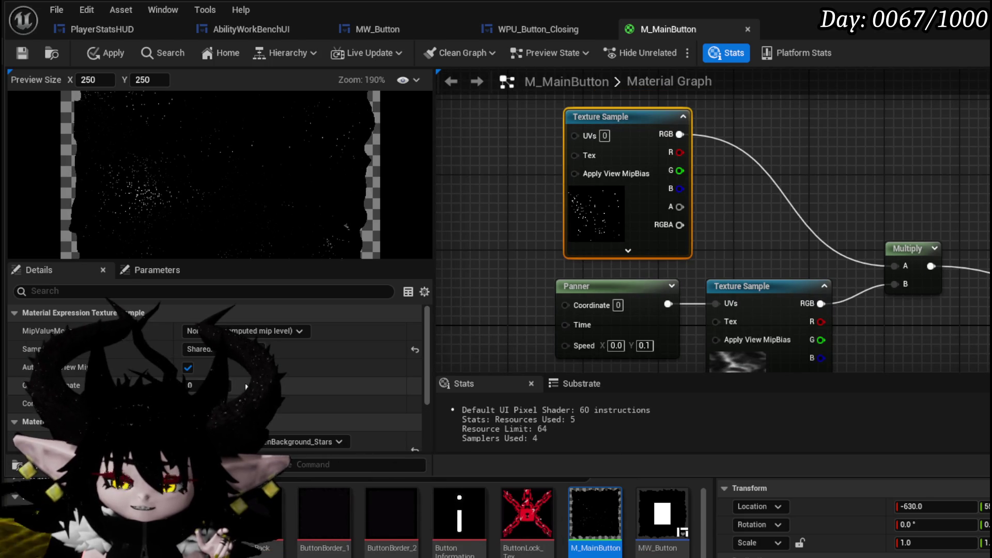
pyautogui.scroll(-3, 290, 361)
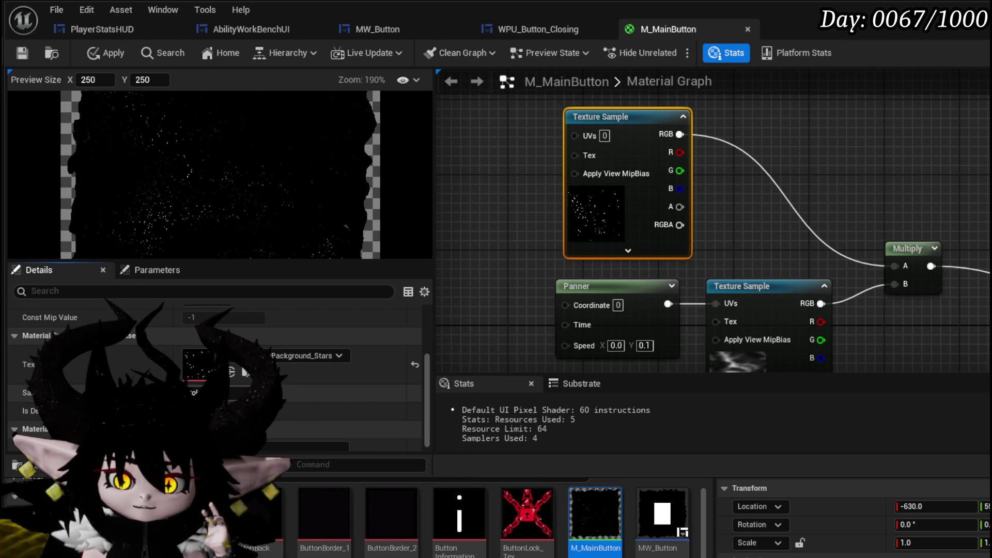
pyautogui.scroll(-1, 336, 380)
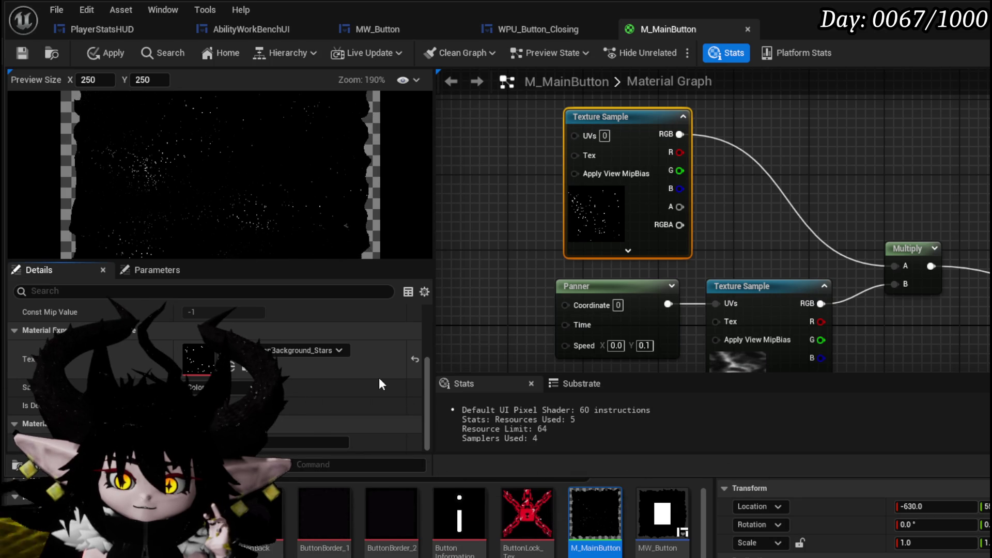
pyautogui.scroll(3, 379, 379)
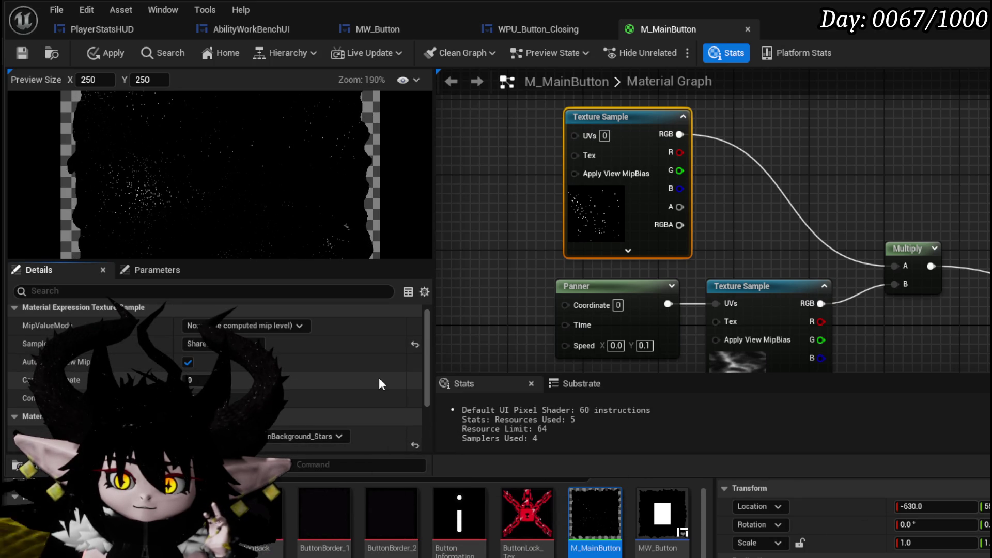
pyautogui.click(110, 54)
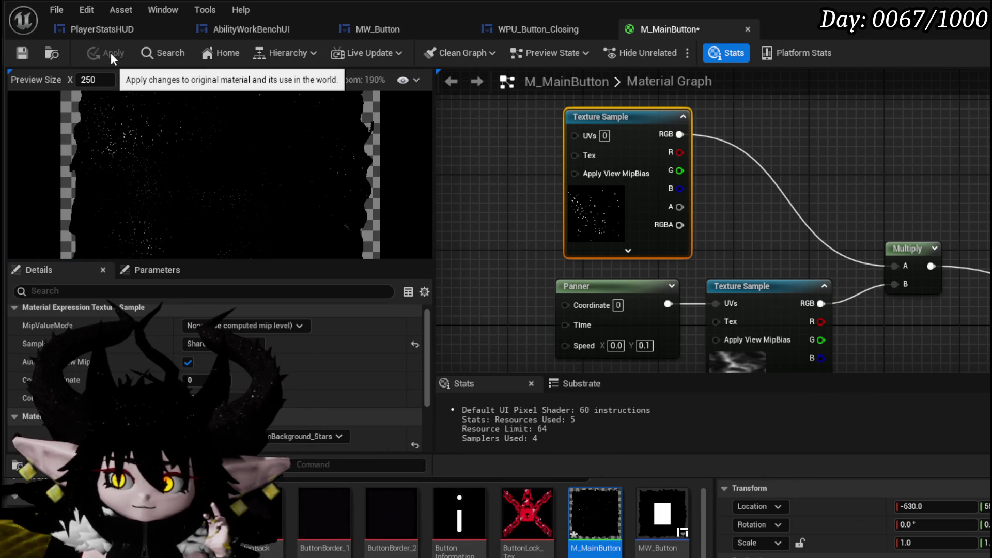
pyautogui.click(22, 53)
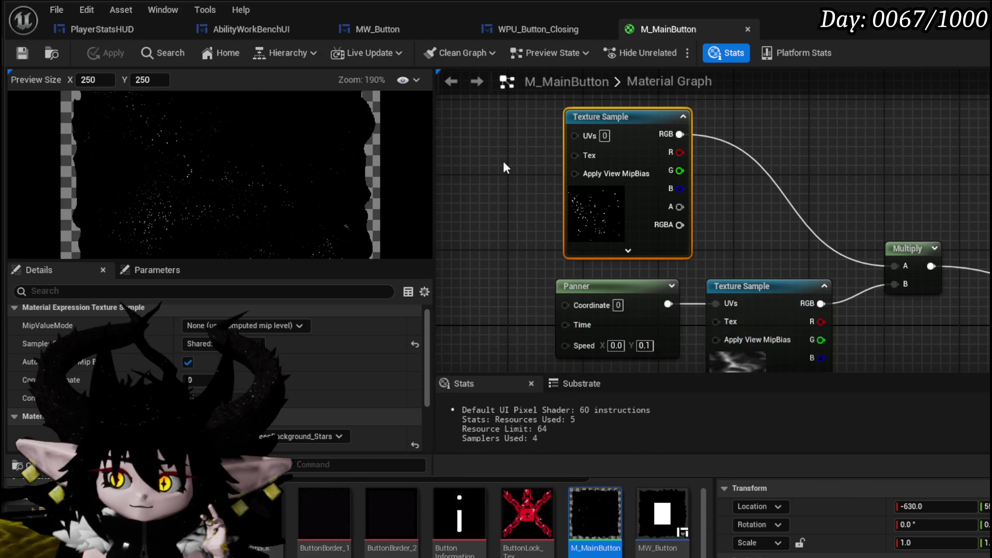
# - Set the lower panning Texture Sample's Sampler Source to Shared: Wrap and save M_MainButton
pyautogui.click(741, 289)
pyautogui.moveTo(742, 296); pyautogui.dragTo(727, 250)
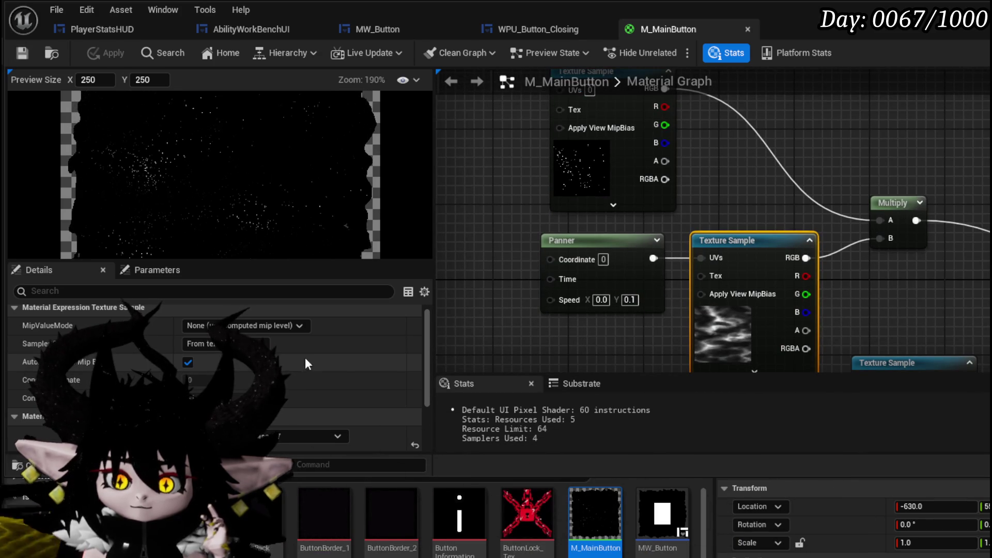
pyautogui.click(225, 343)
pyautogui.click(204, 368)
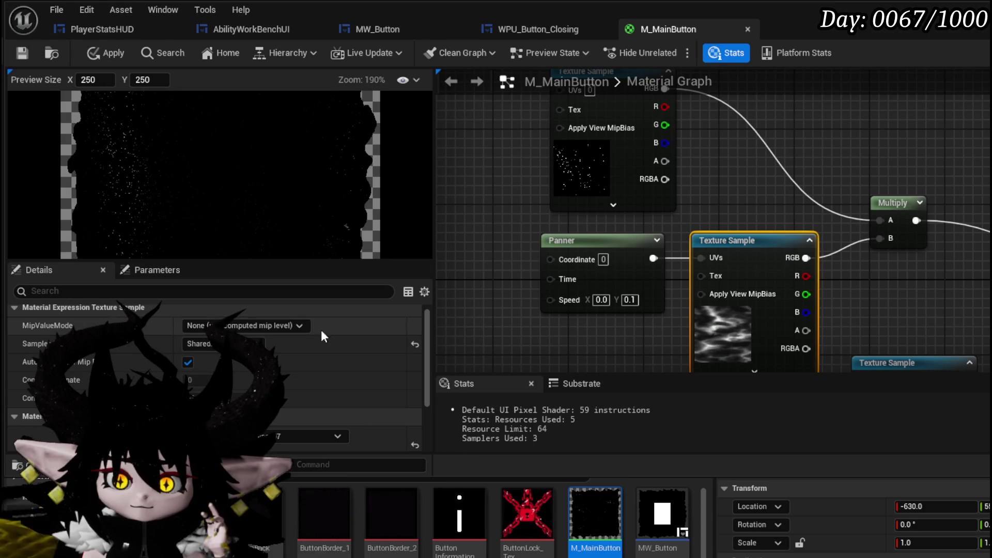
pyautogui.click(222, 343)
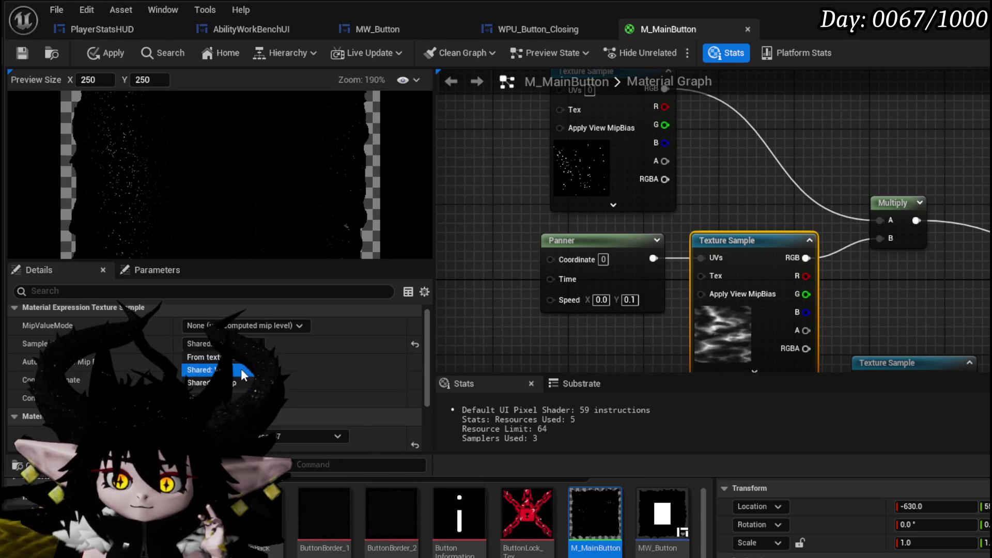
pyautogui.click(243, 370)
pyautogui.hotkey('ctrl', 's')
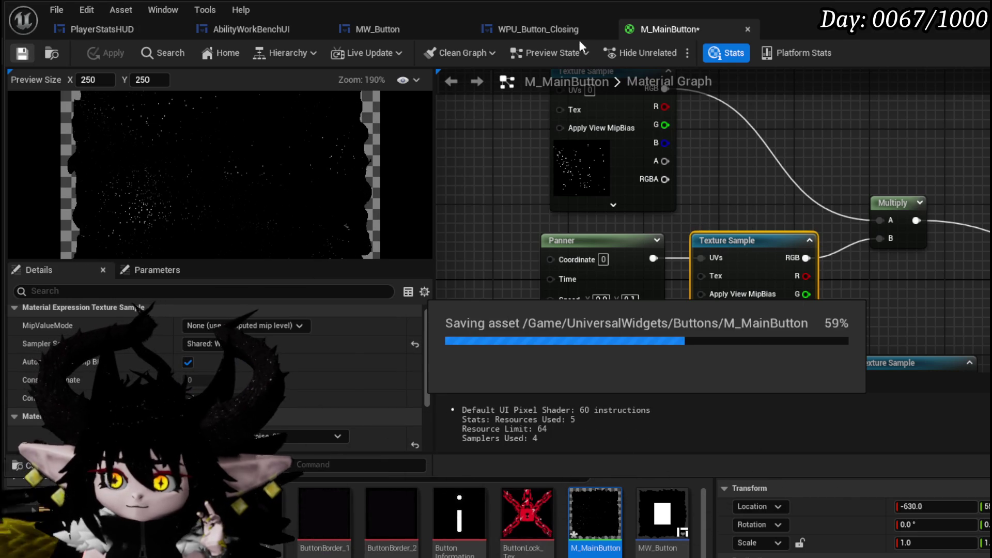
# - Open the MW_Button widget designer and zoom in on the button
pyautogui.click(382, 30)
pyautogui.scroll(9, 462, 216)
pyautogui.moveTo(460, 212); pyautogui.dragTo(325, 148)
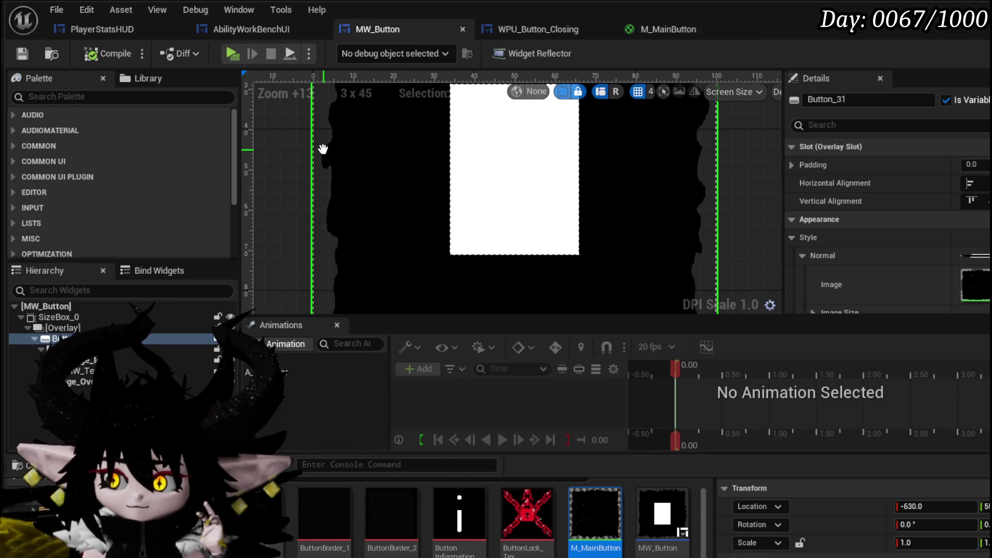
# - Zoom the Designer canvas and compile and save the MW_Button blueprint
pyautogui.scroll(-10, 878, 255)
pyautogui.scroll(-5, 878, 255)
pyautogui.scroll(3, 878, 255)
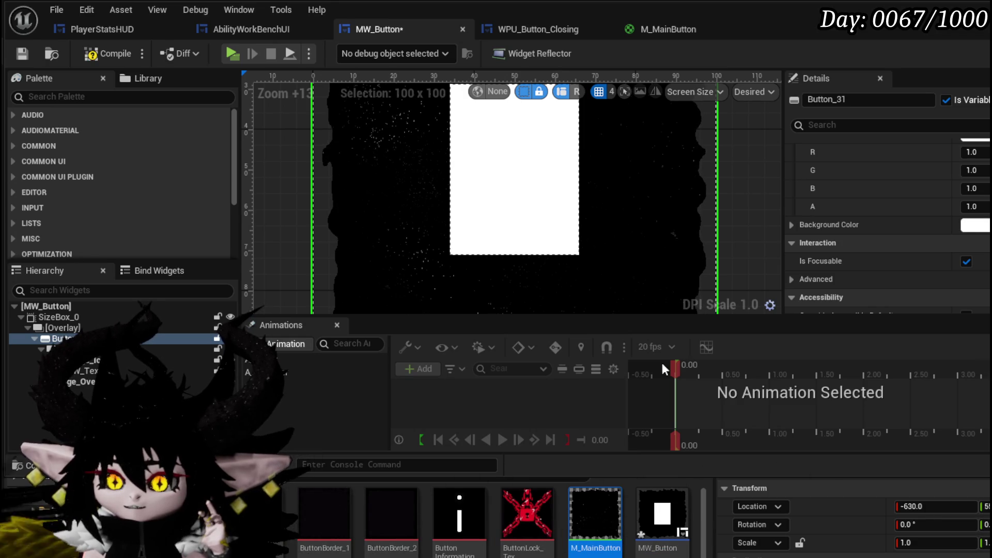
pyautogui.scroll(-4, 318, 144)
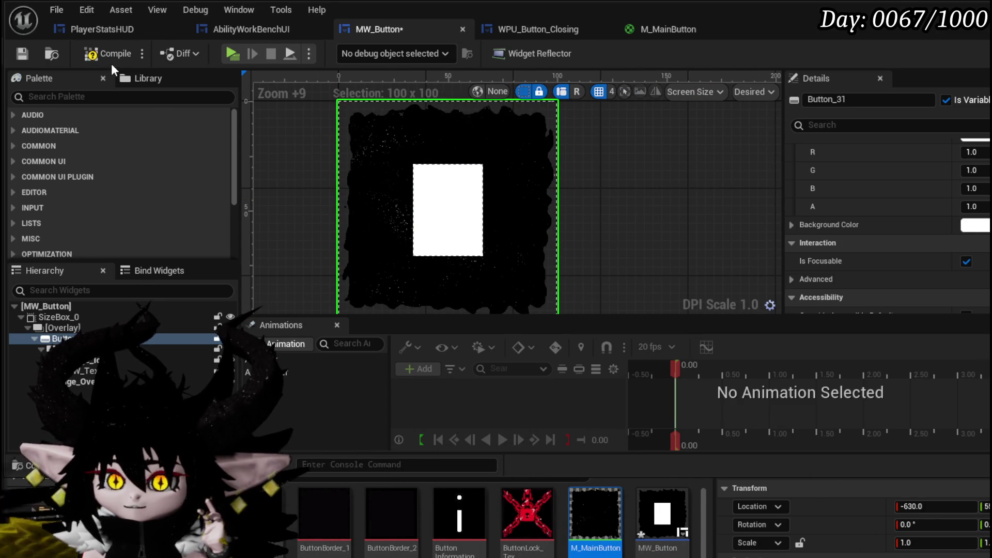
pyautogui.click(18, 52)
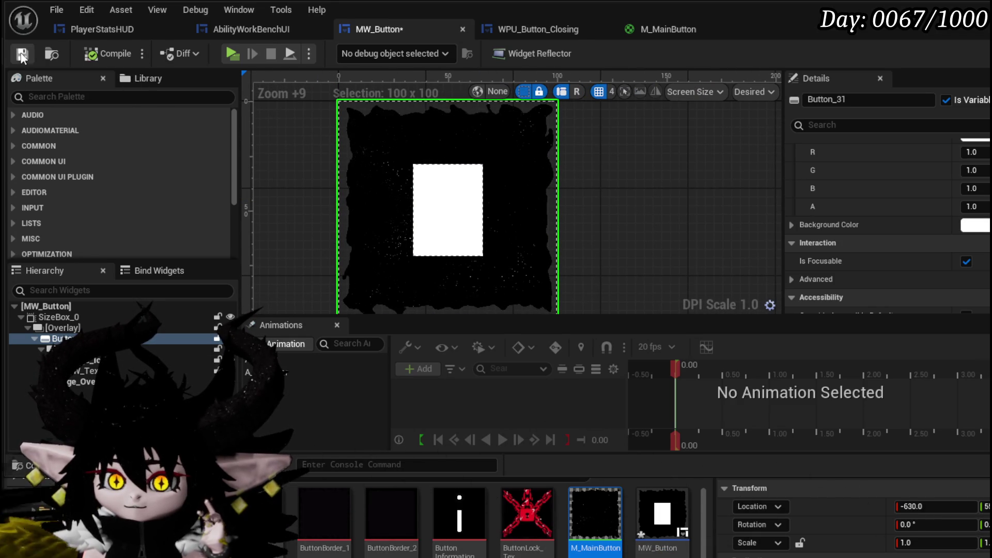
# - Move to MW_Button's Graph view and open the ApplyColor function
pyautogui.scroll(5, 930, 174)
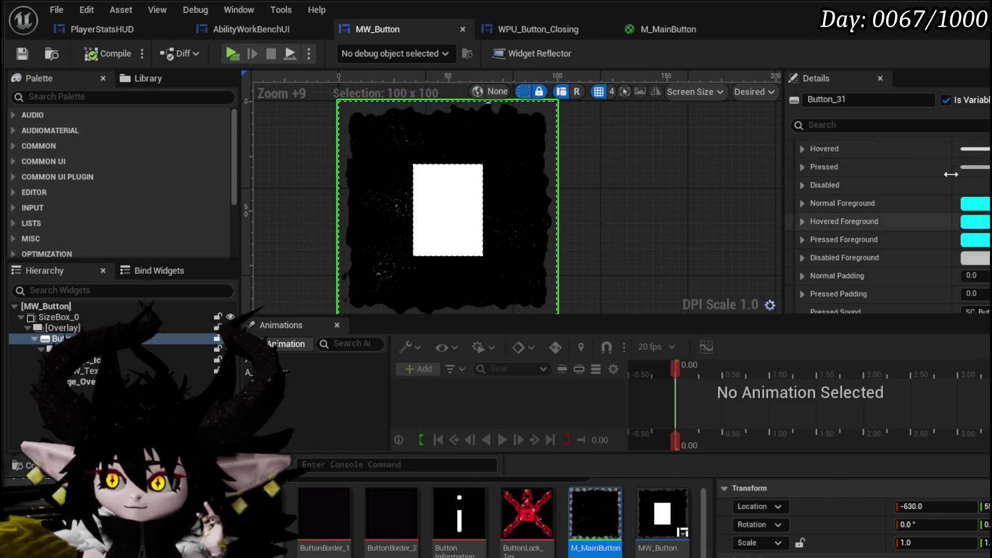
pyautogui.scroll(-15, 945, 173)
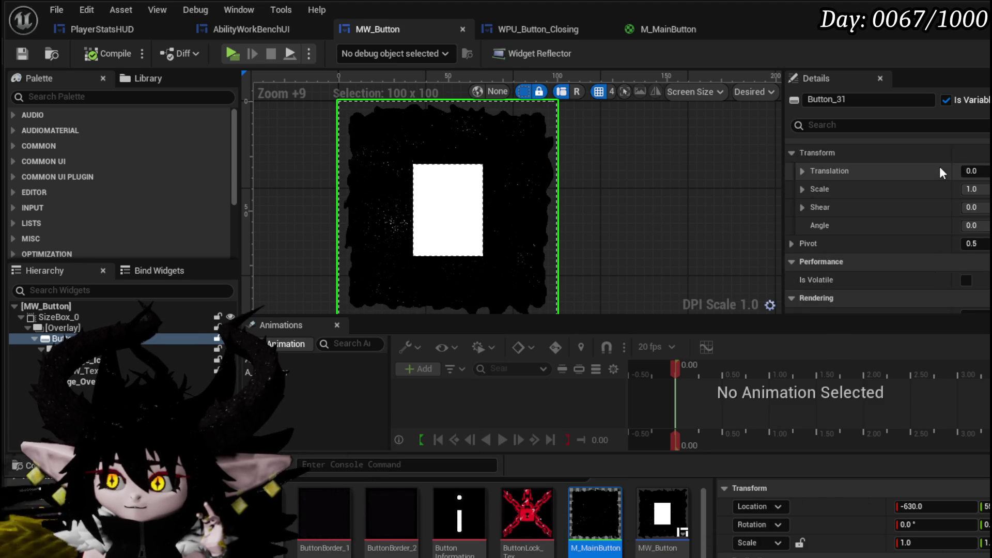
pyautogui.scroll(-3, 939, 166)
pyautogui.scroll(8, 938, 165)
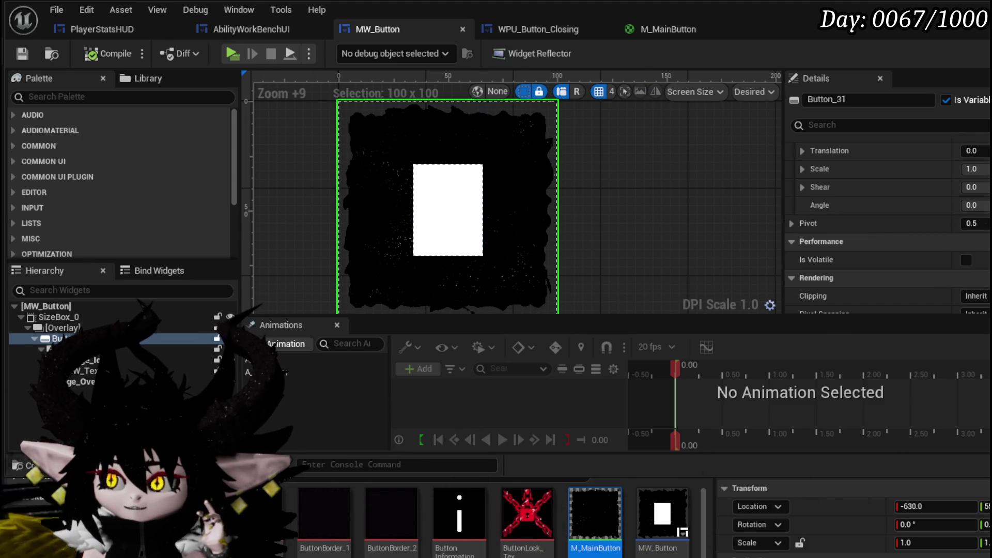
pyautogui.doubleClick(411, 234)
pyautogui.click(103, 154)
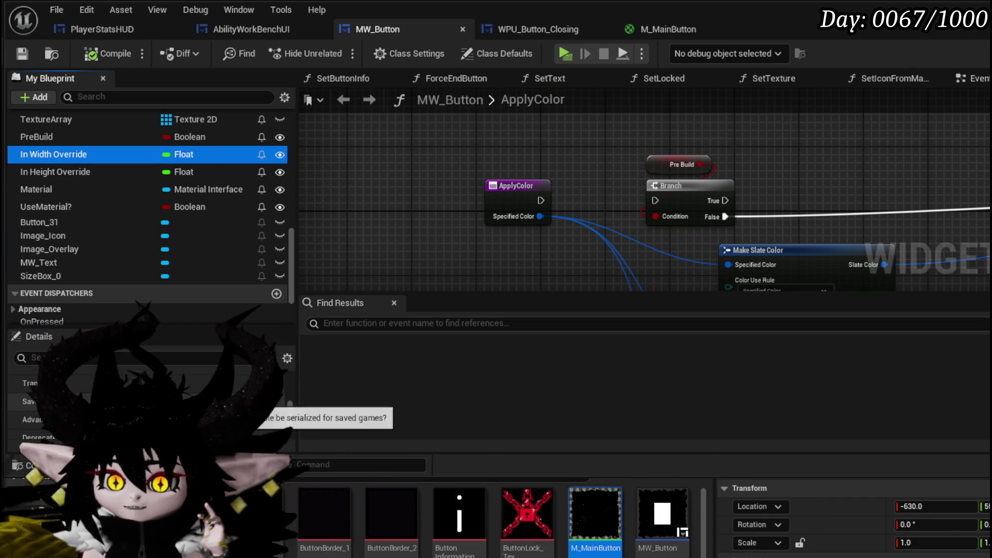
# - Hide the Content Drawer, select the In Height Override variable, and compile MW_Button
pyautogui.click(498, 478)
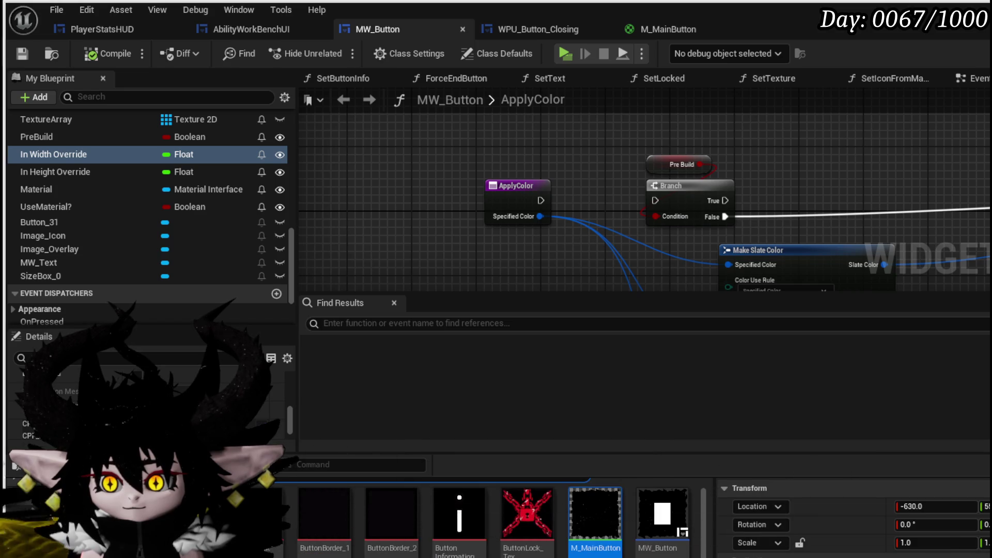
pyautogui.hotkey('ctrl', 'space')
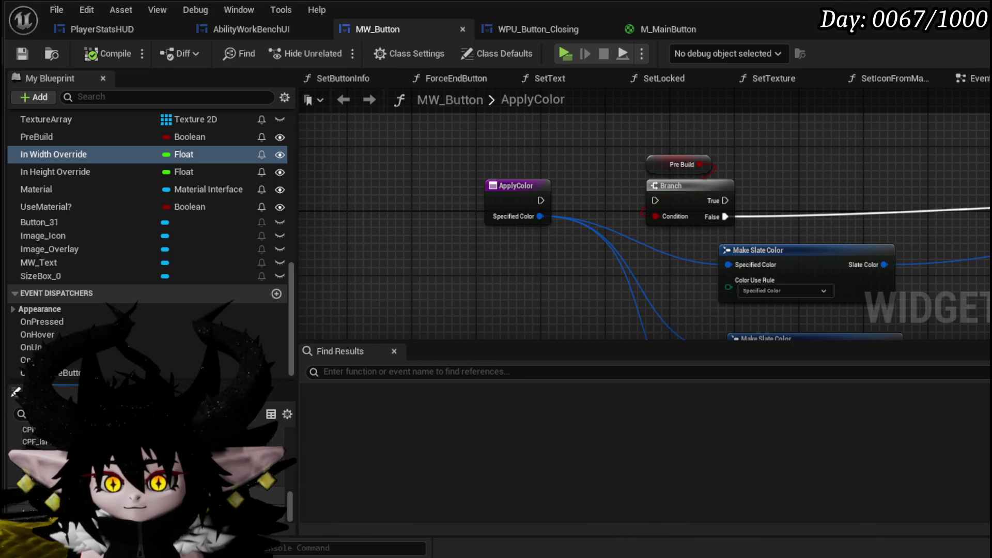
pyautogui.click(52, 175)
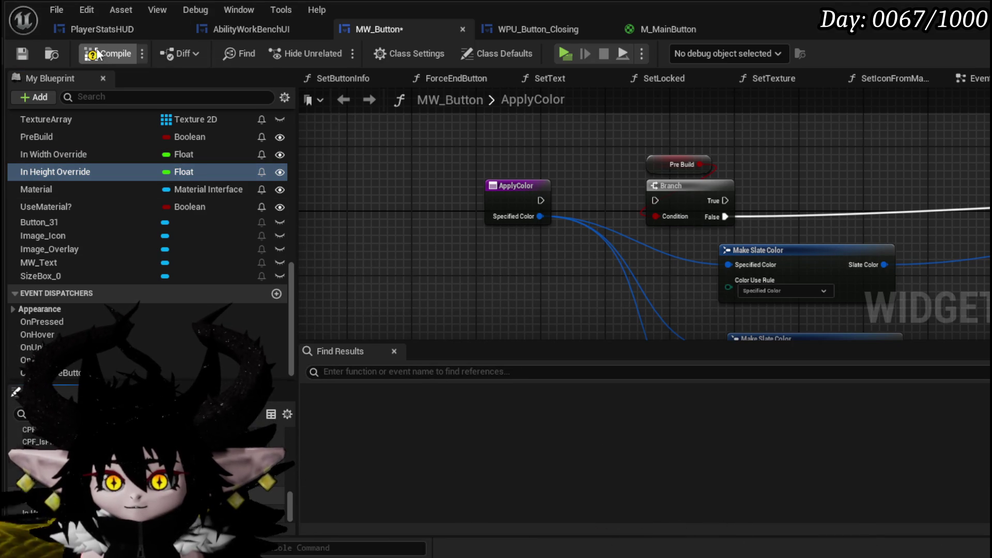
pyautogui.click(24, 50)
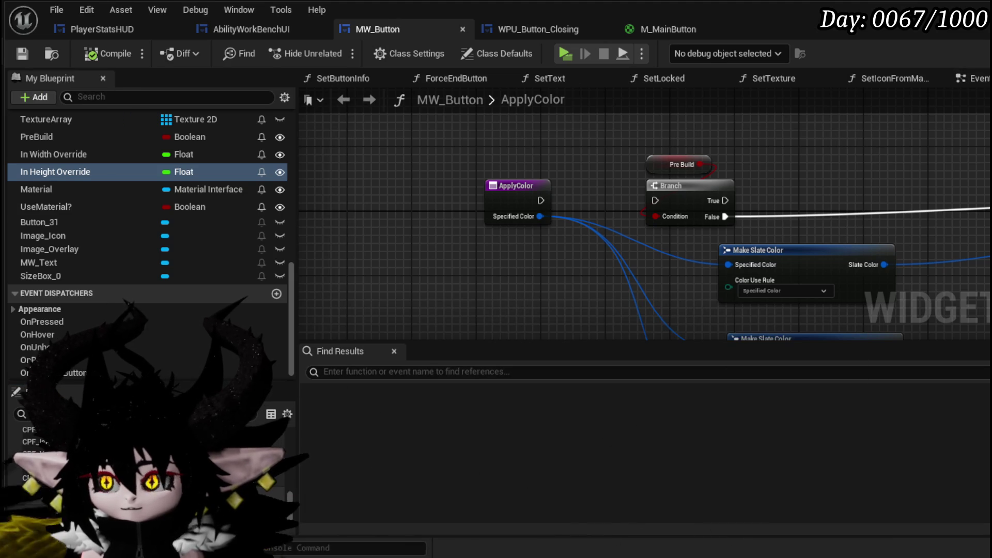
# - Go back to the MW_Button Designer layout, then move to the M_MainButton material graph
pyautogui.click(984, 53)
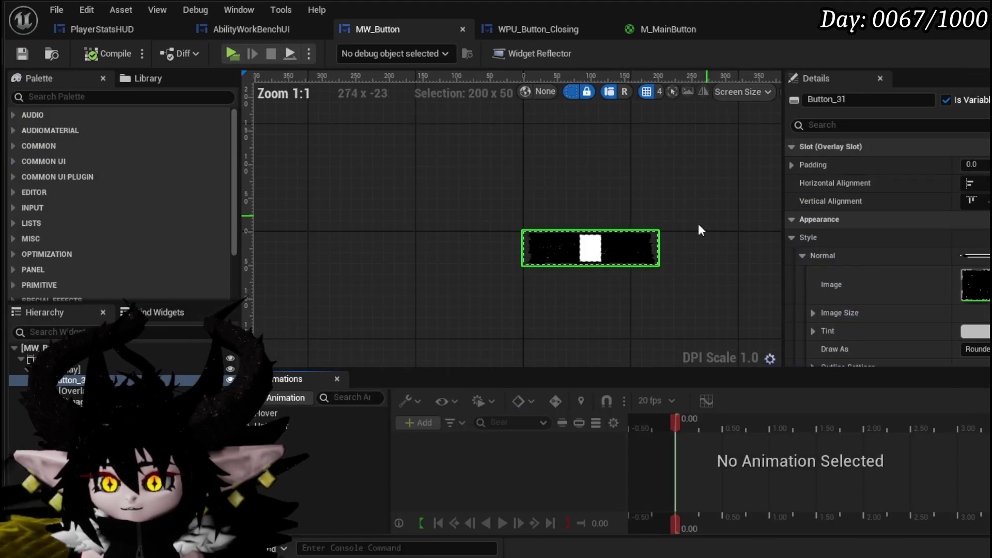
pyautogui.scroll(4, 564, 294)
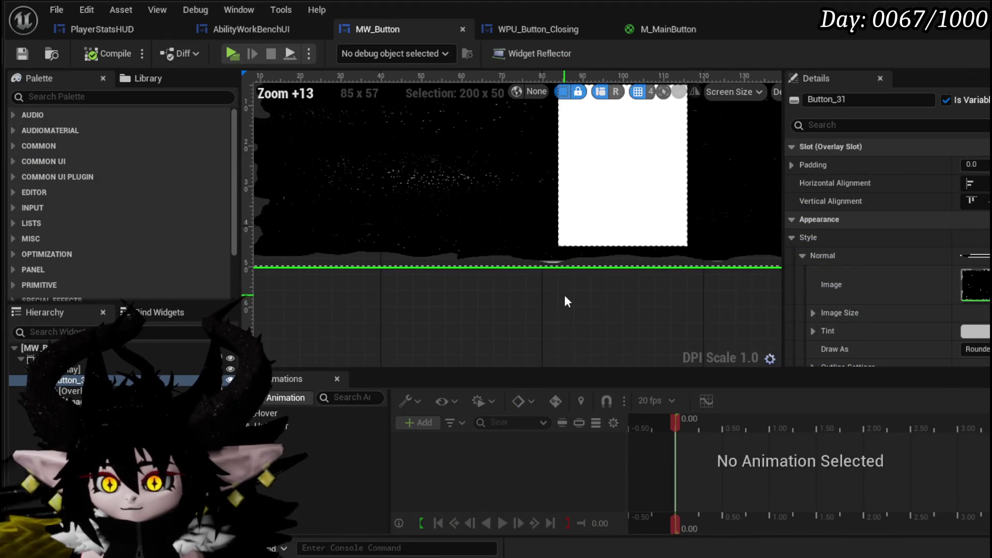
pyautogui.scroll(-3, 388, 189)
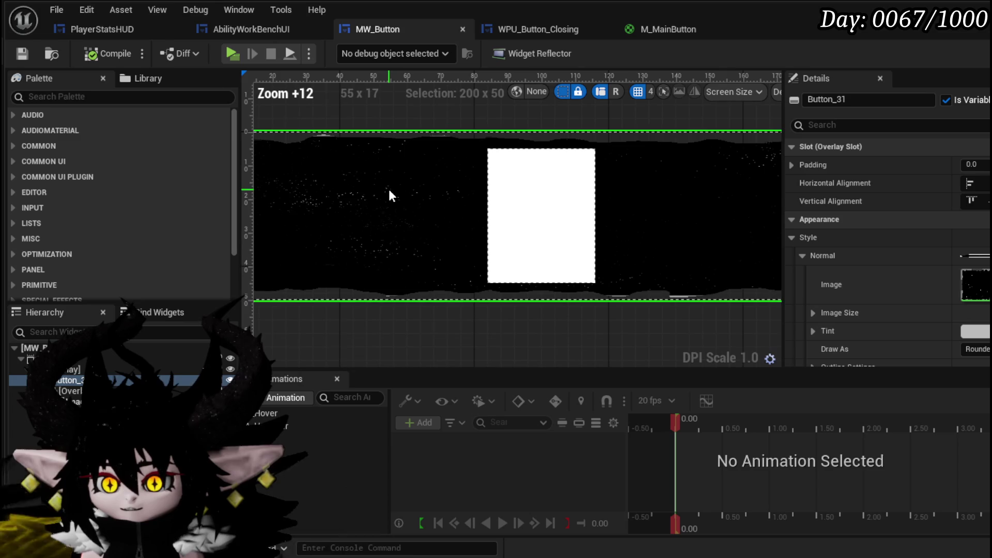
pyautogui.scroll(1, 388, 189)
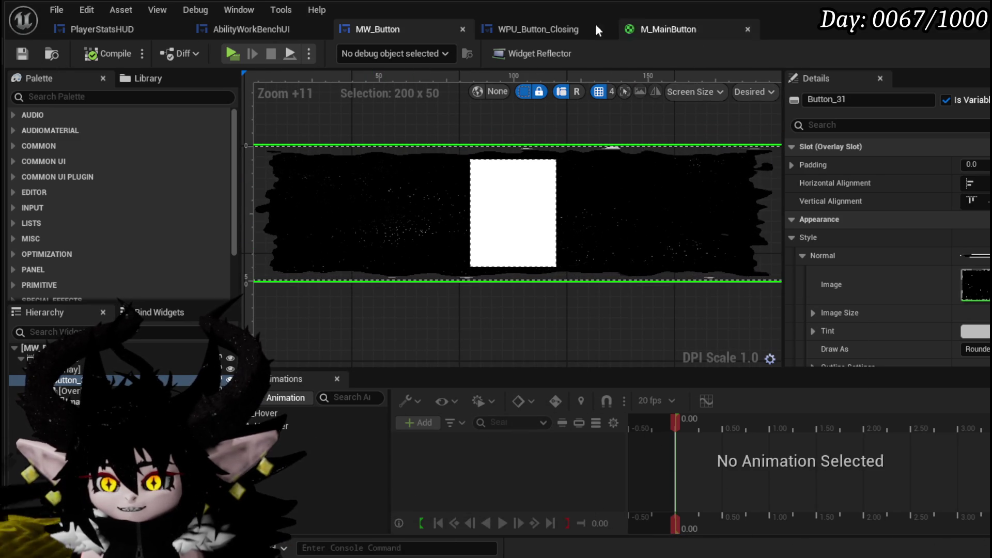
pyautogui.click(692, 30)
# - Select the Background_Stars texture sample and frame it in the material graph
pyautogui.scroll(1, 510, 146)
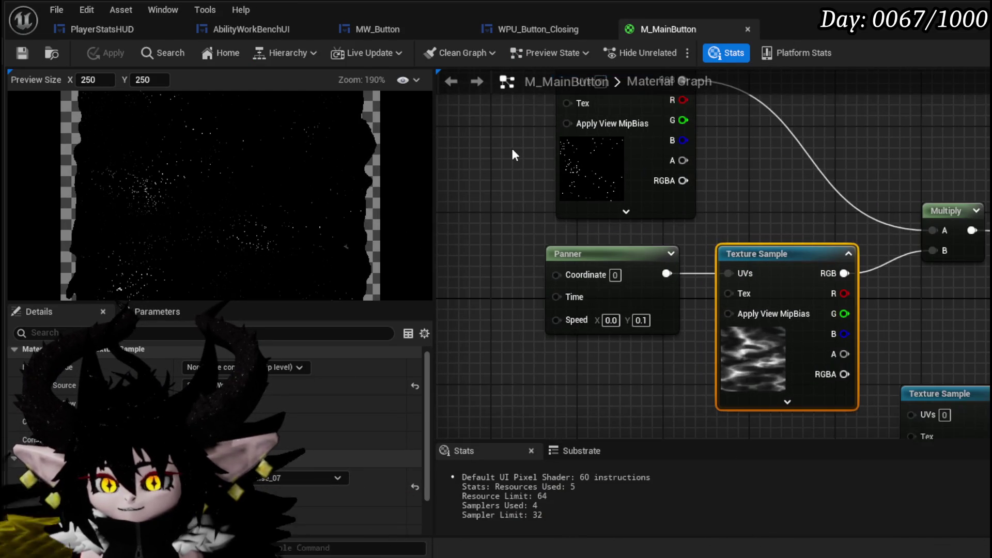
pyautogui.click(616, 222)
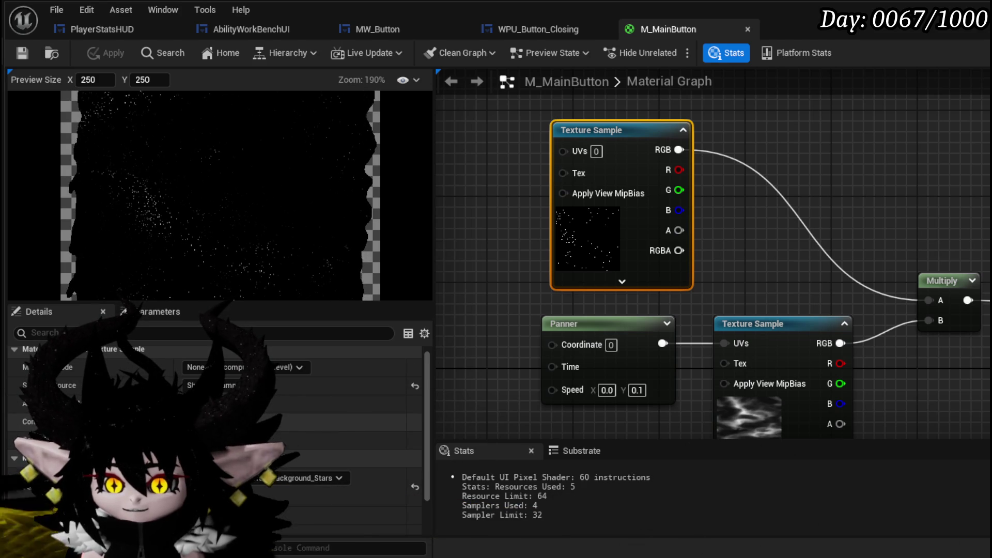
pyautogui.moveTo(589, 155); pyautogui.dragTo(705, 204)
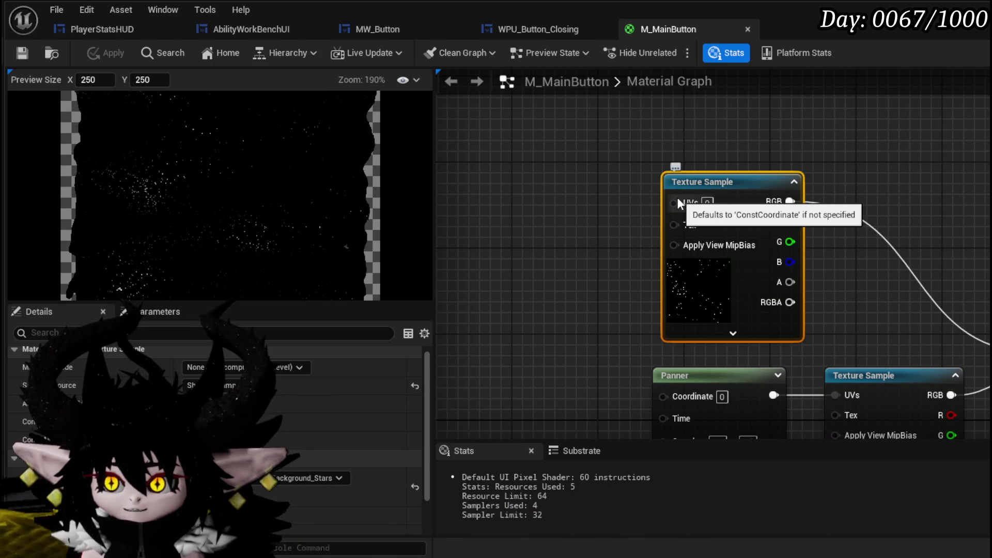
pyautogui.moveTo(685, 203)
pyautogui.mouseDown()
pyautogui.moveTo(718, 206)
pyautogui.moveTo(615, 228)
pyautogui.moveTo(441, 215)
pyautogui.moveTo(644, 224)
pyautogui.moveTo(486, 212)
pyautogui.mouseUp()
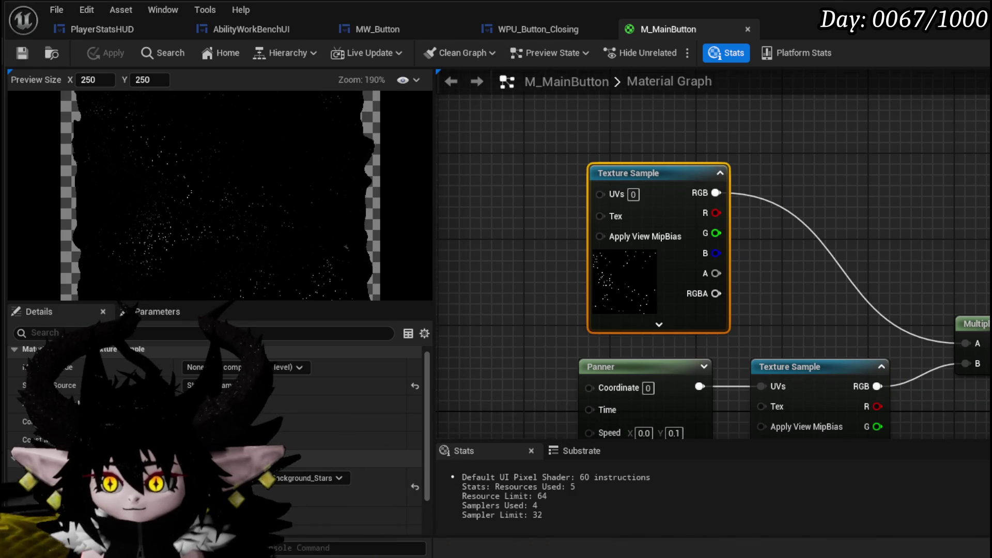
pyautogui.moveTo(613, 193); pyautogui.dragTo(727, 209)
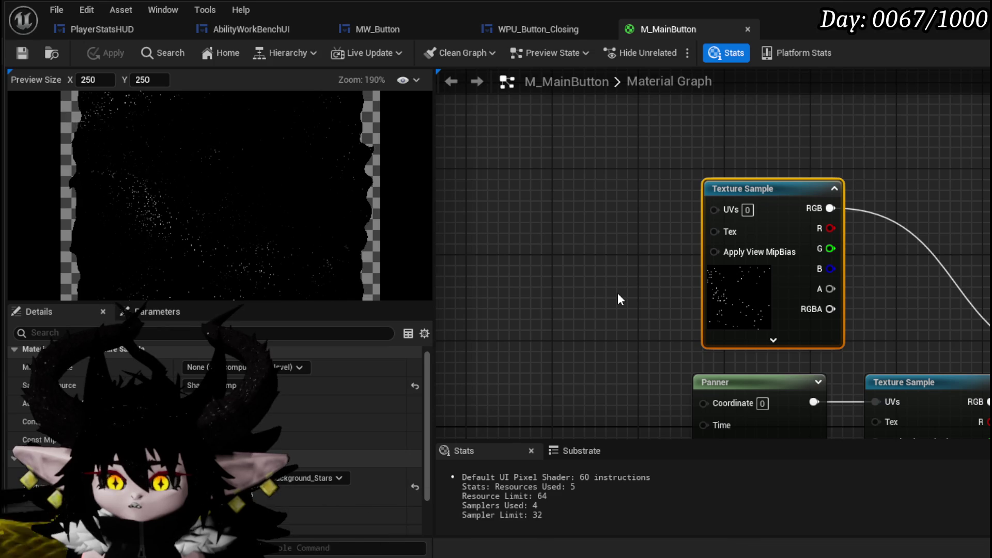
pyautogui.scroll(-2, 618, 292)
pyautogui.moveTo(617, 293)
pyautogui.mouseDown()
pyautogui.moveTo(551, 206)
pyautogui.moveTo(585, 271)
pyautogui.mouseUp()
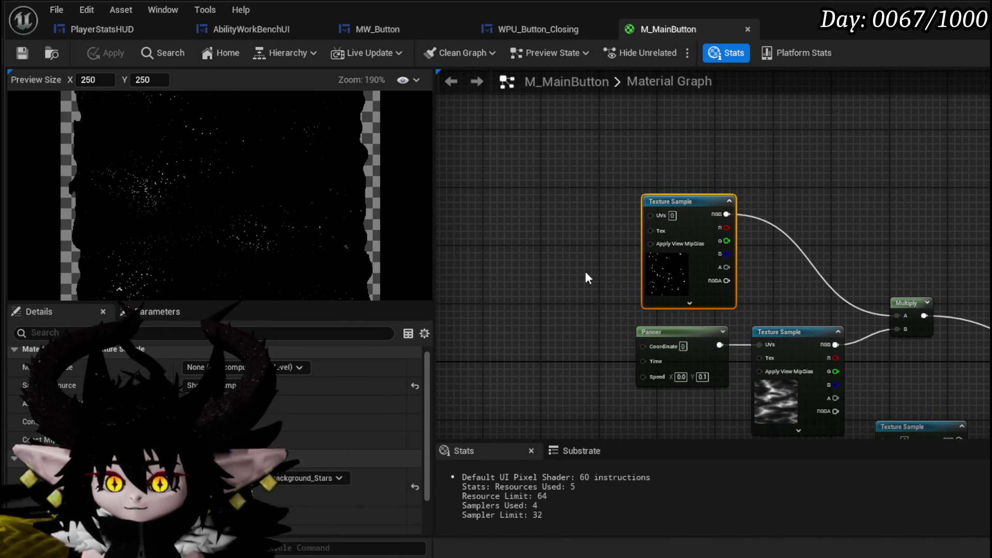
# - Set its Sampler Source to Shared: Wrap, save M_MainButton, and return to MW_Button
pyautogui.click(264, 424)
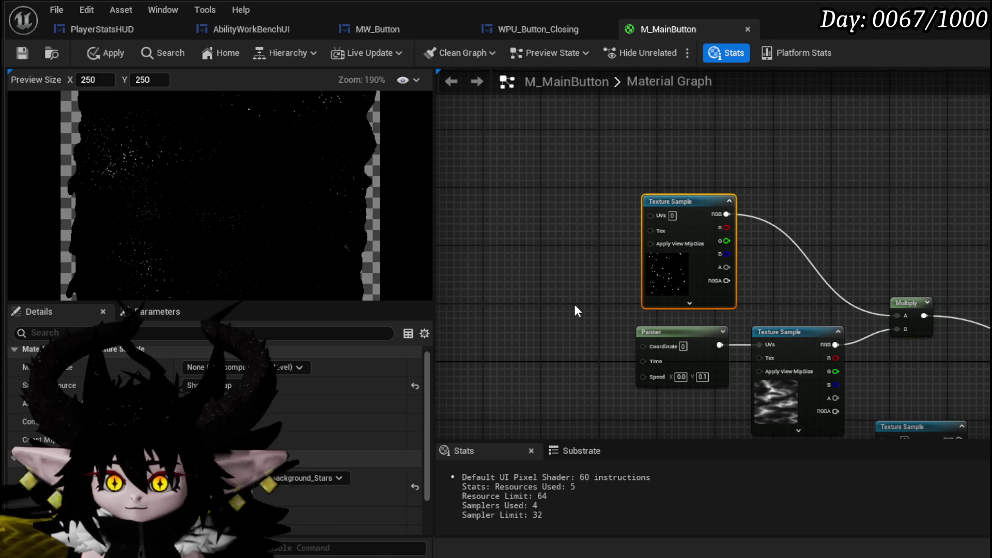
pyautogui.click(22, 52)
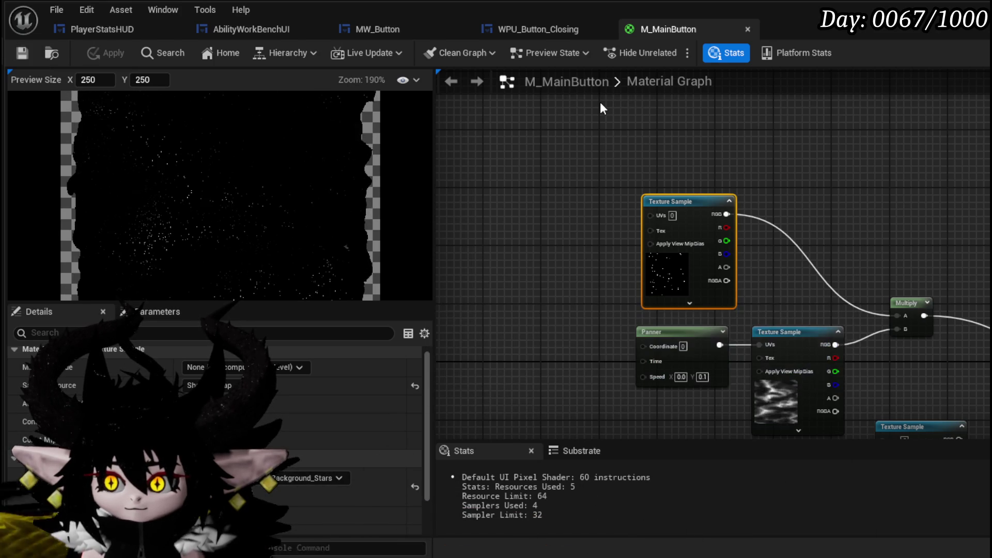
pyautogui.click(375, 24)
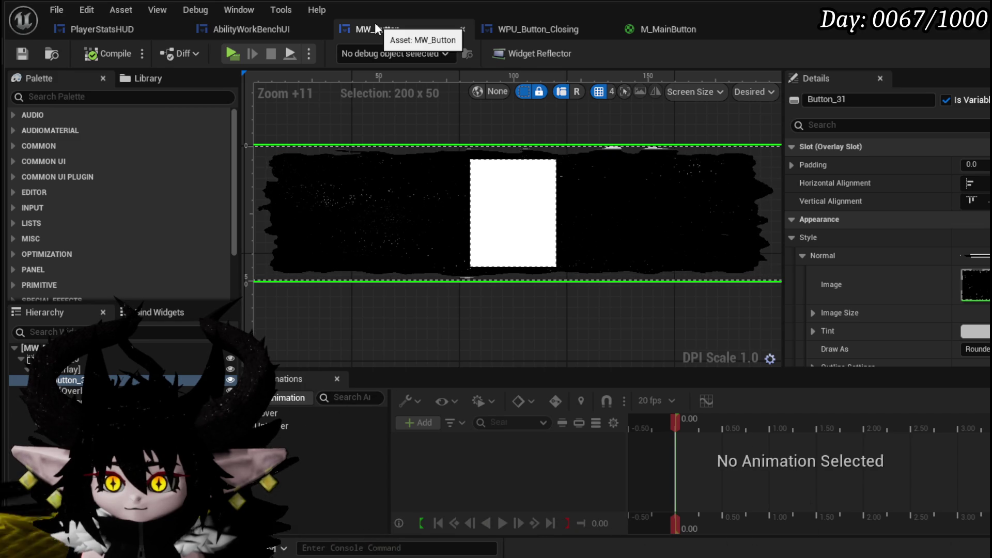
# - Set the button's Normal tint to pure white (Value 1.0, FFFFFF)
pyautogui.scroll(8, 448, 265)
pyautogui.scroll(-4, 723, 245)
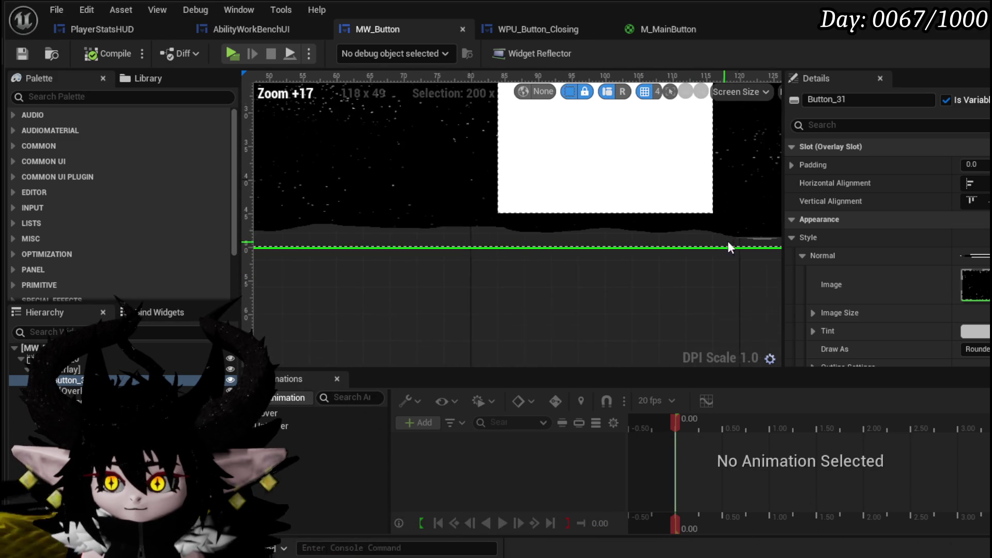
pyautogui.scroll(-3, 734, 253)
pyautogui.moveTo(704, 266)
pyautogui.mouseDown()
pyautogui.moveTo(529, 348)
pyautogui.moveTo(516, 339)
pyautogui.moveTo(529, 336)
pyautogui.mouseUp()
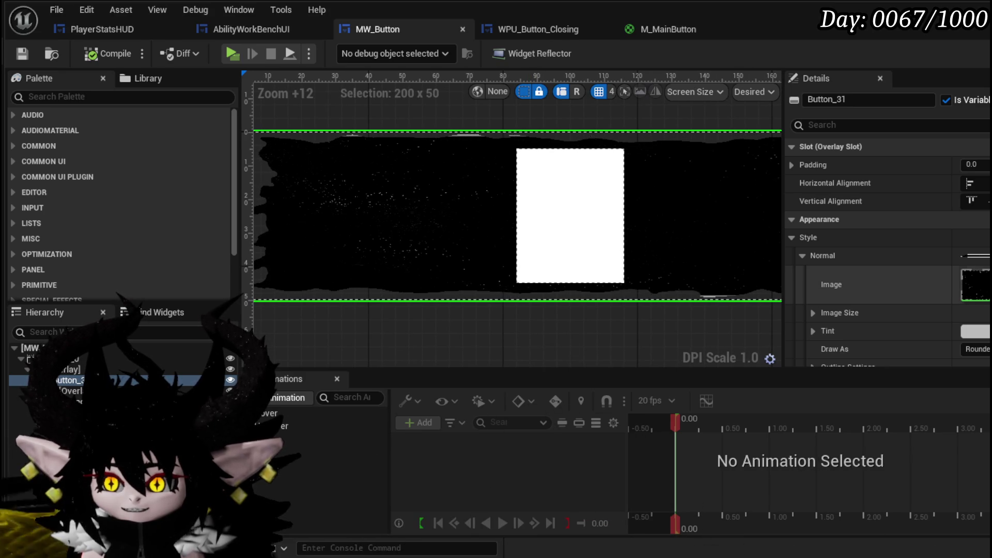
pyautogui.scroll(-5, 878, 258)
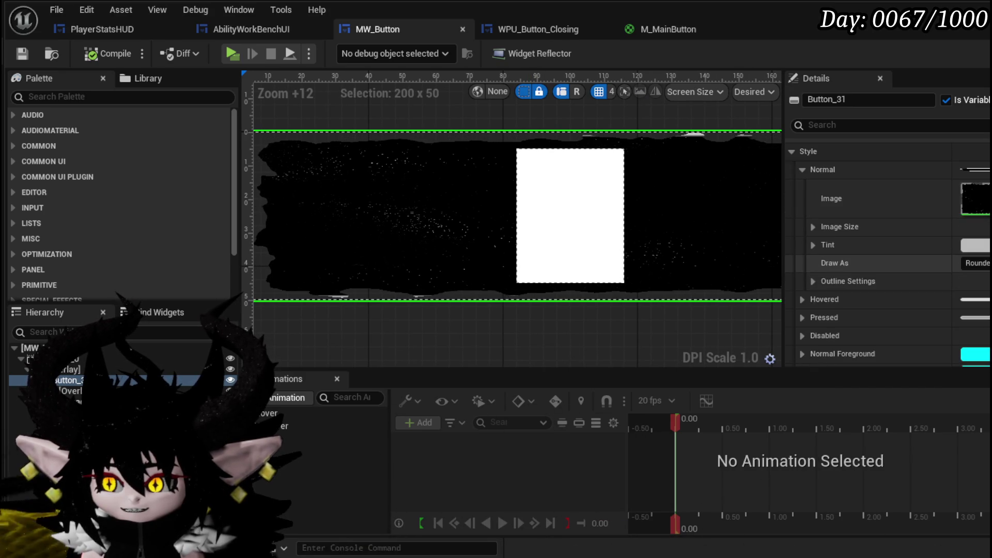
pyautogui.scroll(3, 878, 232)
pyautogui.click(974, 265)
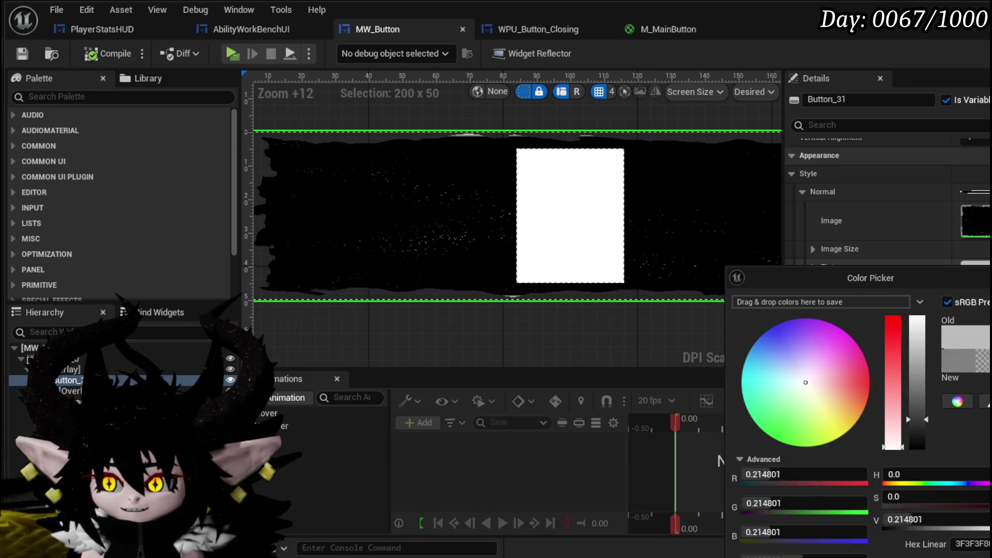
pyautogui.moveTo(926, 363); pyautogui.dragTo(923, 283)
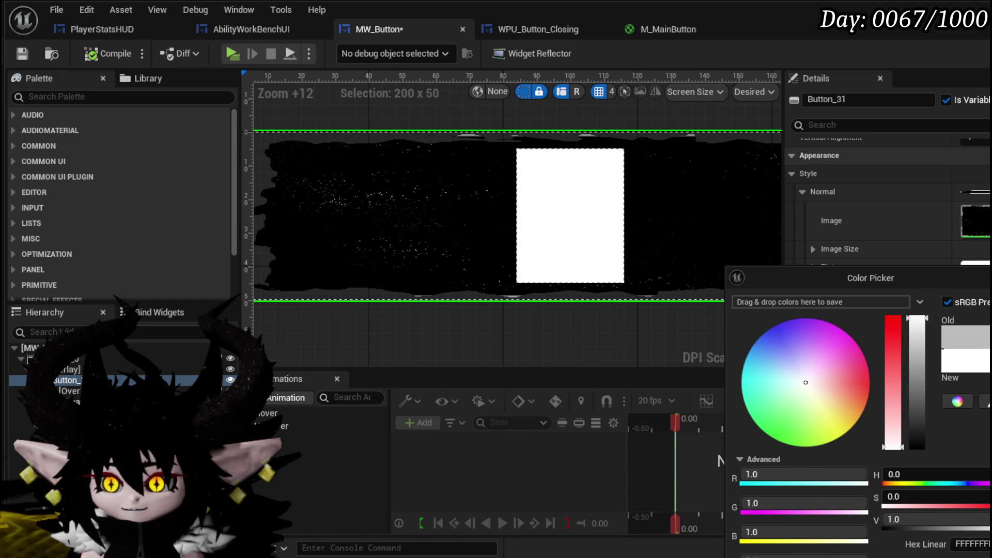
pyautogui.click(944, 245)
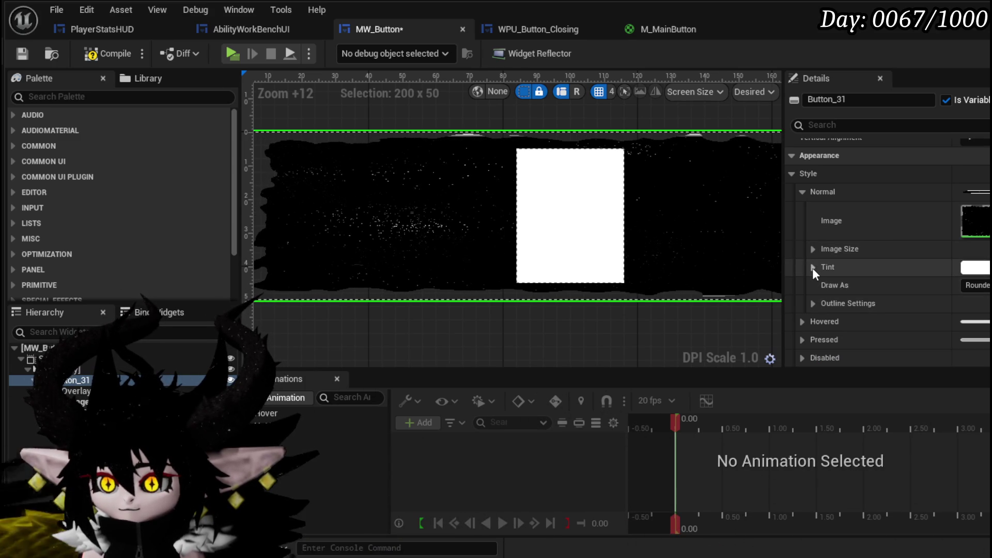
# - Expand the Outline Settings to inspect them and compile the widget
pyautogui.click(811, 305)
pyautogui.click(811, 305)
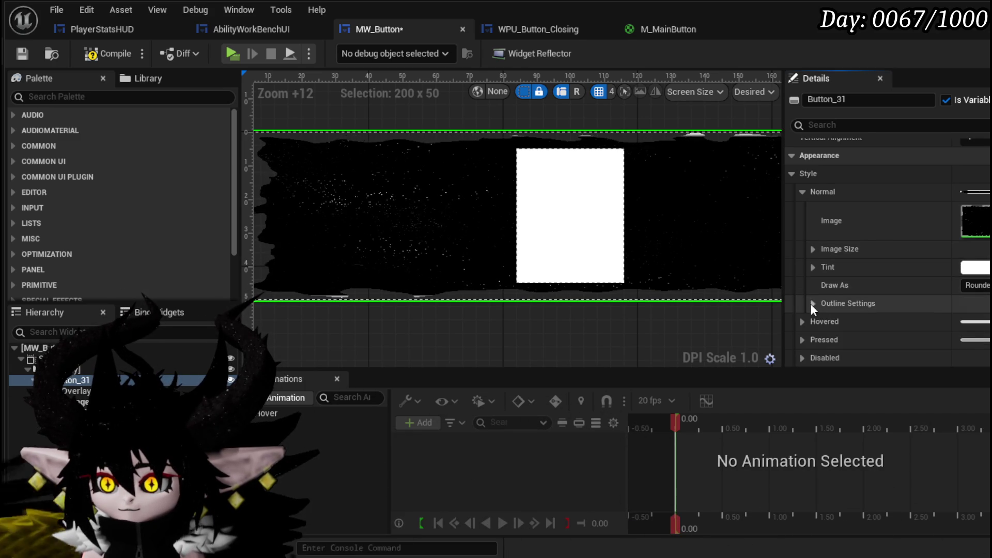
pyautogui.click(810, 305)
pyautogui.scroll(-3, 907, 306)
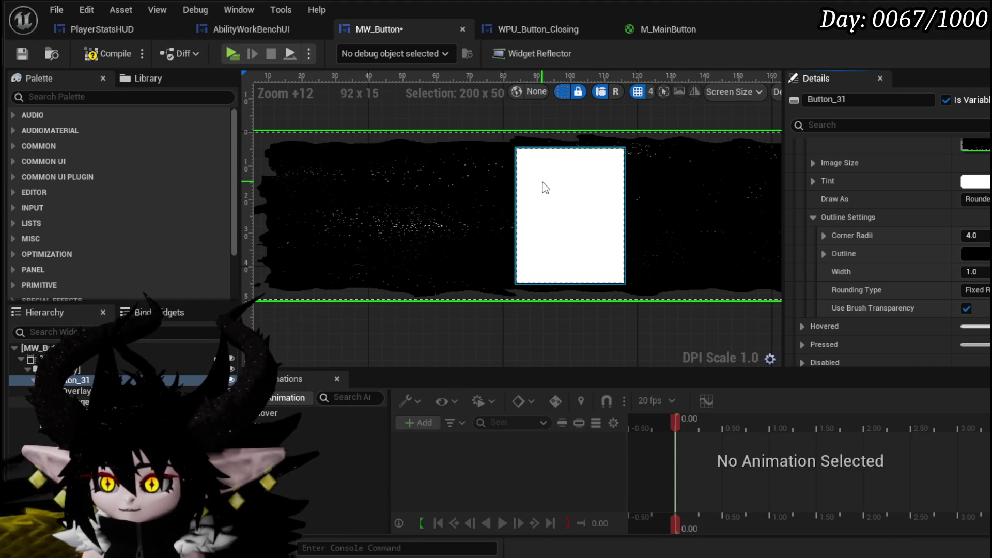
pyautogui.click(94, 49)
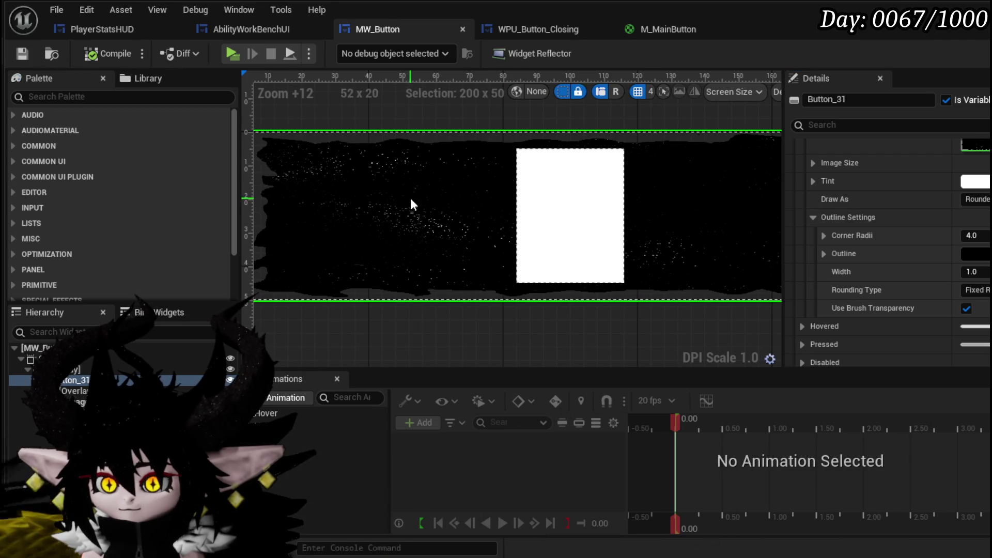
pyautogui.scroll(4, 427, 205)
pyautogui.scroll(-4, 427, 206)
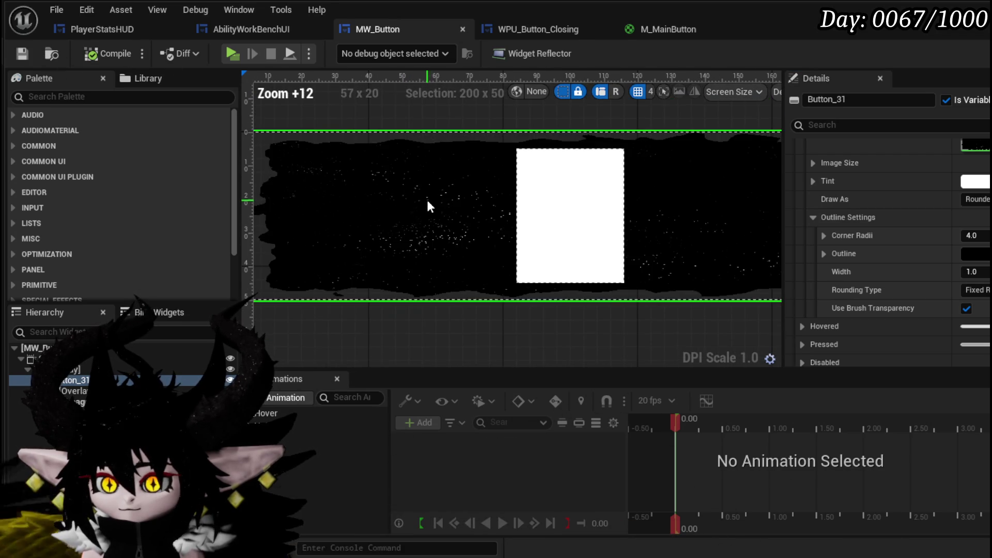
pyautogui.scroll(-2, 427, 202)
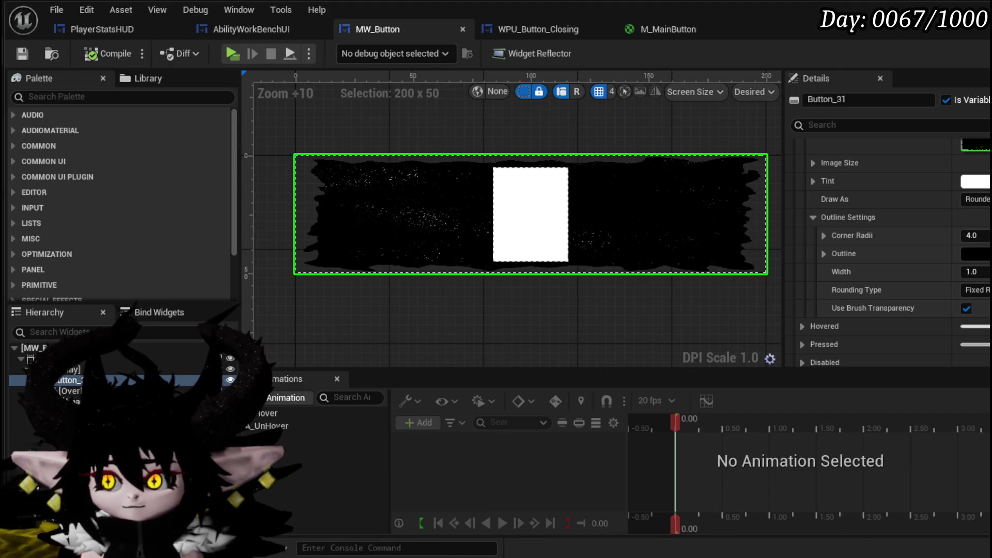
# - Switch from the MW_Button widget to the L_DungeonCreationTest level editor
pyautogui.hotkey('alt', 'Tab')
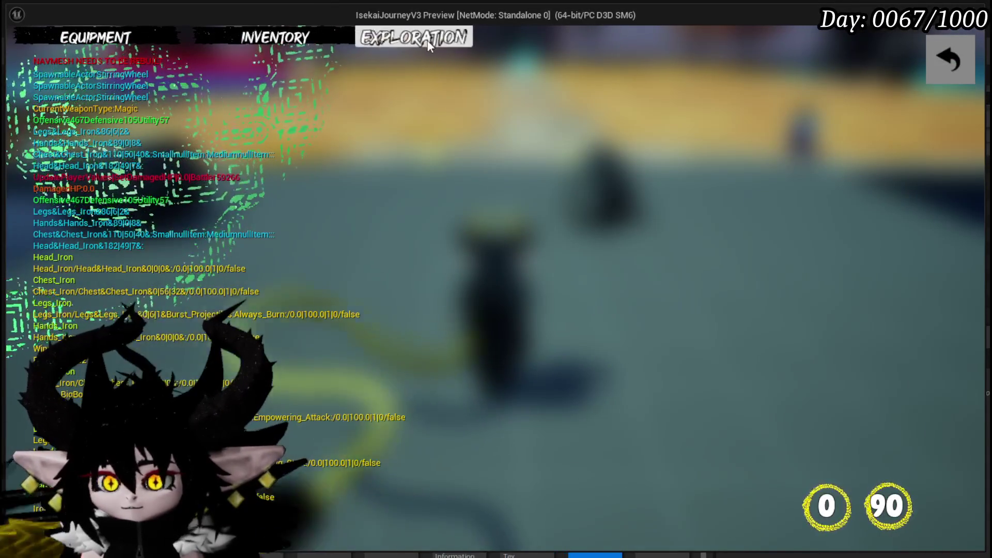
# - Check the exploration item inventory in the game preview, then close the game menu
pyautogui.click(320, 41)
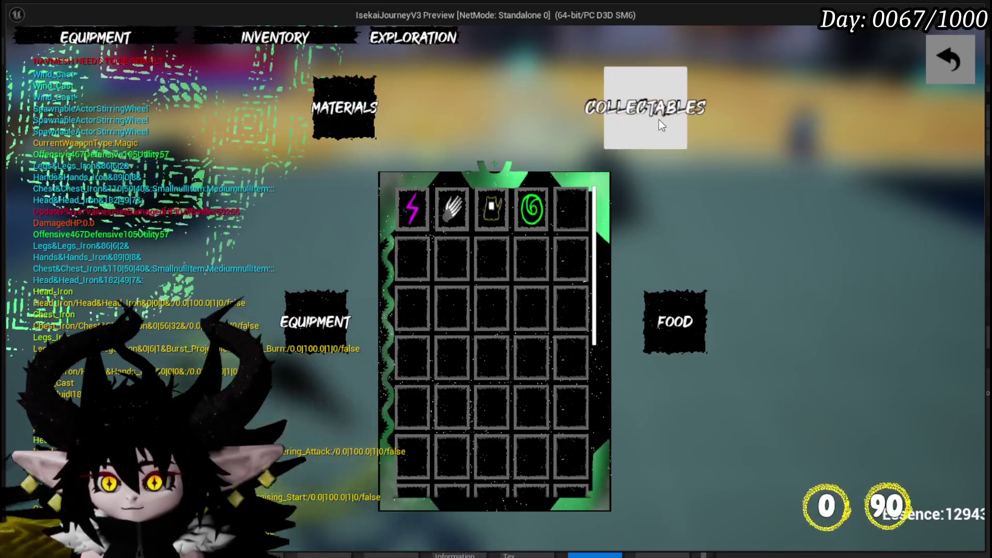
pyautogui.click(955, 54)
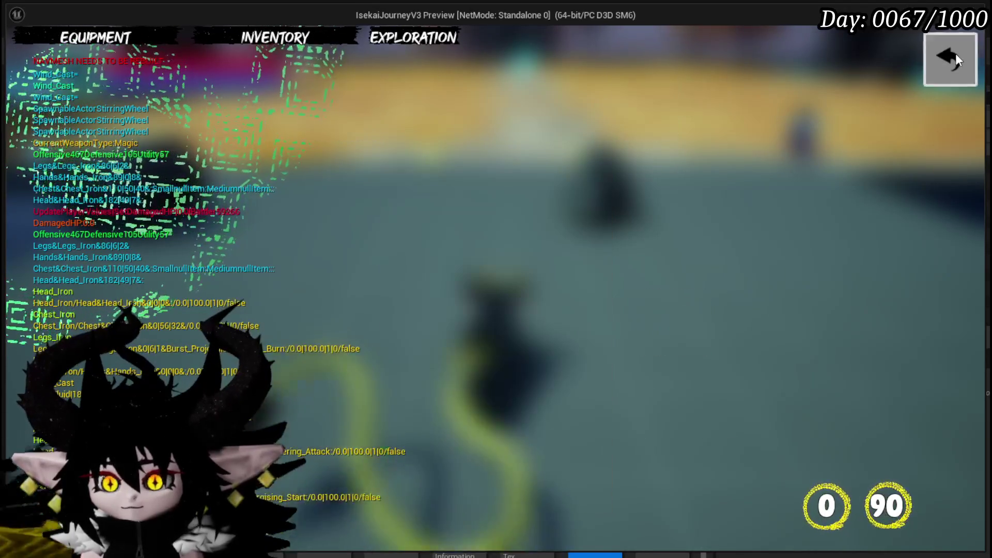
pyautogui.click(933, 67)
# - Browse the helmet list for the Iron_Head equipment slot, then bring up the pause menu
pyautogui.press('Tab')
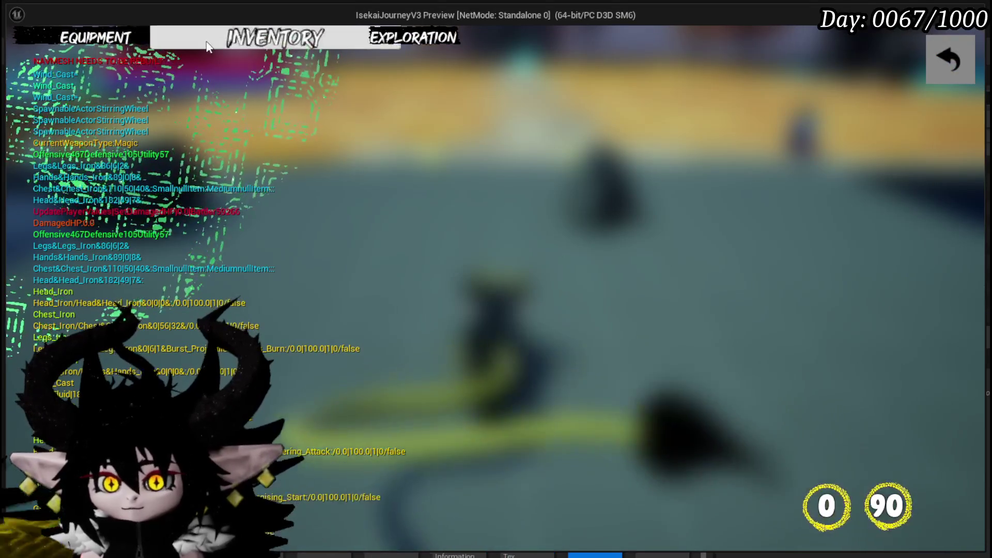
pyautogui.click(651, 171)
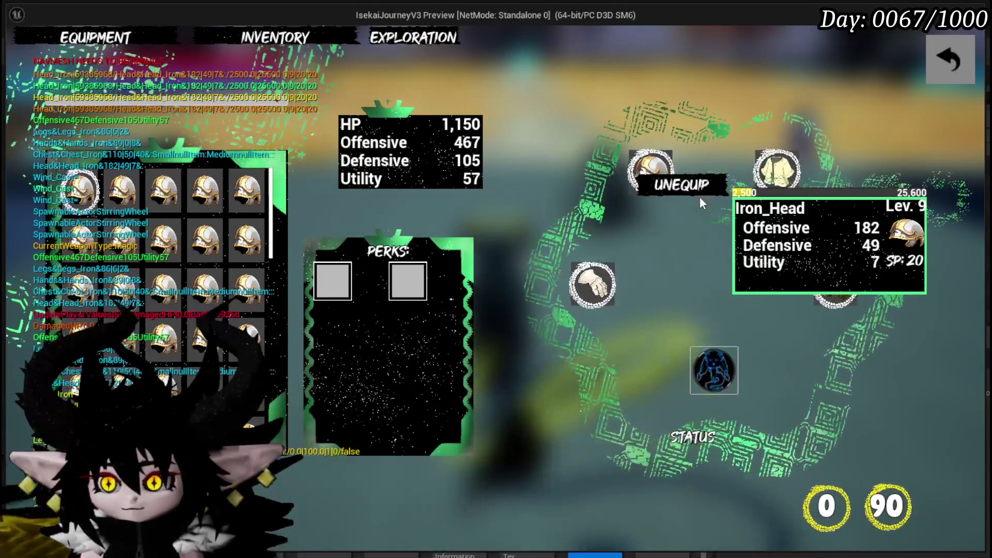
pyautogui.scroll(-5, 207, 227)
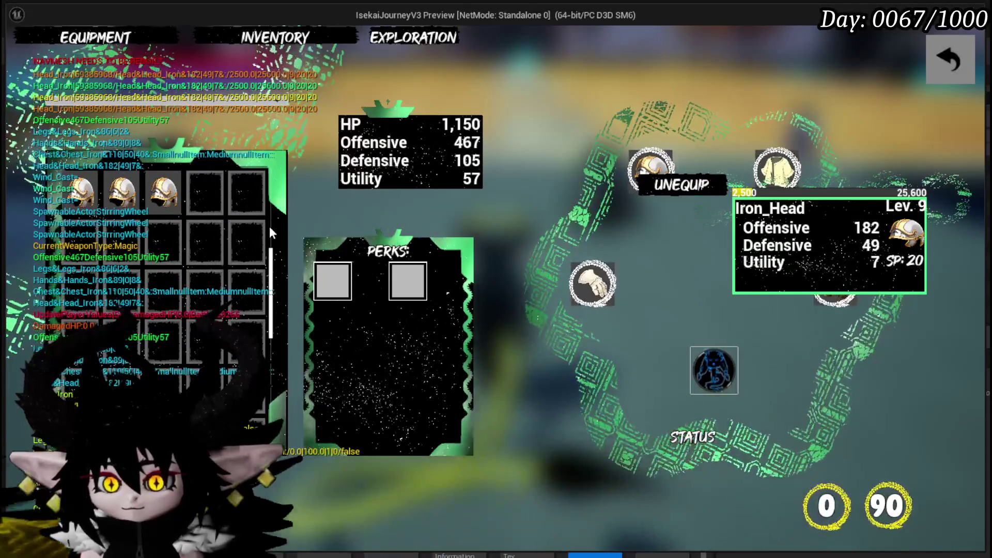
pyautogui.click(931, 72)
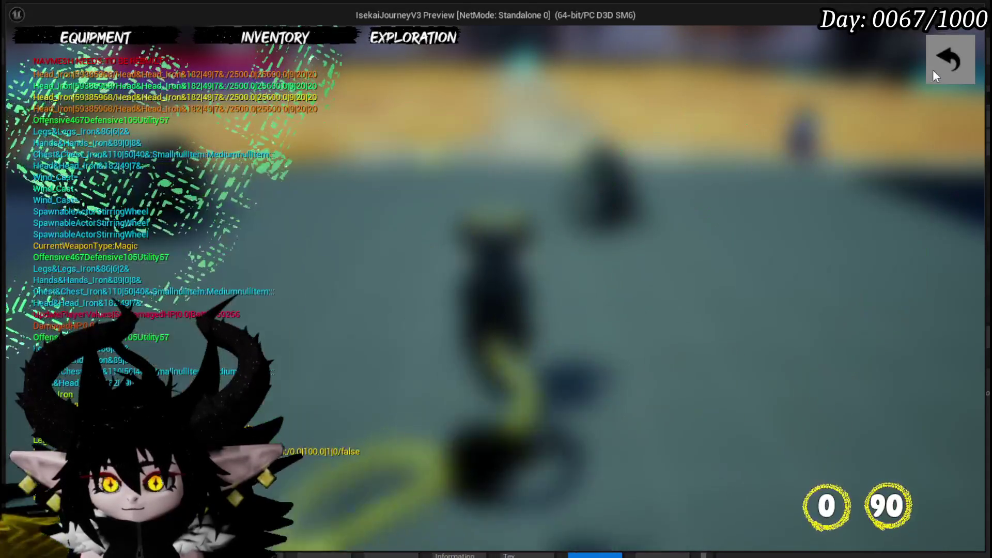
pyautogui.press('Escape')
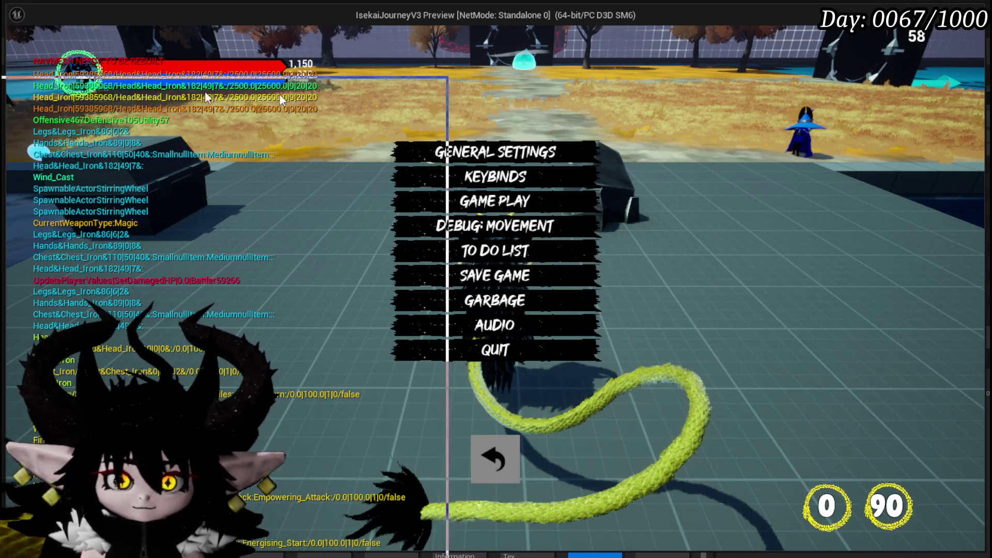
pyautogui.click(754, 8)
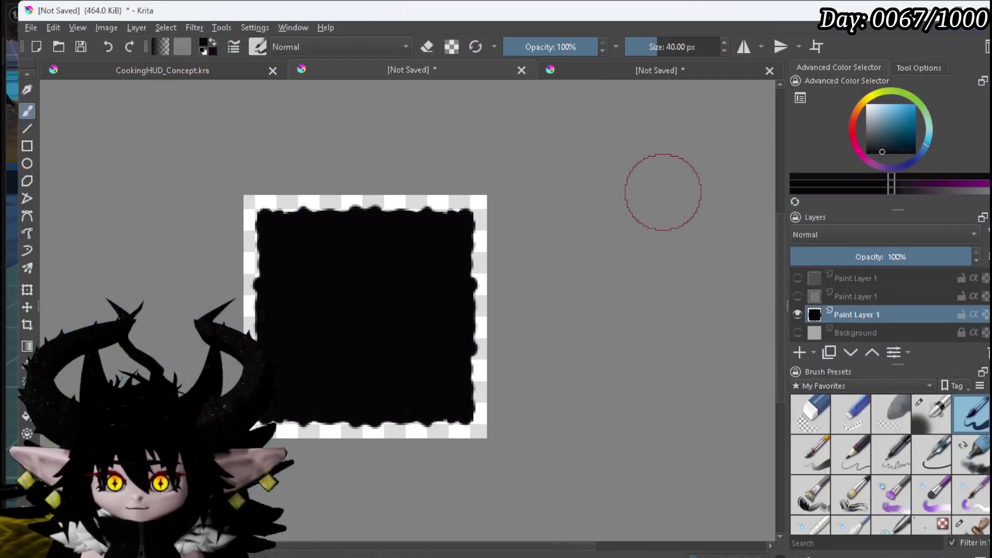
# - Make the layer holding the ragged black square visible in Krita
pyautogui.click(797, 296)
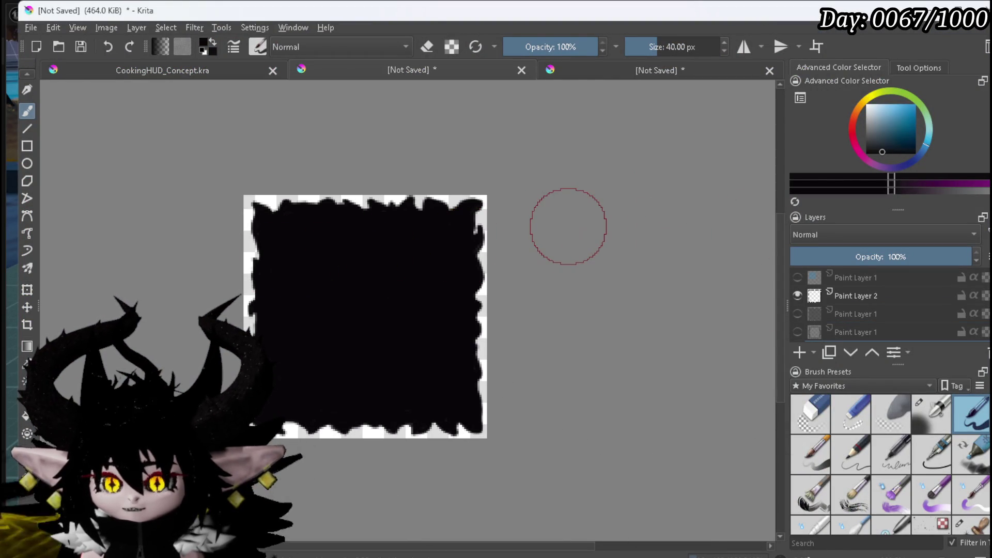
pyautogui.hotkey('alt', 'Tab')
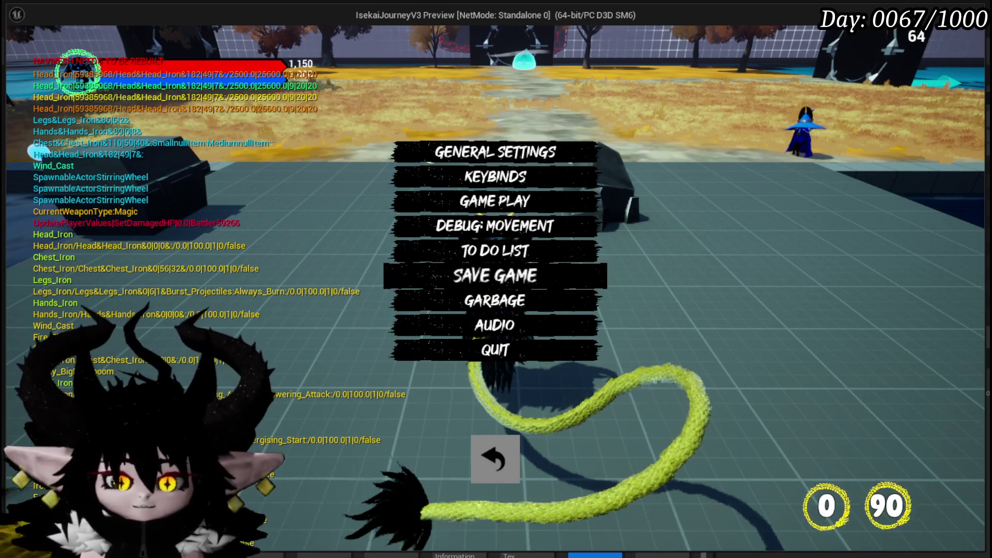
pyautogui.hotkey('alt', 'Tab')
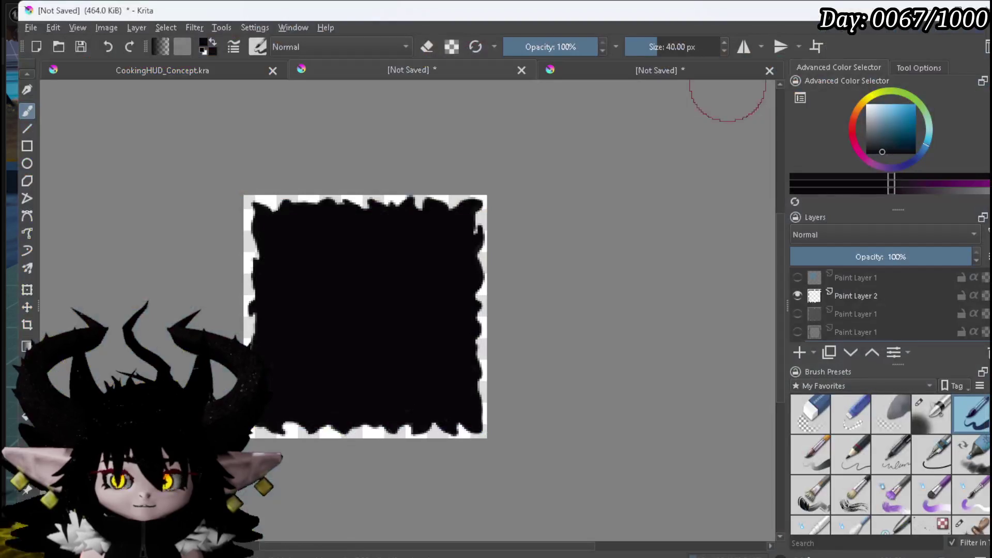
# - Rotate the black square with the transform tool, then set it back upright
pyautogui.hotkey('ctrl', 't')
pyautogui.moveTo(469, 150)
pyautogui.mouseDown()
pyautogui.moveTo(541, 195)
pyautogui.moveTo(605, 279)
pyautogui.moveTo(618, 361)
pyautogui.moveTo(591, 193)
pyautogui.moveTo(593, 381)
pyautogui.moveTo(535, 459)
pyautogui.moveTo(541, 450)
pyautogui.mouseUp()
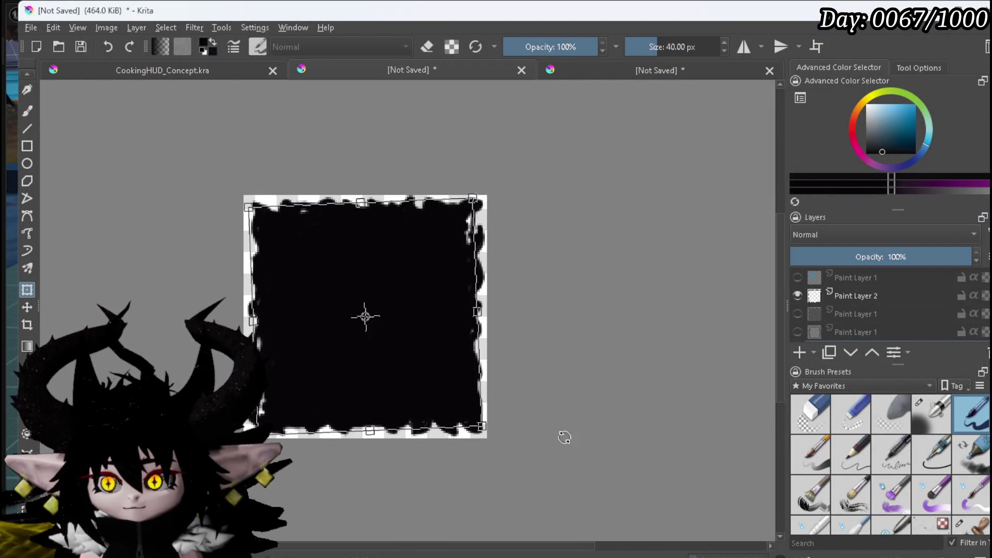
pyautogui.moveTo(660, 372); pyautogui.dragTo(657, 370)
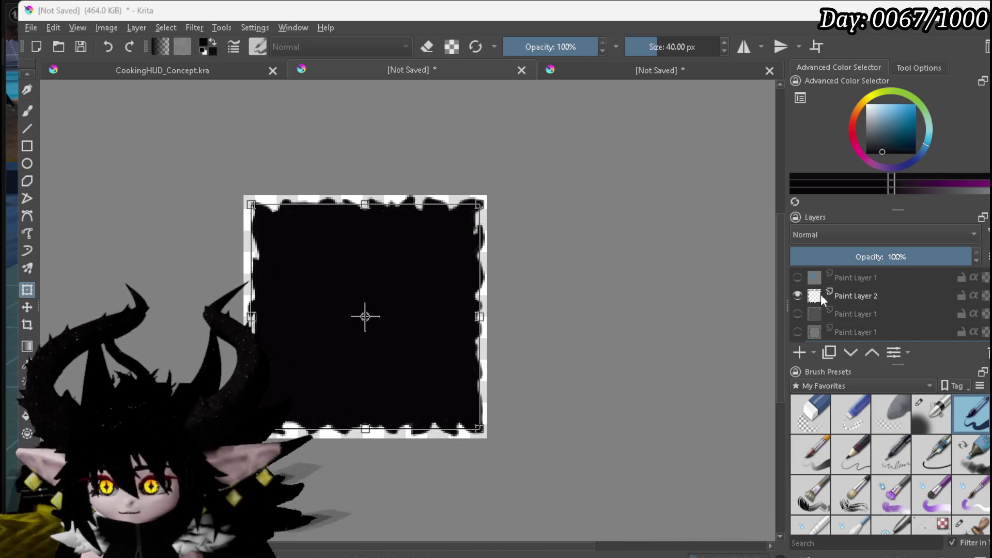
# - Add a new paint layer and give the black square a slight rotation
pyautogui.scroll(-1, 827, 290)
pyautogui.click(830, 295)
pyautogui.press('Insert')
pyautogui.moveTo(604, 188)
pyautogui.mouseDown()
pyautogui.moveTo(627, 250)
pyautogui.moveTo(582, 403)
pyautogui.moveTo(499, 492)
pyautogui.moveTo(470, 494)
pyautogui.moveTo(484, 495)
pyautogui.mouseUp()
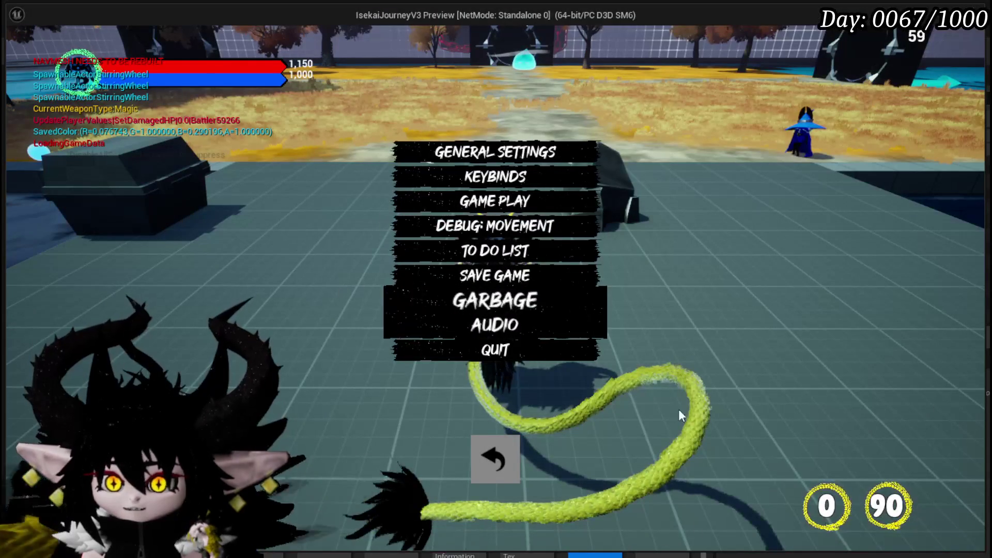
# - Resume play from the pause menu, then return to the editor and stop the preview
pyautogui.click(475, 459)
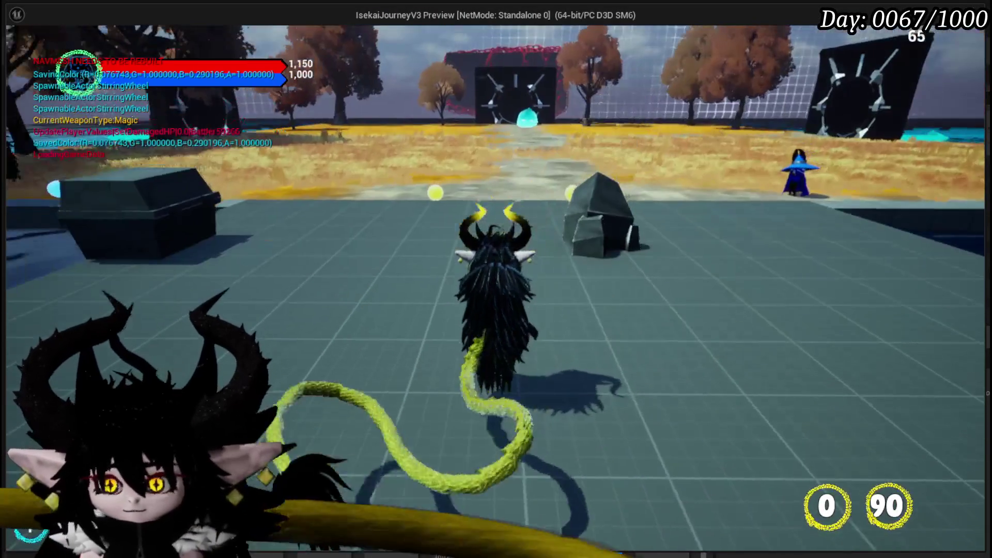
pyautogui.hotkey('alt', 'Tab')
pyautogui.press('Escape')
# - Open M_MainButton and add a WorldAlignedTexture node beside the star Texture Sample
pyautogui.hotkey('ctrl', 's')
pyautogui.doubleClick(605, 525)
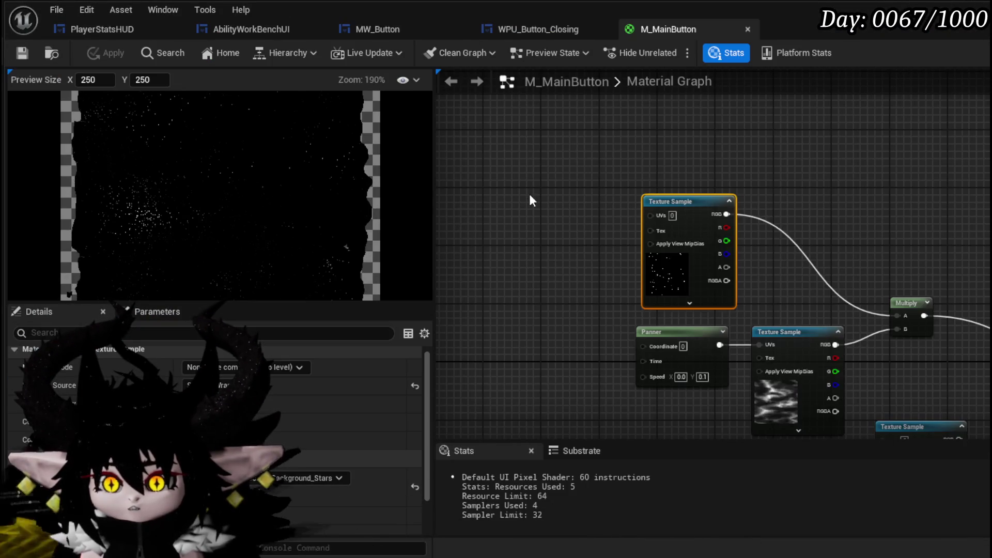
pyautogui.rightClick(538, 136)
pyautogui.write('wor')
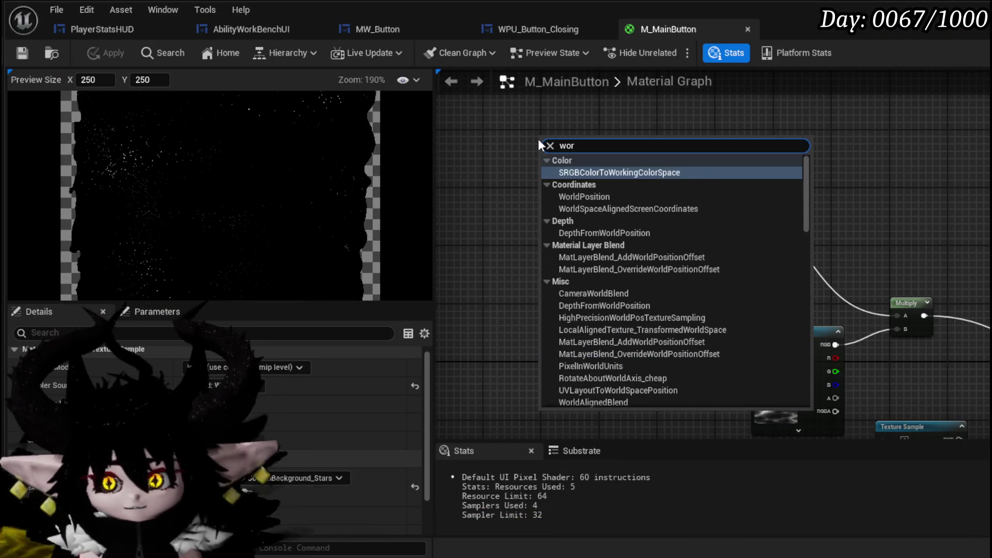
pyautogui.write('ld align')
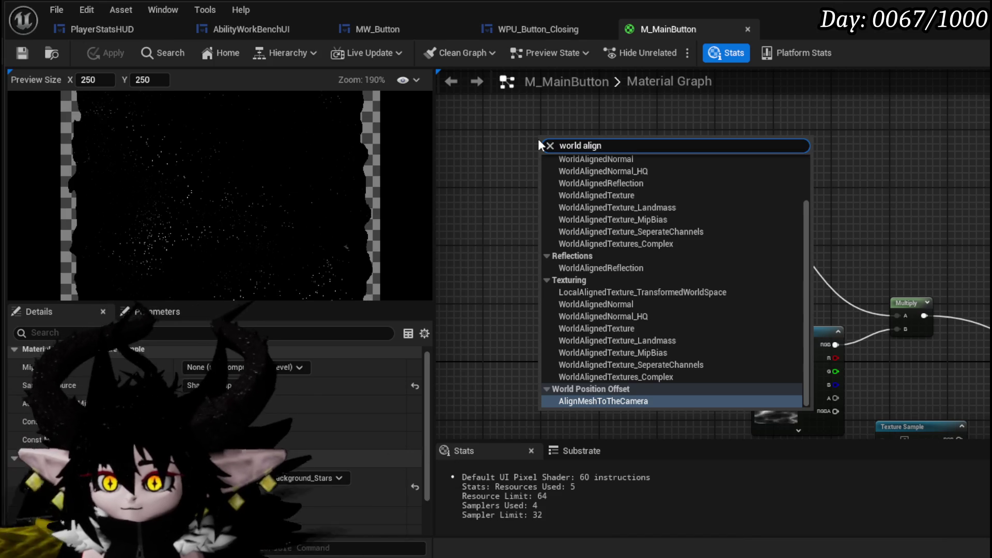
pyautogui.write('ed text')
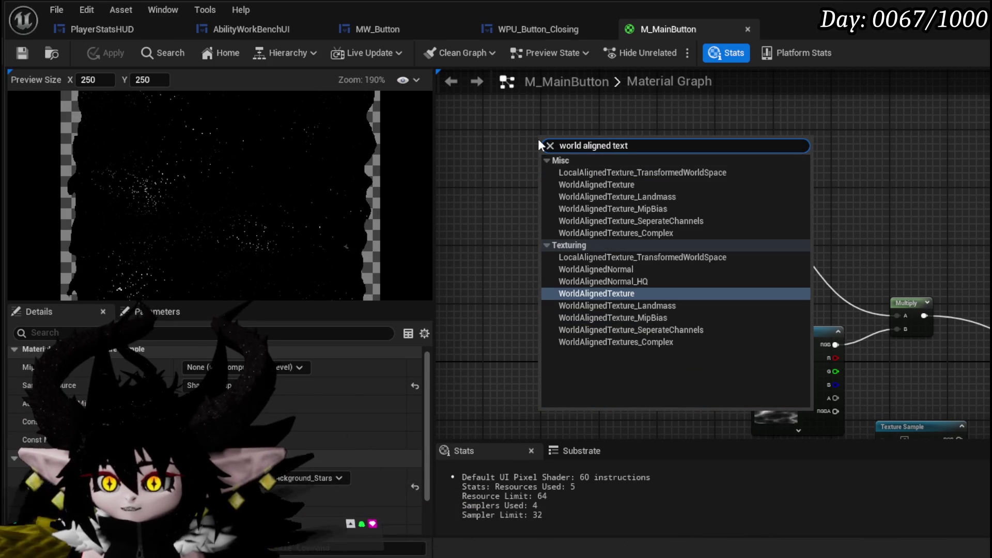
pyautogui.click(614, 294)
pyautogui.moveTo(612, 216)
pyautogui.mouseDown()
pyautogui.moveTo(851, 131)
pyautogui.moveTo(897, 207)
pyautogui.mouseUp()
pyautogui.scroll(2, 975, 214)
pyautogui.moveTo(560, 191); pyautogui.dragTo(517, 148)
pyautogui.moveTo(823, 158); pyautogui.dragTo(758, 148)
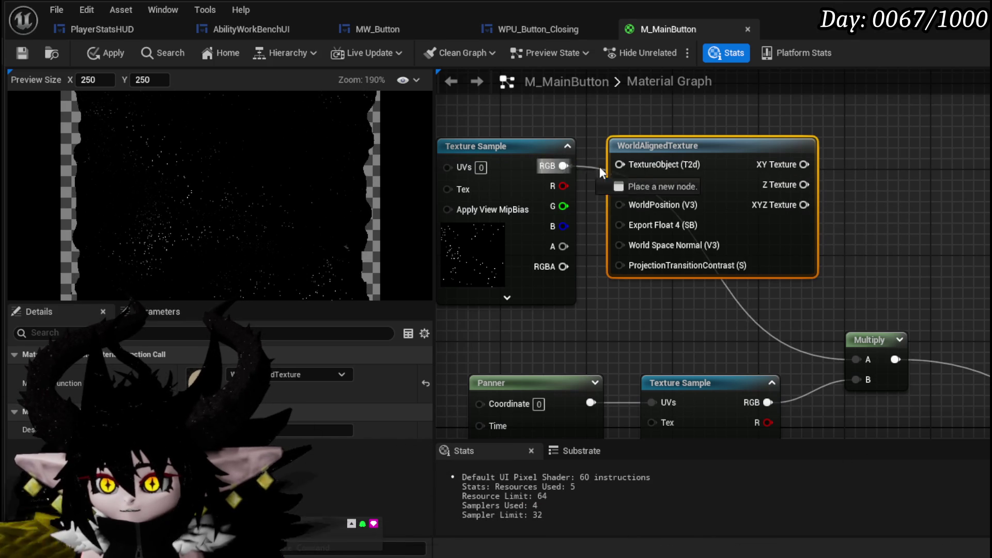
# - Wire the WorldAlignedTexture's XYZ Texture output into Multiply A
pyautogui.moveTo(818, 187)
pyautogui.mouseDown()
pyautogui.moveTo(712, 161)
pyautogui.moveTo(748, 278)
pyautogui.moveTo(747, 334)
pyautogui.mouseUp()
pyautogui.moveTo(698, 159); pyautogui.dragTo(749, 334)
pyautogui.moveTo(698, 139); pyautogui.dragTo(742, 338)
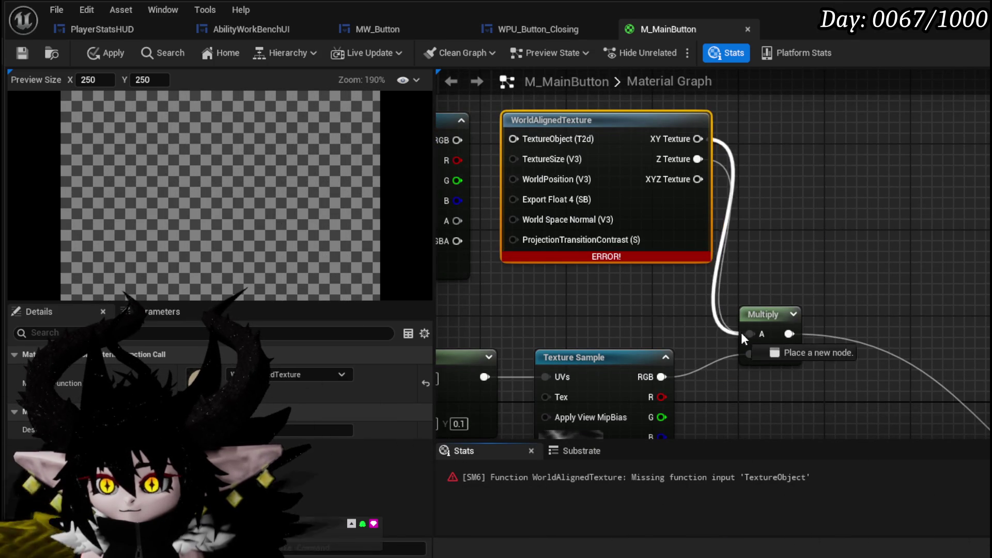
# - Duplicate the star Texture Sample as a Texture Object feeding WorldAlignedTexture's TextureObject input
pyautogui.moveTo(625, 256)
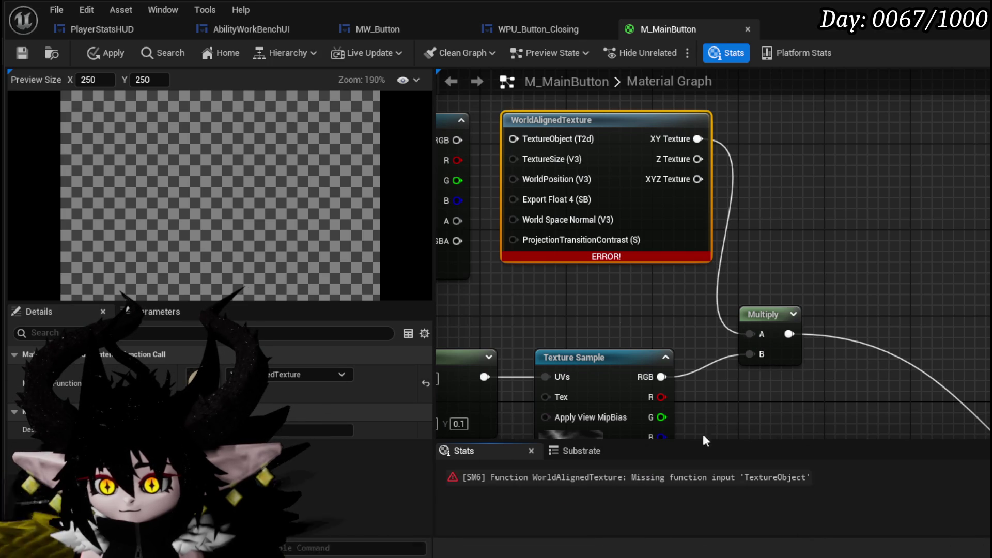
pyautogui.scroll(-1, 584, 307)
pyautogui.moveTo(638, 178); pyautogui.dragTo(480, 168)
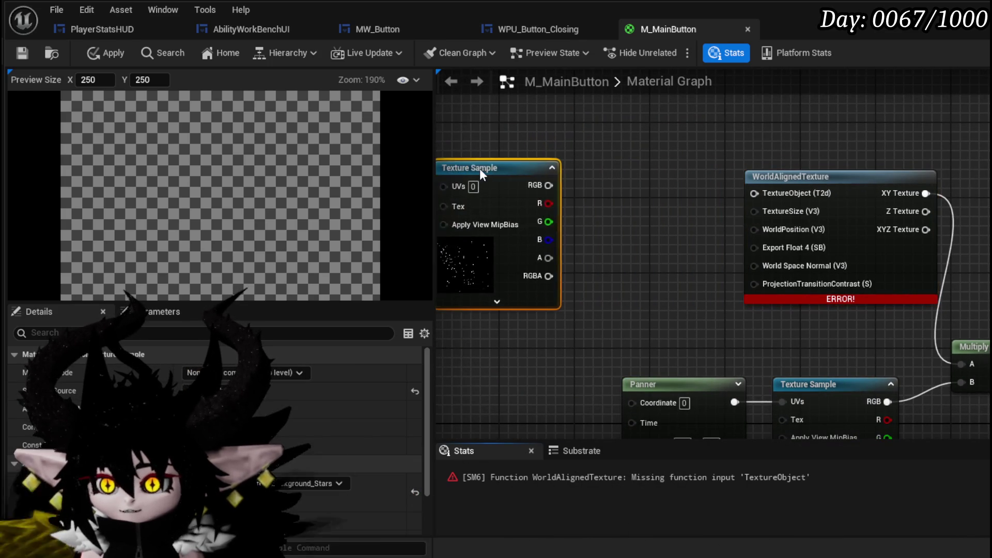
pyautogui.hotkey('ctrl', 'c')
pyautogui.hotkey('ctrl', 'v')
pyautogui.rightClick(628, 152)
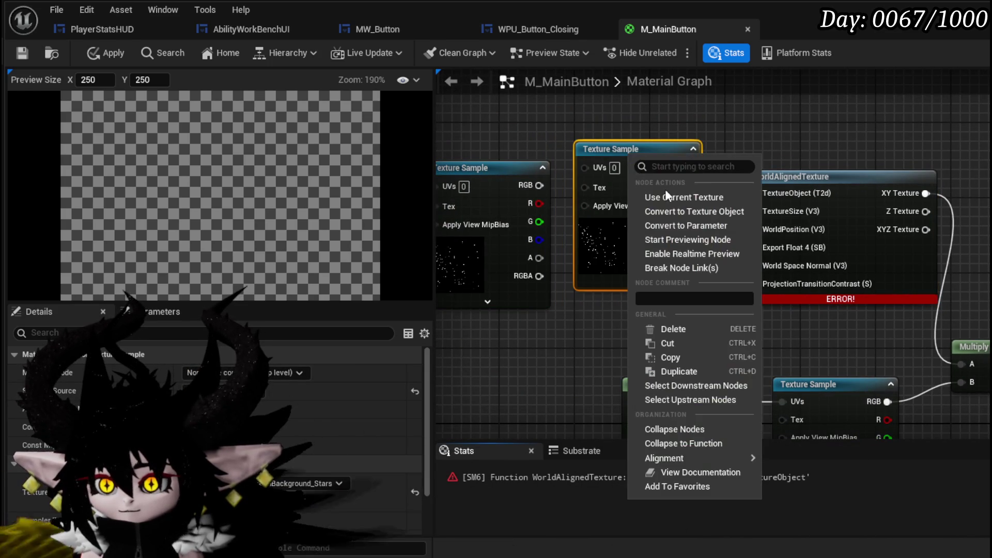
pyautogui.click(684, 215)
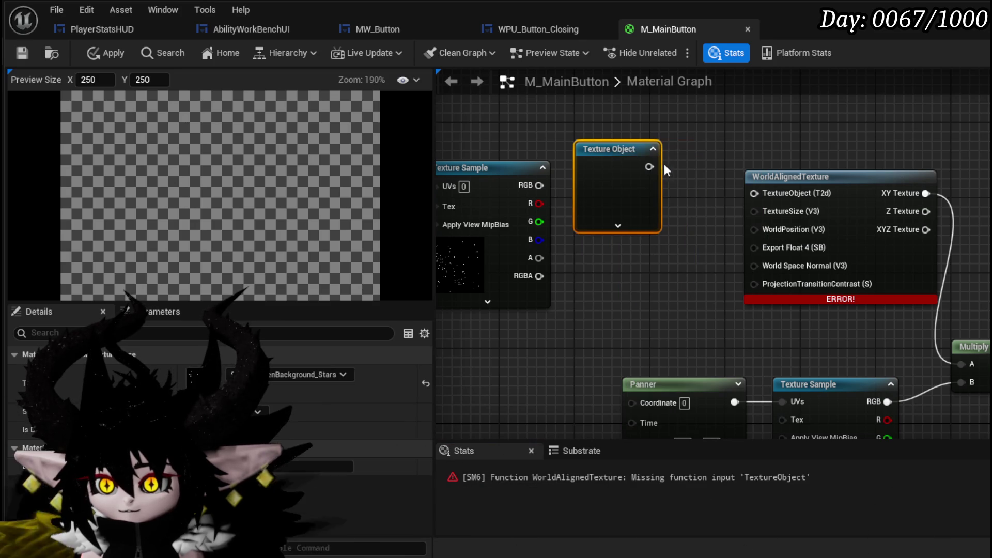
pyautogui.moveTo(649, 166); pyautogui.dragTo(754, 193)
pyautogui.moveTo(620, 150); pyautogui.dragTo(638, 178)
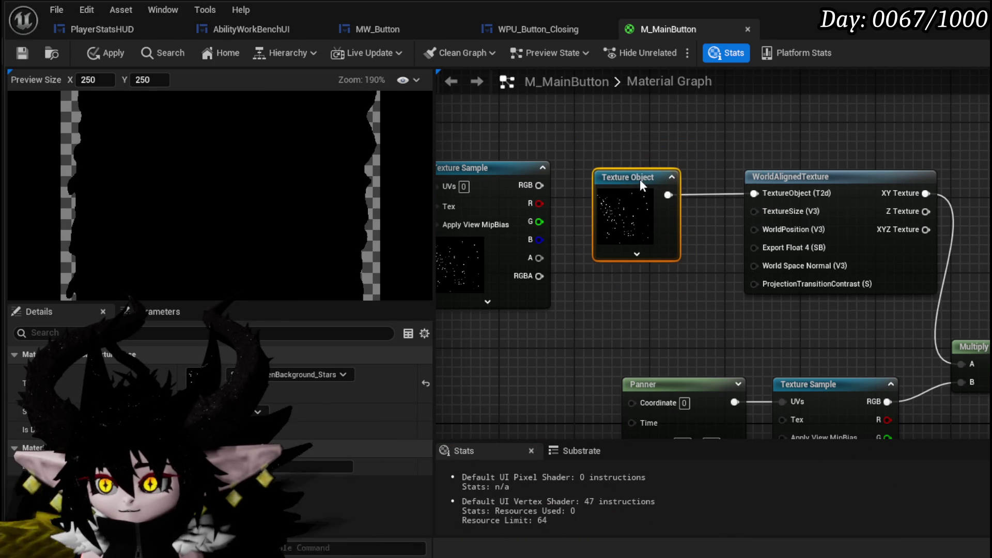
# - Tidy the node layout and save the M_MainButton material
pyautogui.moveTo(925, 229)
pyautogui.mouseDown()
pyautogui.moveTo(791, 203)
pyautogui.moveTo(879, 347)
pyautogui.moveTo(826, 336)
pyautogui.mouseUp()
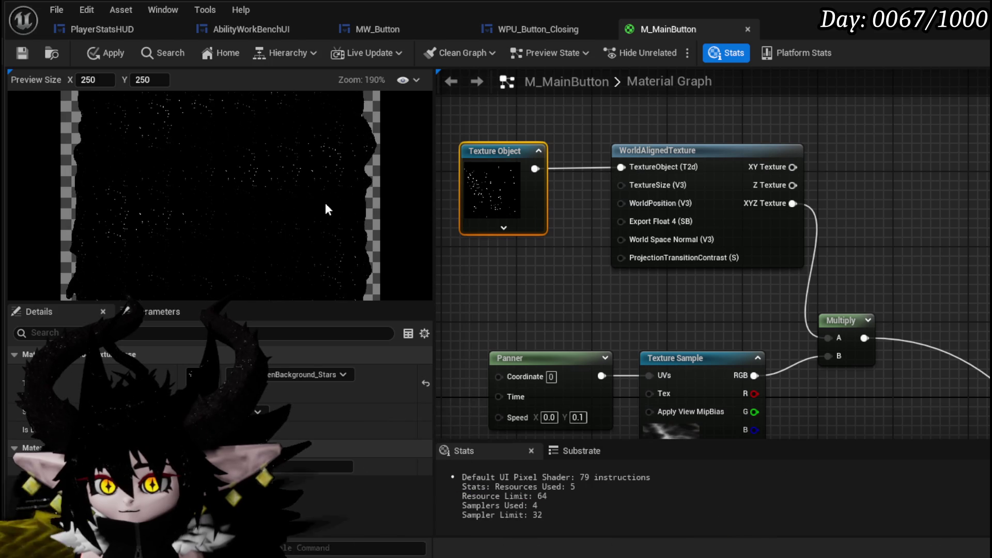
pyautogui.keyDown('shift'); pyautogui.click(744, 149); pyautogui.keyUp('shift')
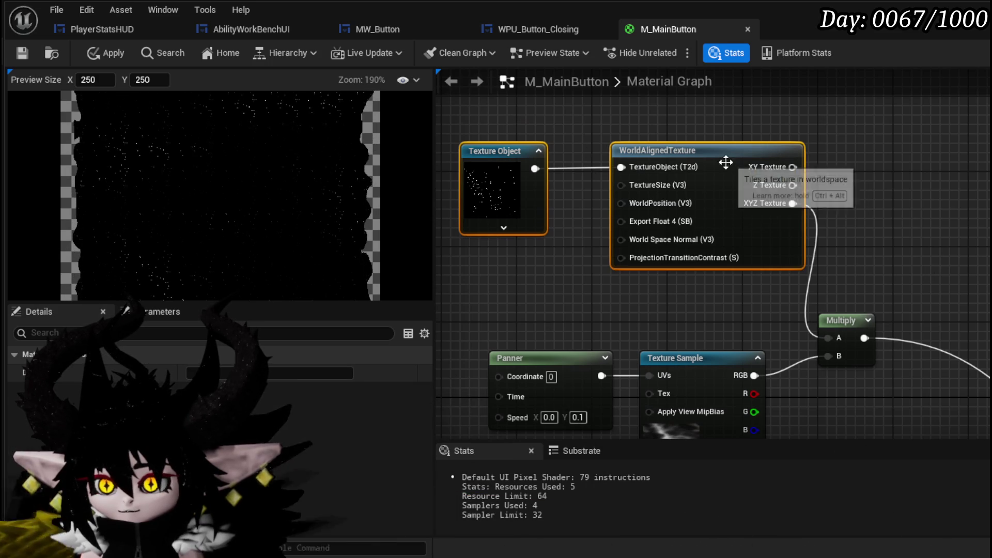
pyautogui.moveTo(743, 149); pyautogui.dragTo(716, 147)
pyautogui.click(778, 139)
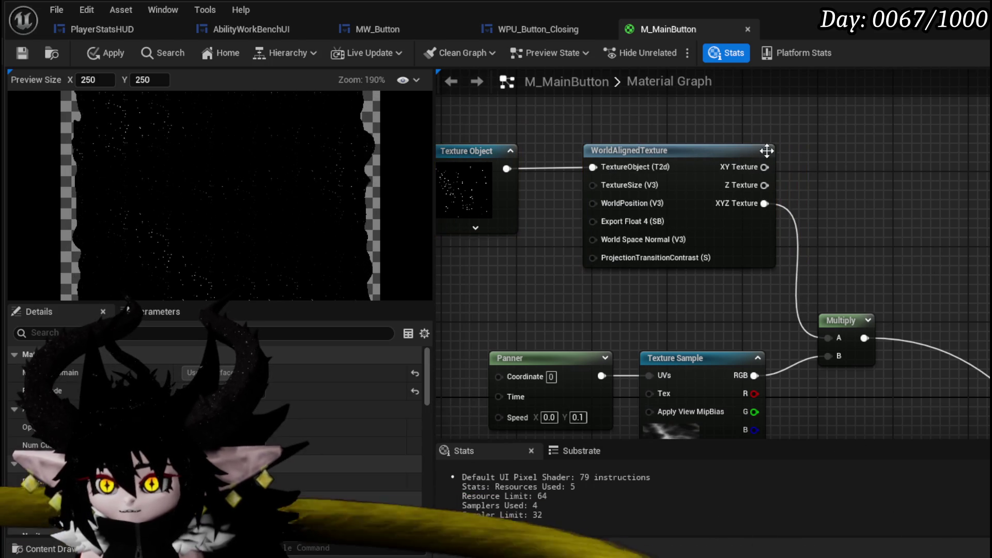
pyautogui.click(22, 52)
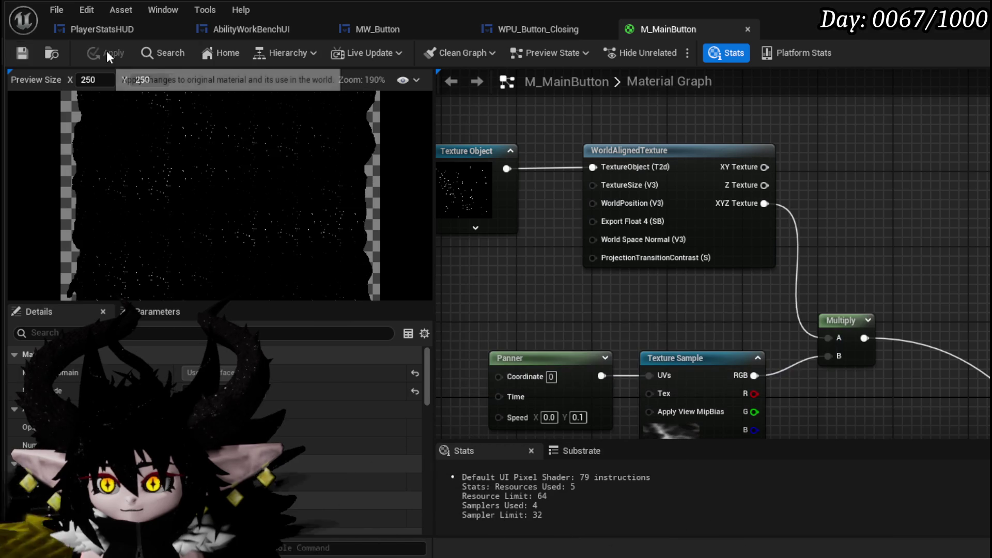
pyautogui.click(395, 33)
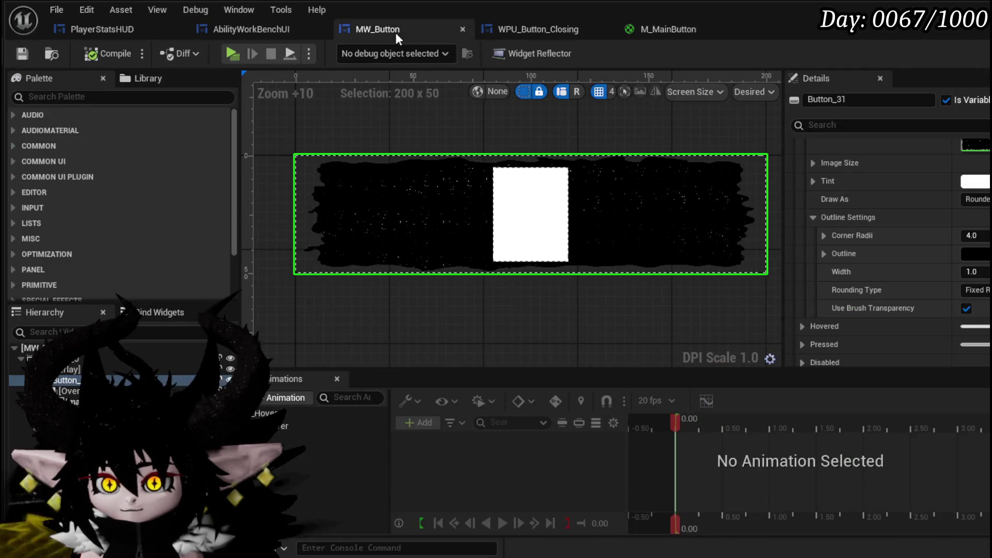
# - Zoom and pan the MW_Button designer to inspect the starfield button, then save the widget
pyautogui.scroll(6, 428, 169)
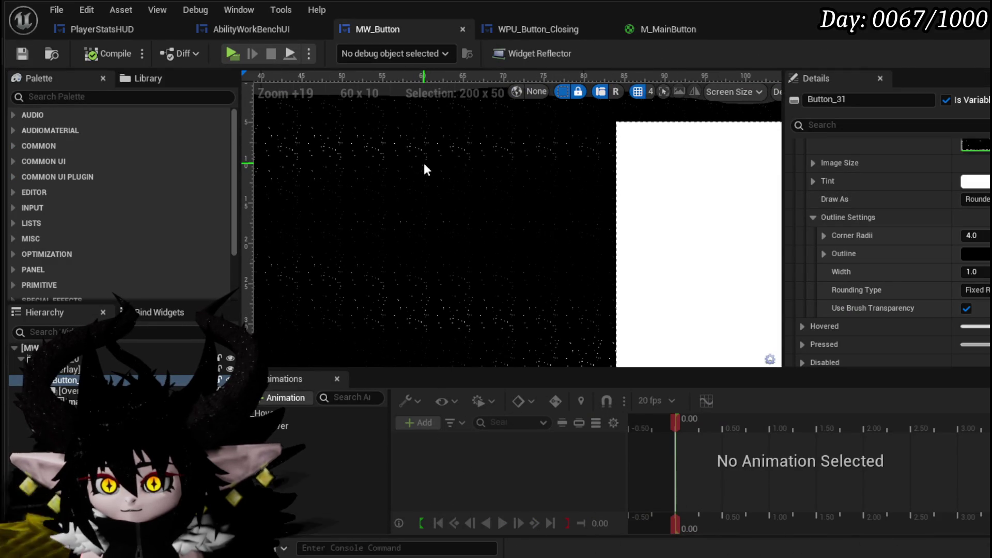
pyautogui.scroll(-7, 404, 148)
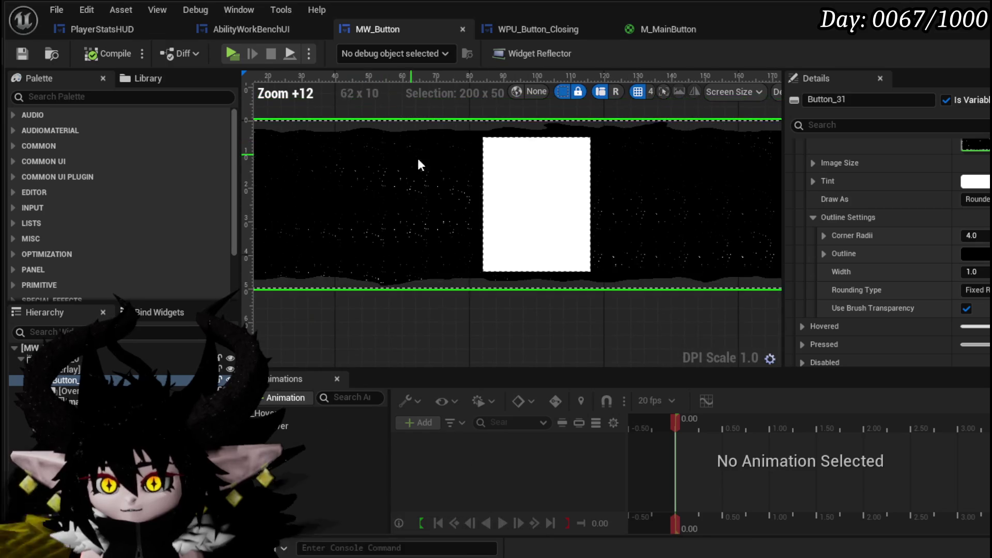
pyautogui.scroll(3, 463, 207)
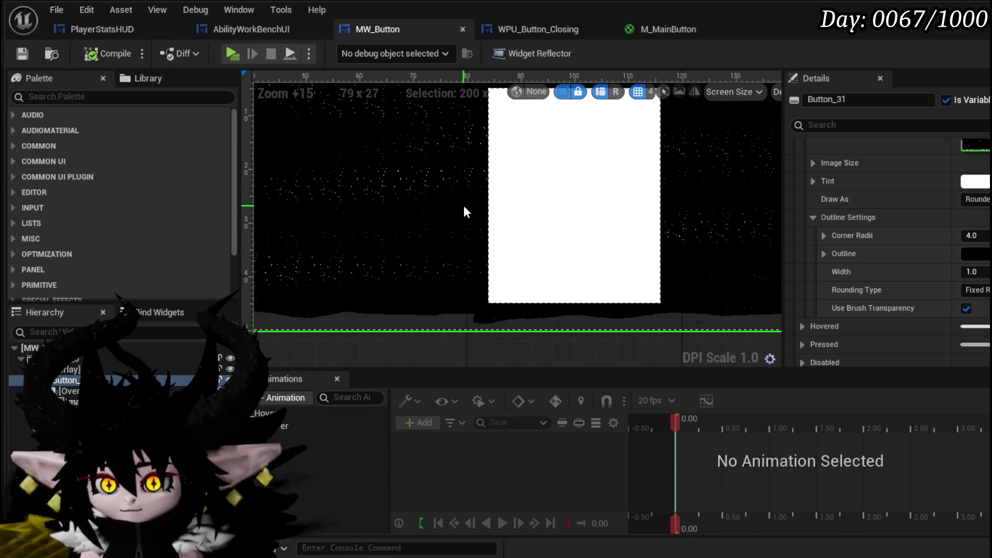
pyautogui.scroll(-6, 390, 190)
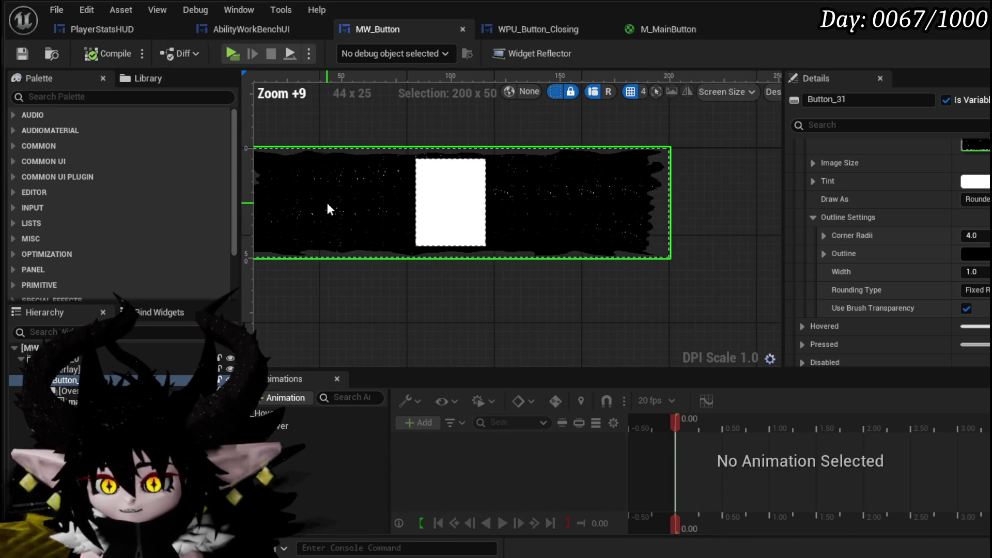
pyautogui.scroll(8, 329, 205)
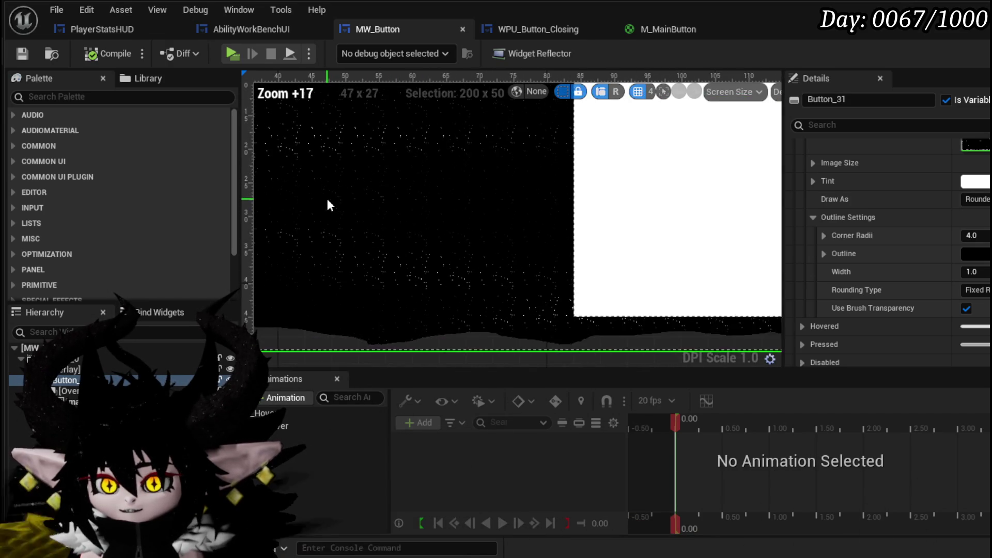
pyautogui.scroll(3, 329, 206)
pyautogui.scroll(-4, 445, 235)
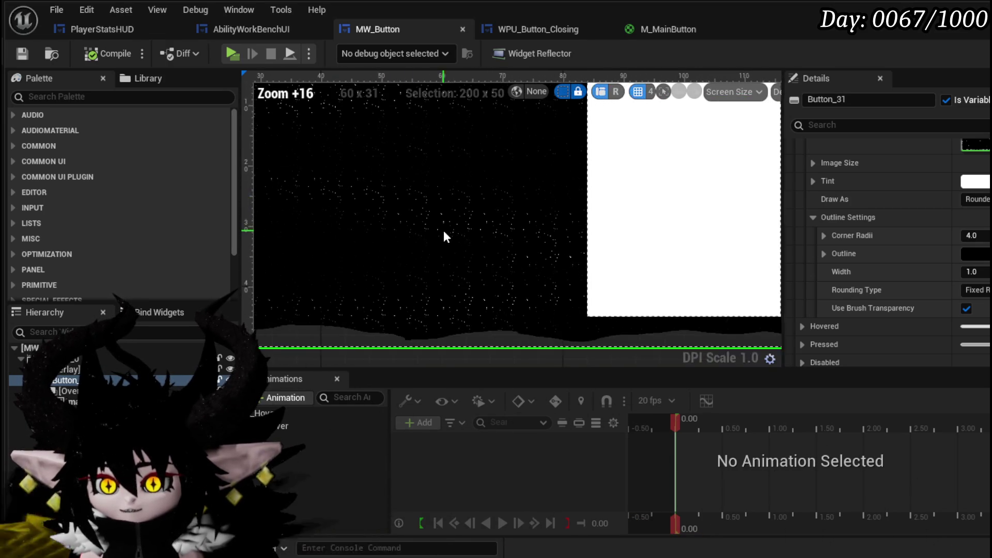
pyautogui.scroll(-8, 443, 231)
pyautogui.scroll(3, 442, 227)
pyautogui.moveTo(491, 342); pyautogui.dragTo(467, 336)
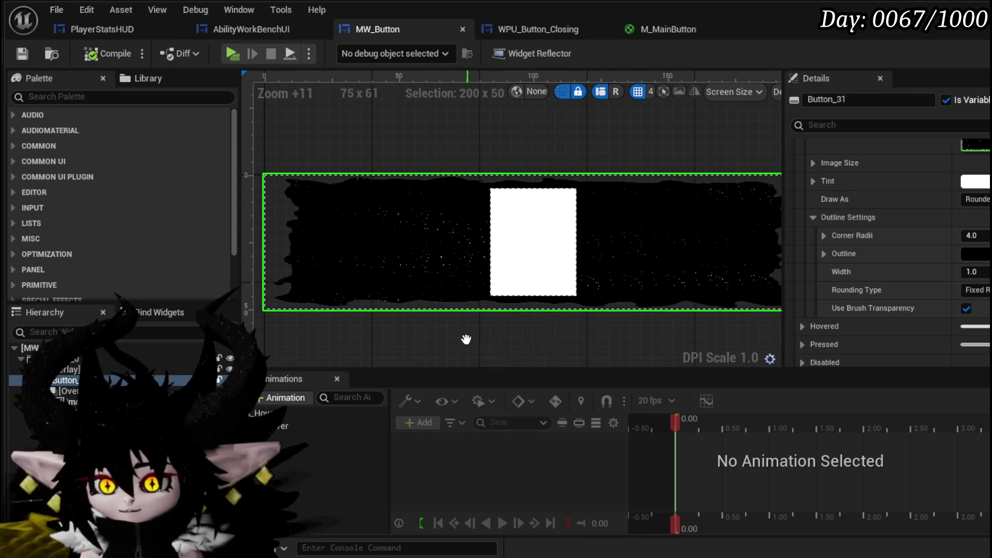
pyautogui.click(22, 53)
pyautogui.moveTo(516, 172)
pyautogui.mouseDown()
pyautogui.moveTo(459, 128)
pyautogui.moveTo(571, 115)
pyautogui.moveTo(405, 171)
pyautogui.moveTo(413, 73)
pyautogui.moveTo(520, 163)
pyautogui.moveTo(493, 168)
pyautogui.mouseUp()
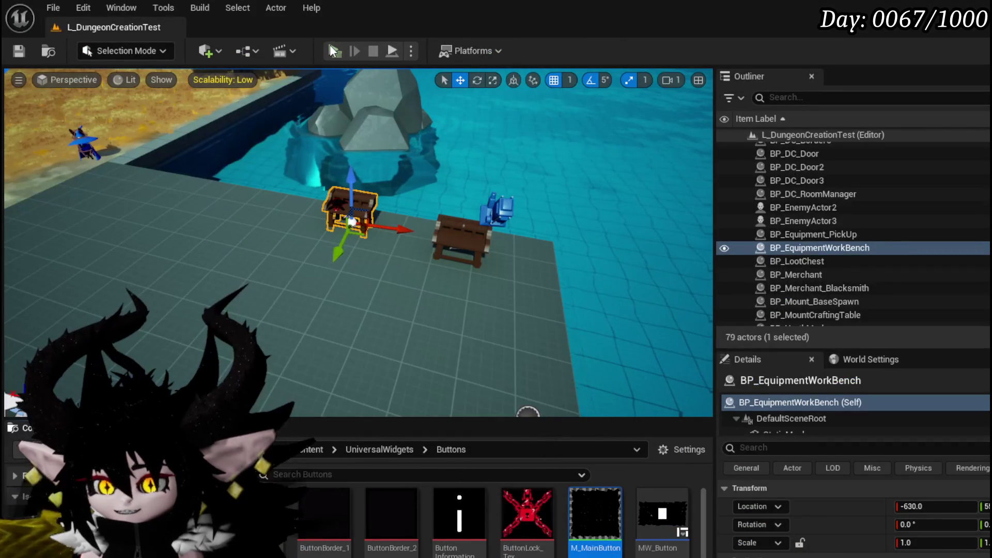
# - Start the game preview, scroll the head-slot helmet list on the Equipment screen, then open the pause menu
pyautogui.hotkey('alt', 'p')
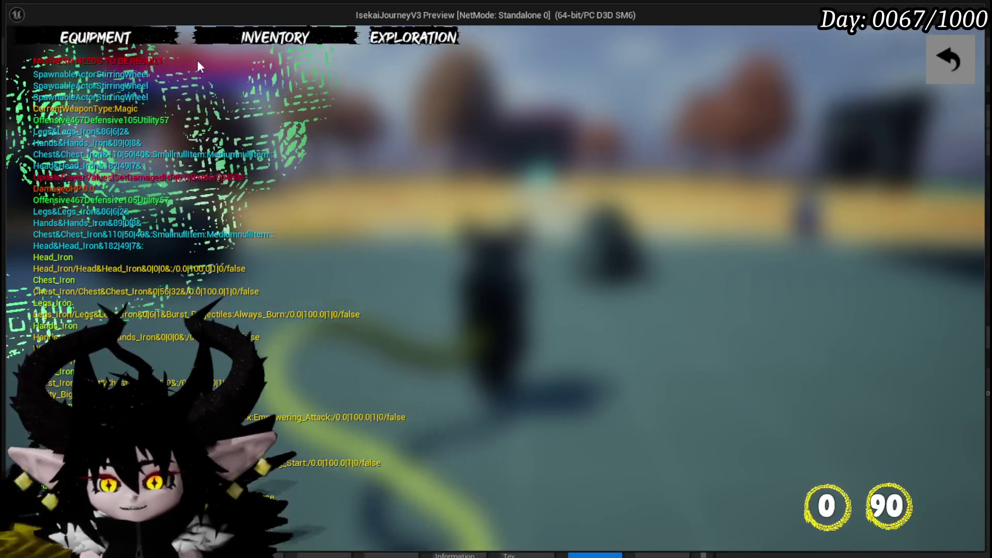
pyautogui.click(141, 40)
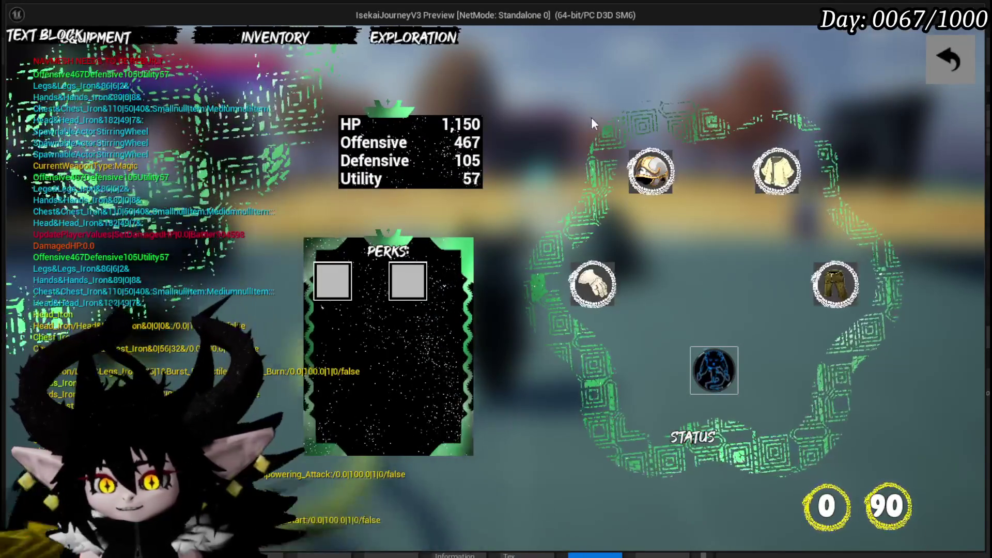
pyautogui.click(649, 193)
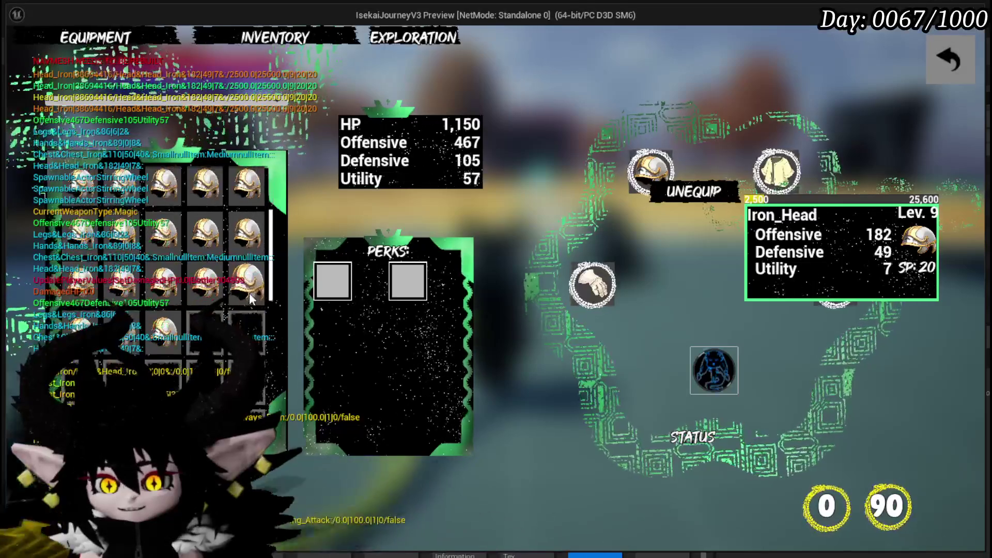
pyautogui.scroll(-1, 248, 311)
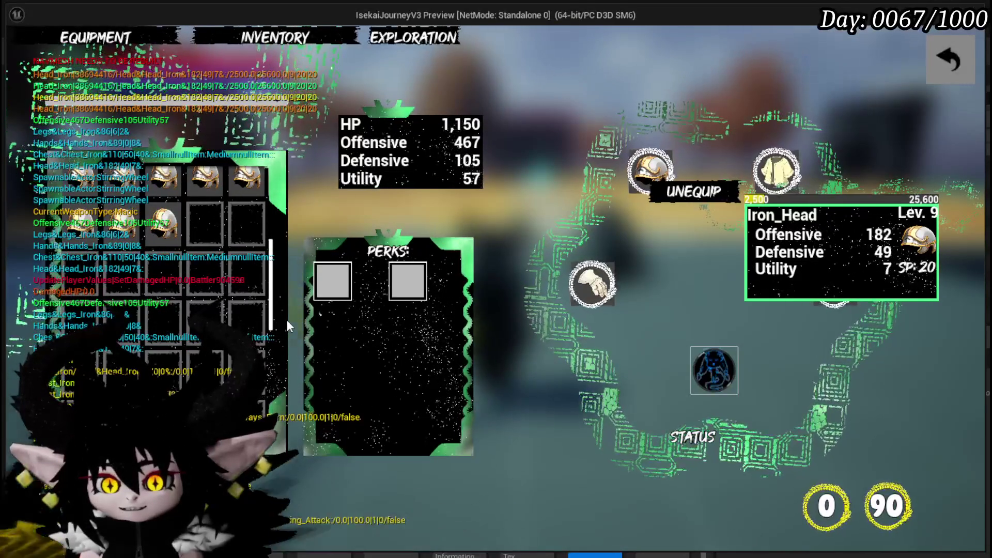
pyautogui.scroll(-1, 286, 317)
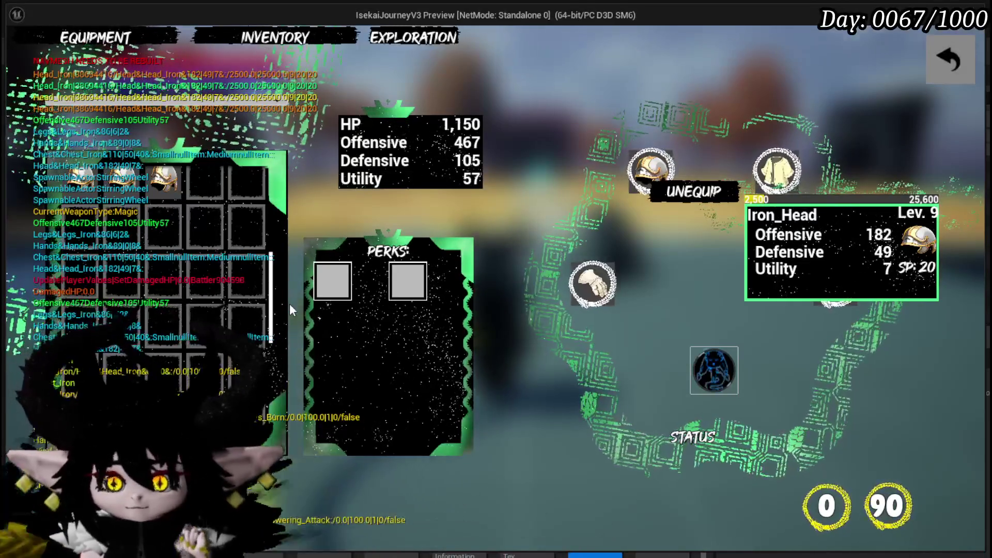
pyautogui.scroll(-1, 290, 303)
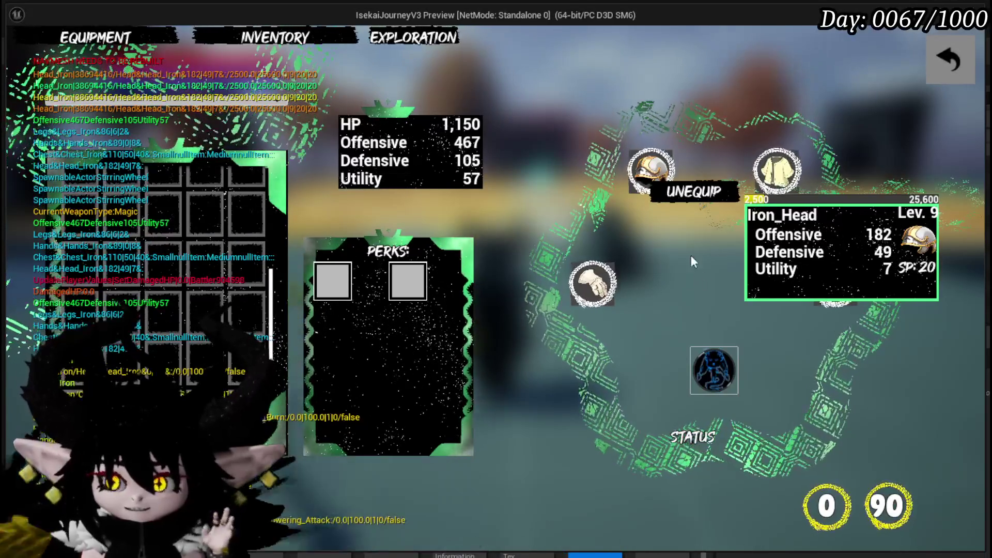
pyautogui.click(956, 58)
pyautogui.press('Escape')
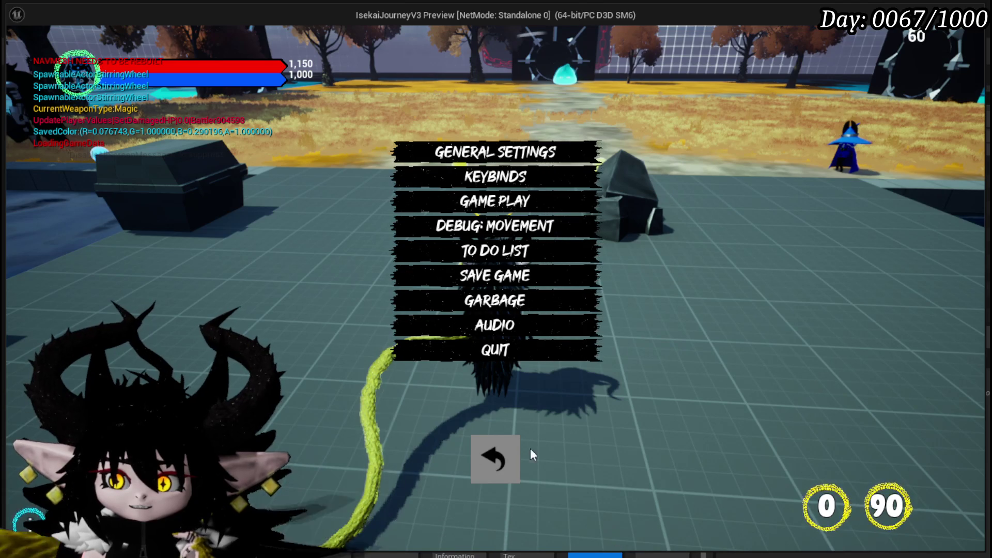
# - Close the in-game settings menu and stop the game preview
pyautogui.click(500, 437)
pyautogui.press('Escape')
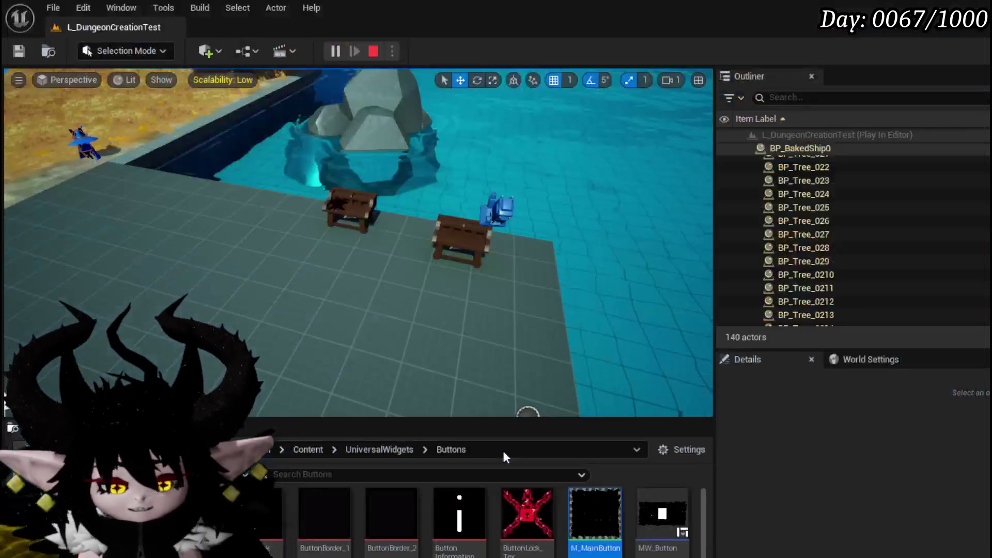
pyautogui.click(10, 54)
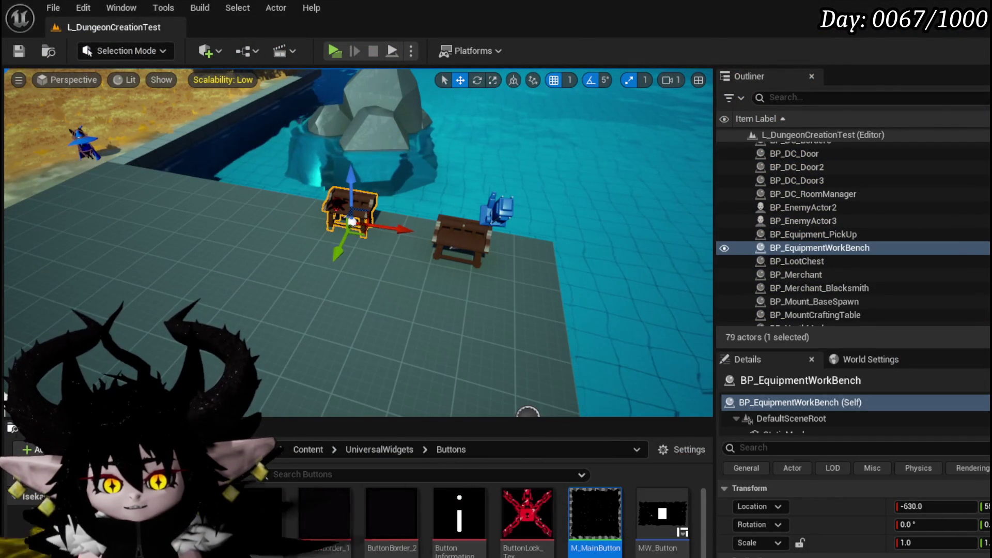
pyautogui.doubleClick(662, 514)
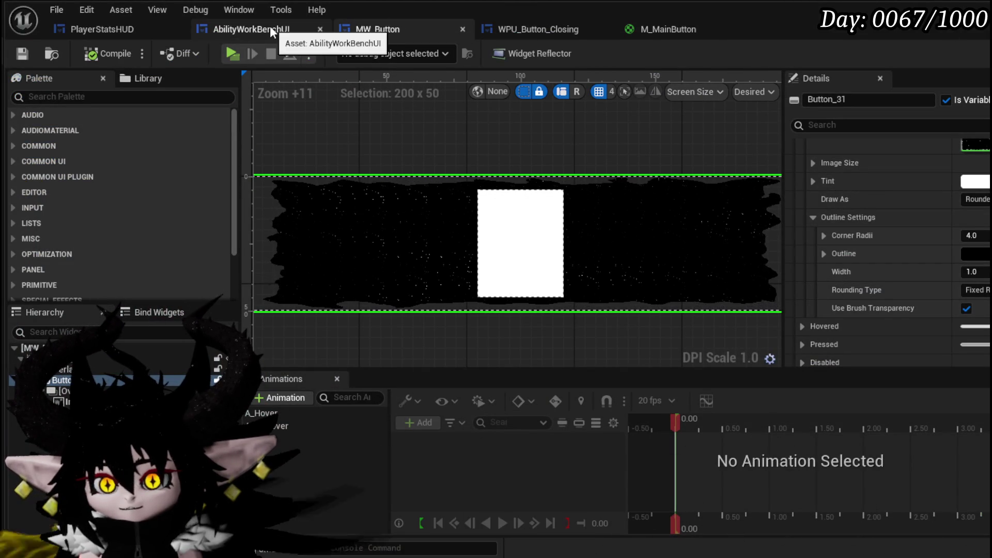
pyautogui.click(689, 35)
pyautogui.scroll(-4, 569, 240)
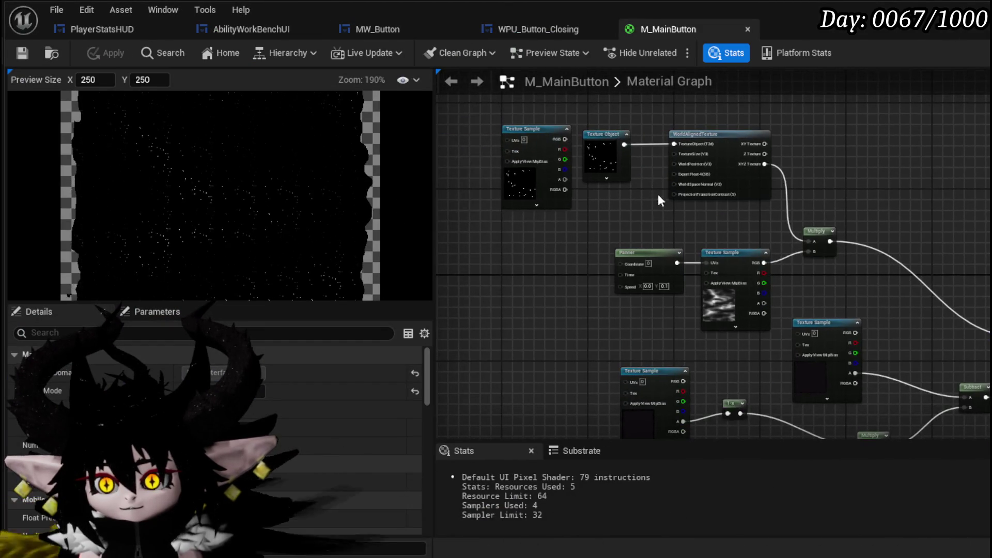
pyautogui.moveTo(668, 245)
pyautogui.mouseDown()
pyautogui.moveTo(593, 178)
pyautogui.moveTo(778, 249)
pyautogui.mouseUp()
pyautogui.scroll(3, 519, 278)
pyautogui.hotkey('ctrl', 'v')
pyautogui.click(798, 150)
pyautogui.click(777, 204)
pyautogui.hotkey('ctrl', 'c')
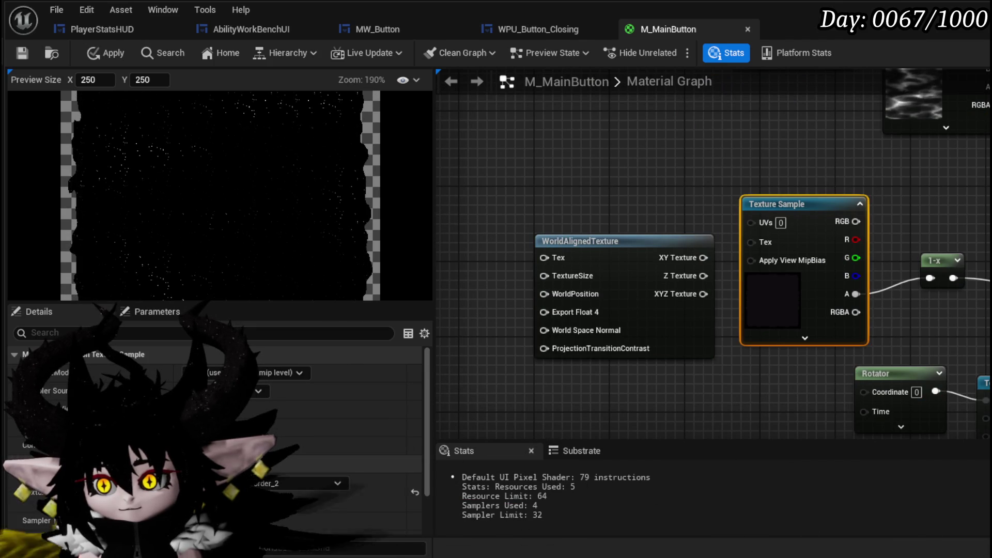
pyautogui.moveTo(322, 164); pyautogui.dragTo(553, 165)
pyautogui.hotkey('ctrl', 'v')
pyautogui.rightClick(616, 191)
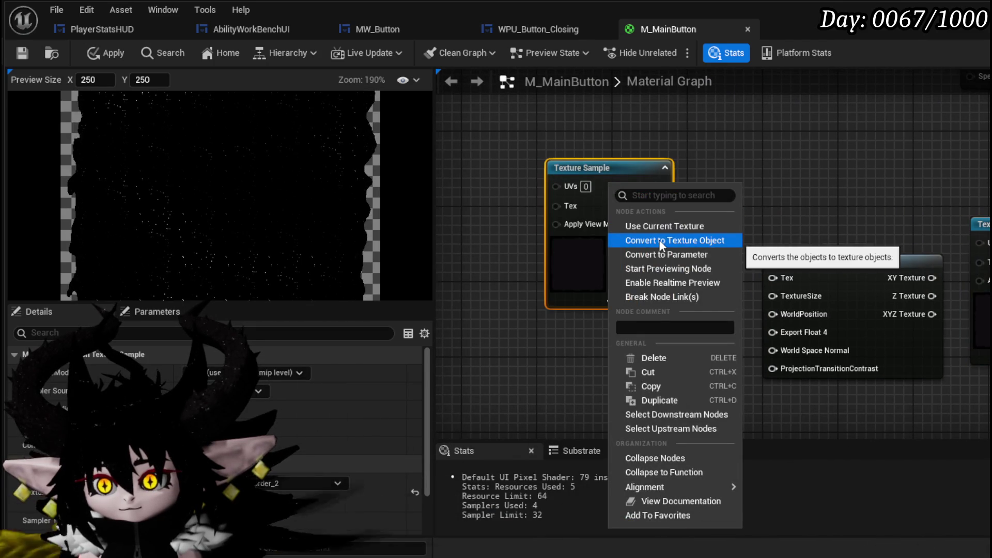
pyautogui.click(656, 241)
pyautogui.moveTo(783, 248); pyautogui.dragTo(710, 244)
pyautogui.moveTo(512, 173); pyautogui.dragTo(624, 247)
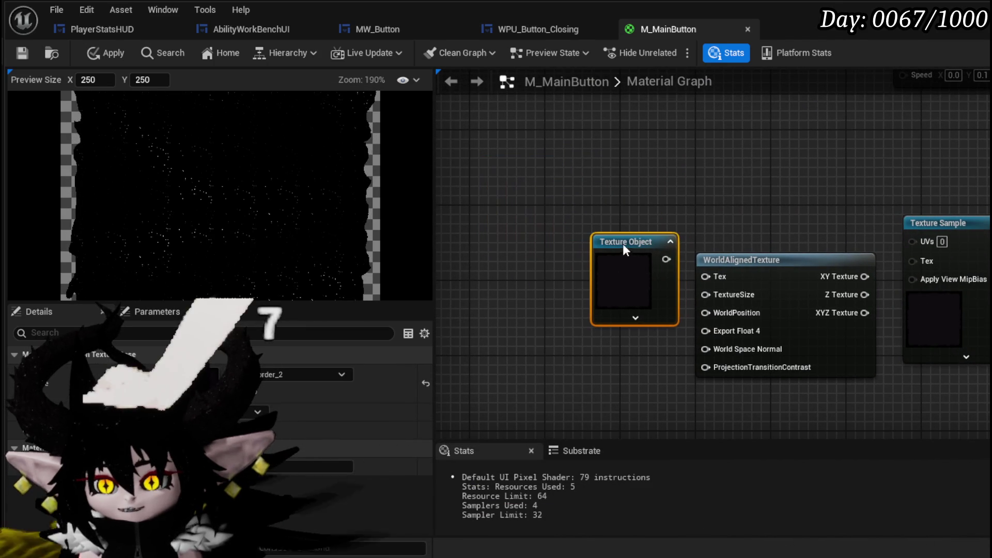
pyautogui.moveTo(722, 237); pyautogui.dragTo(640, 376)
pyautogui.scroll(-3, 664, 386)
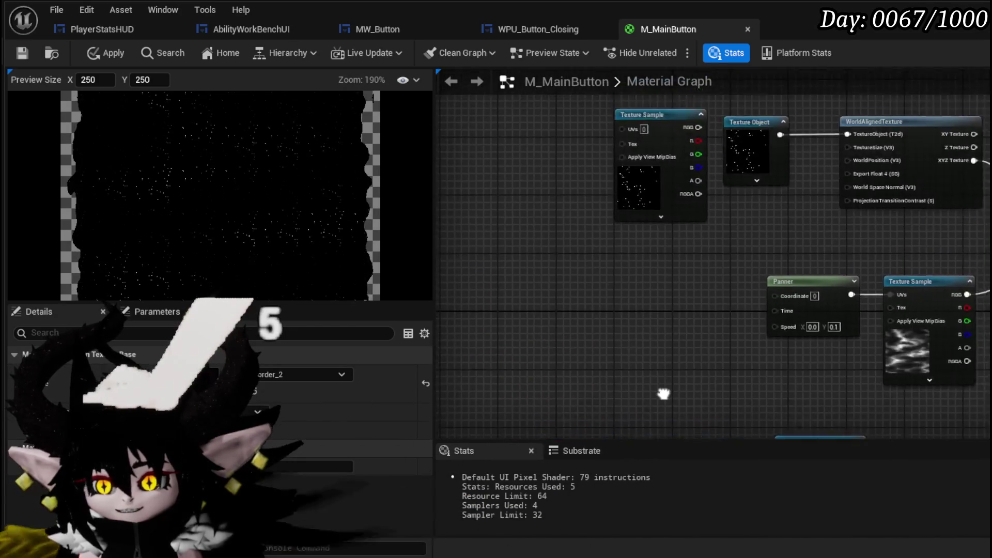
pyautogui.scroll(2, 658, 210)
pyautogui.moveTo(658, 210); pyautogui.dragTo(648, 184)
pyautogui.moveTo(576, 256)
pyautogui.mouseDown()
pyautogui.moveTo(605, 269)
pyautogui.moveTo(669, 243)
pyautogui.mouseUp()
pyautogui.scroll(2, 669, 243)
pyautogui.moveTo(604, 293); pyautogui.dragTo(841, 287)
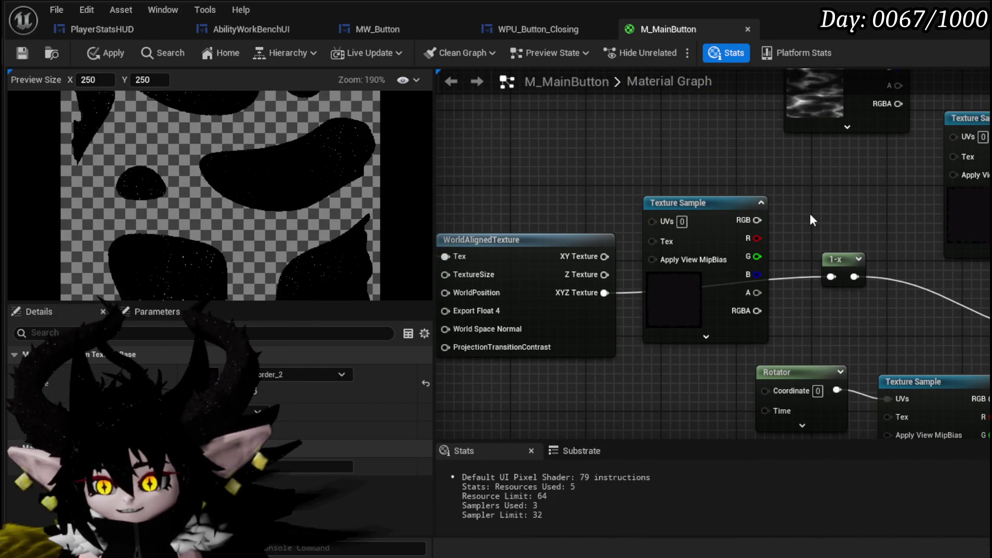
pyautogui.moveTo(604, 256); pyautogui.dragTo(830, 278)
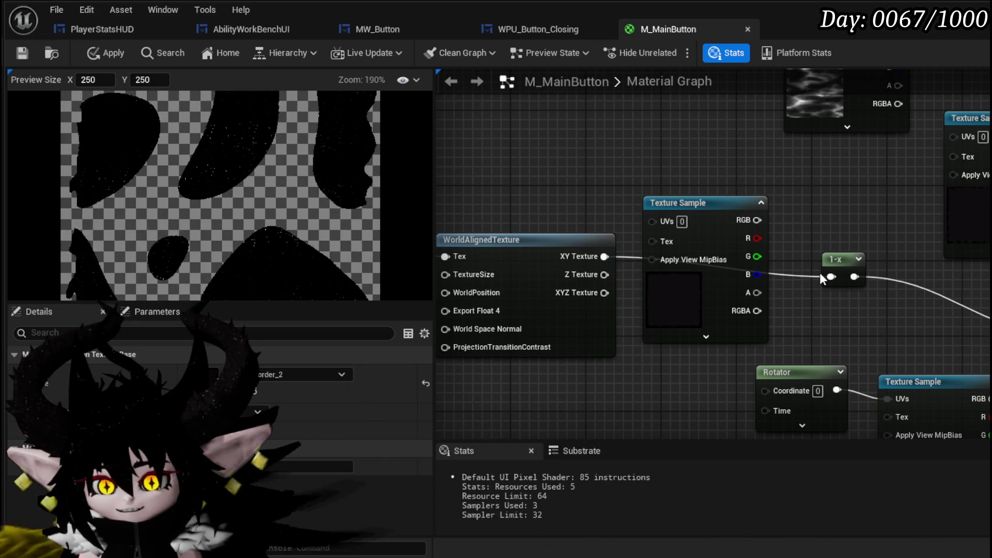
pyautogui.click(609, 182)
pyautogui.hotkey('ctrl', 'z')
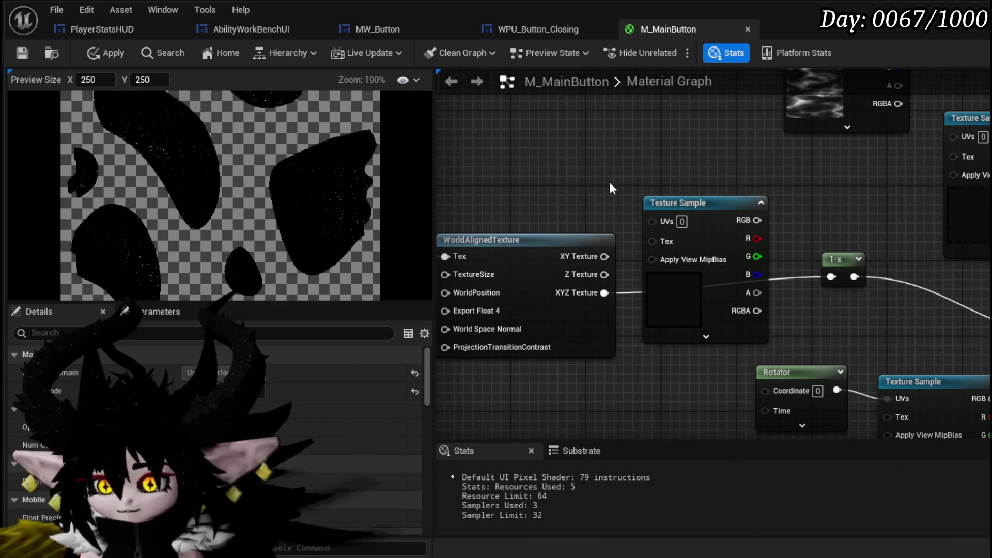
pyautogui.hotkey('ctrl', 's')
pyautogui.moveTo(609, 182); pyautogui.dragTo(801, 194)
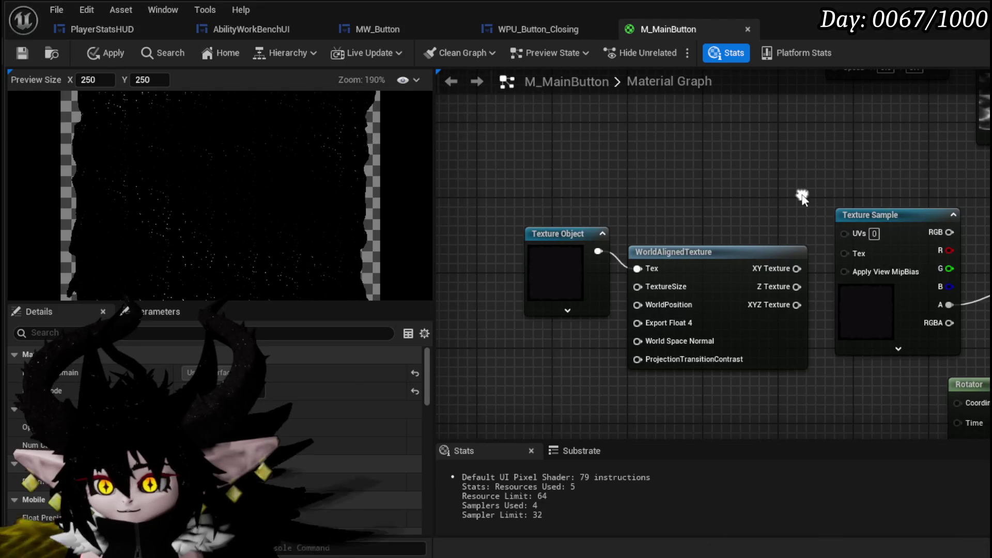
pyautogui.moveTo(547, 235); pyautogui.dragTo(522, 252)
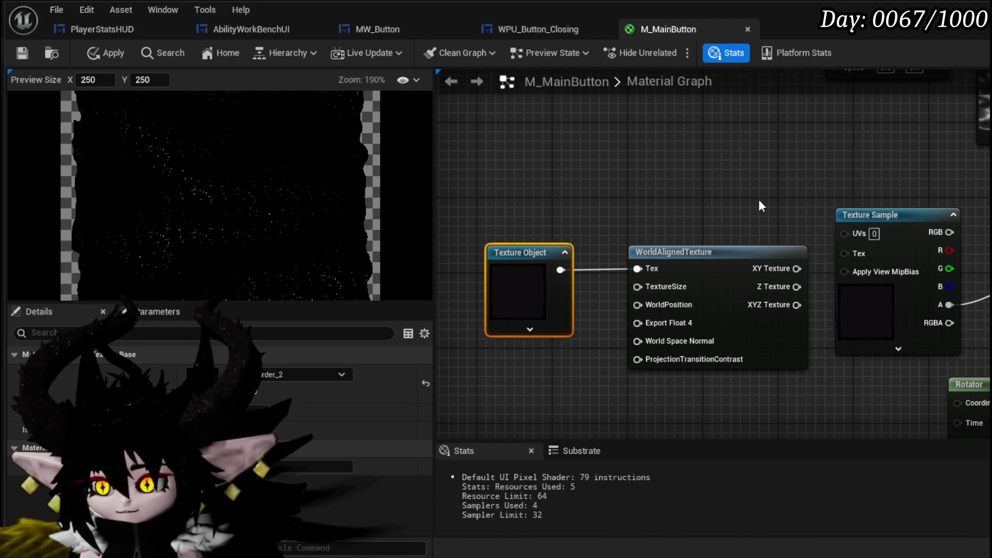
pyautogui.moveTo(758, 206); pyautogui.dragTo(593, 174)
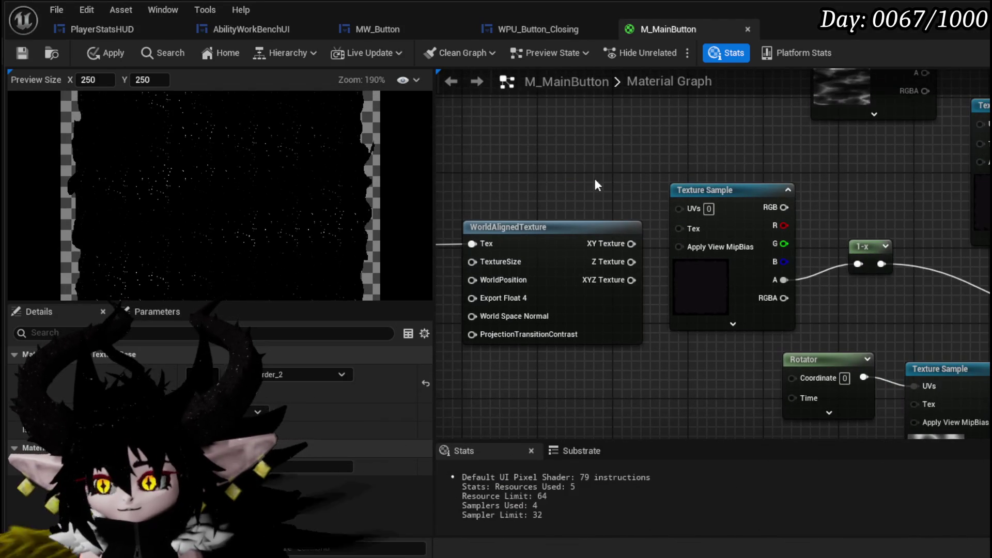
pyautogui.moveTo(783, 264); pyautogui.dragTo(624, 277)
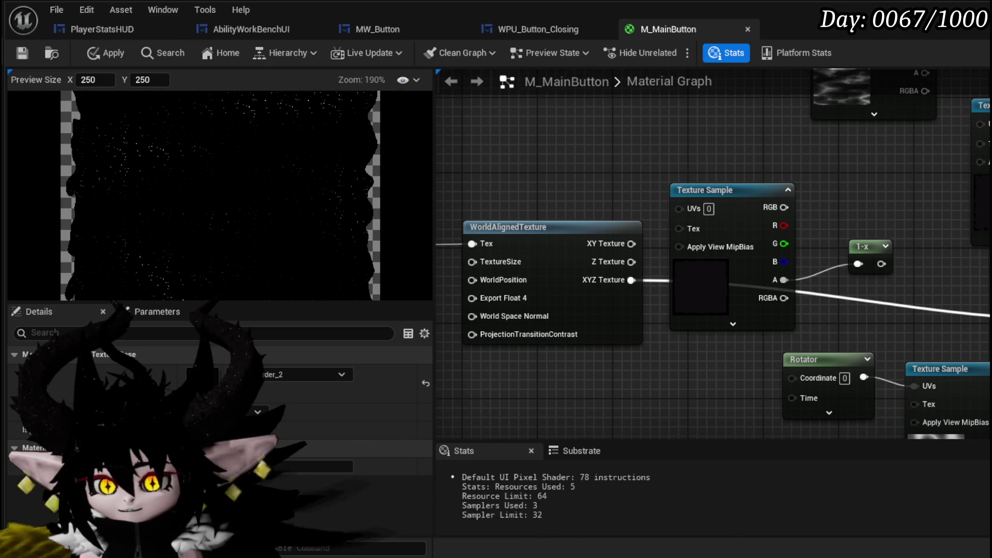
pyautogui.scroll(-3, 299, 193)
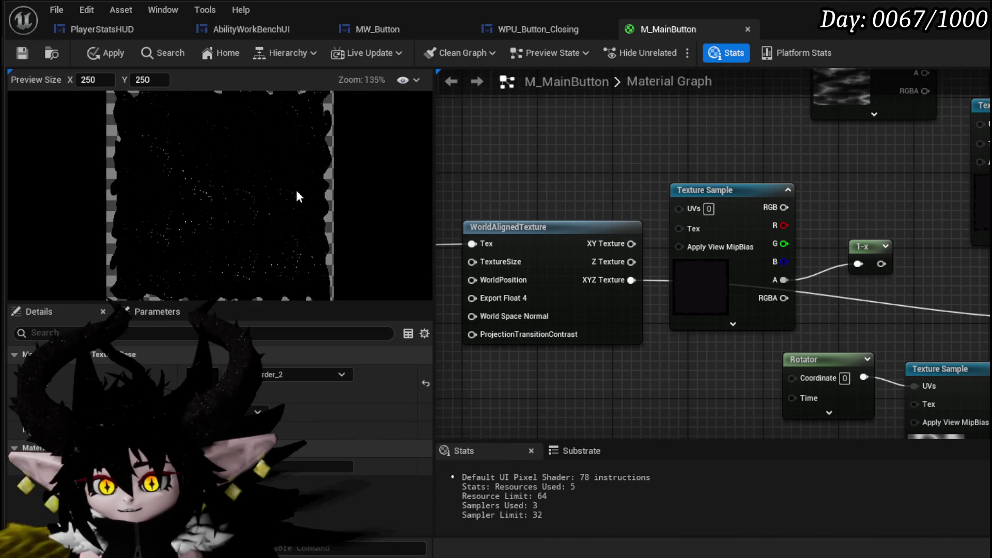
pyautogui.moveTo(589, 183)
pyautogui.mouseDown()
pyautogui.moveTo(768, 175)
pyautogui.moveTo(705, 206)
pyautogui.mouseUp()
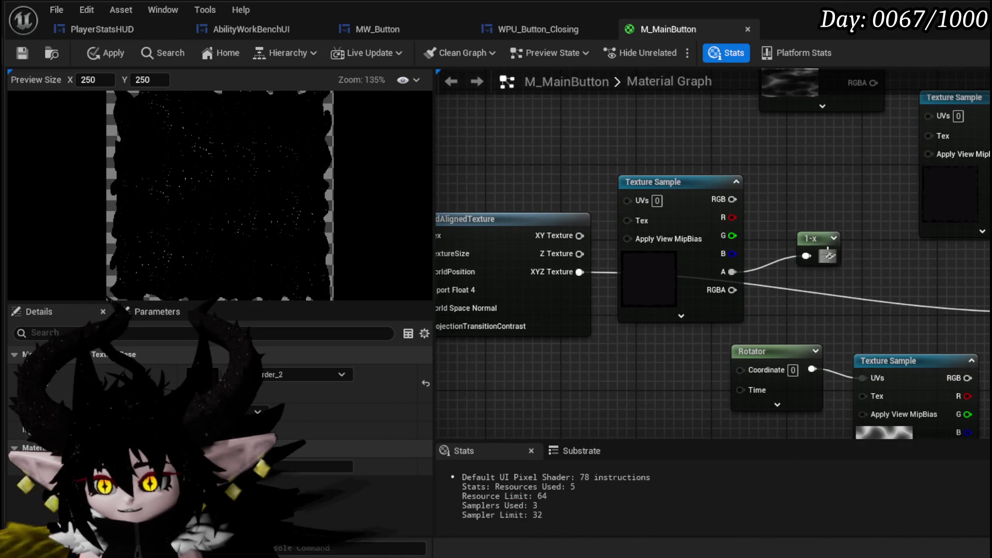
pyautogui.moveTo(575, 156); pyautogui.dragTo(754, 178)
pyautogui.scroll(-2, 479, 187)
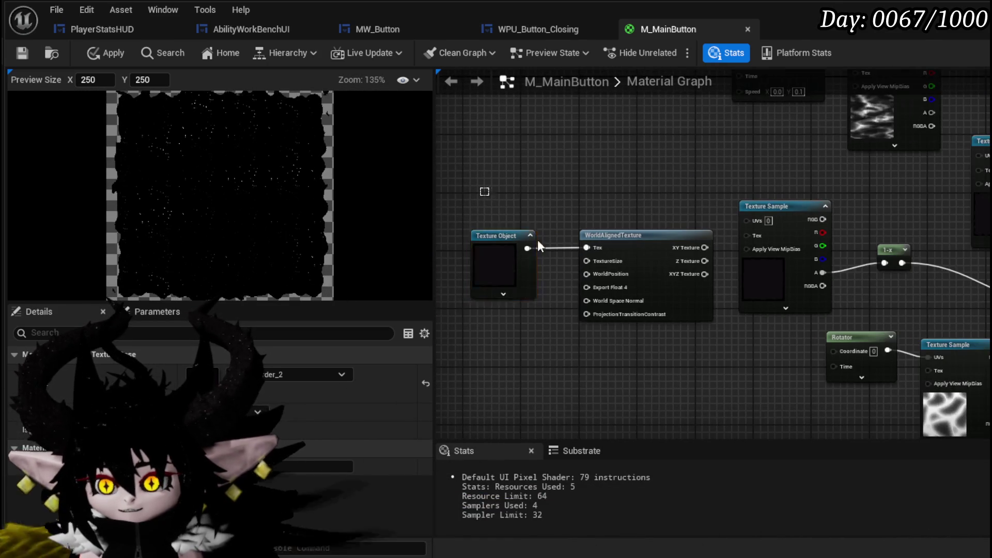
pyautogui.press('Delete')
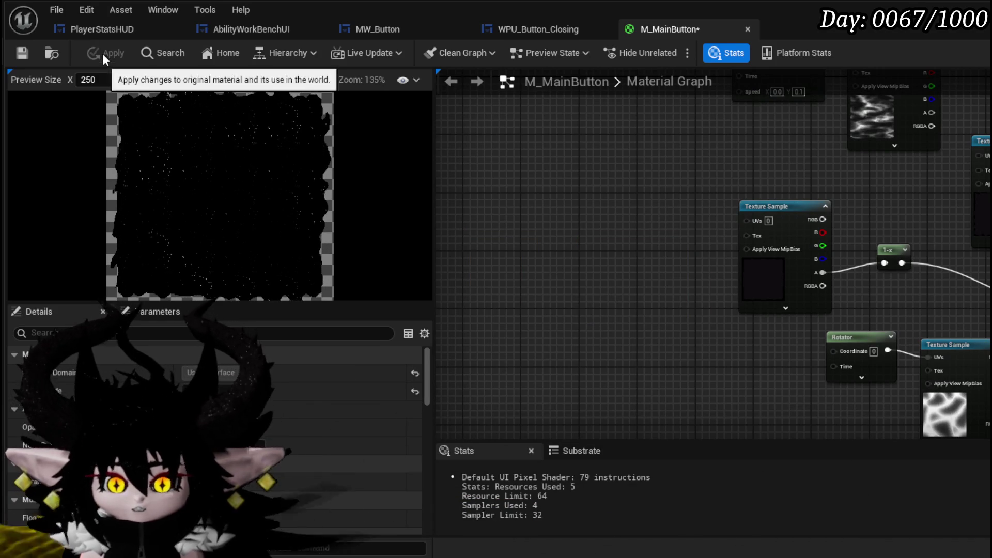
# - Apply the pending M_MainButton changes and nudge the border Texture Sample node
pyautogui.click(102, 54)
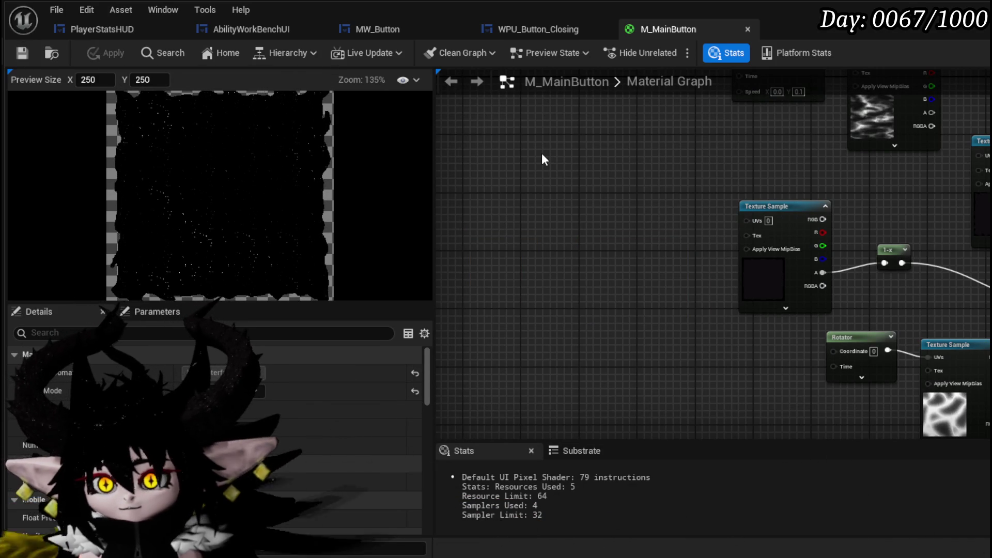
pyautogui.moveTo(541, 153)
pyautogui.mouseDown()
pyautogui.moveTo(415, 164)
pyautogui.moveTo(384, 148)
pyautogui.mouseUp()
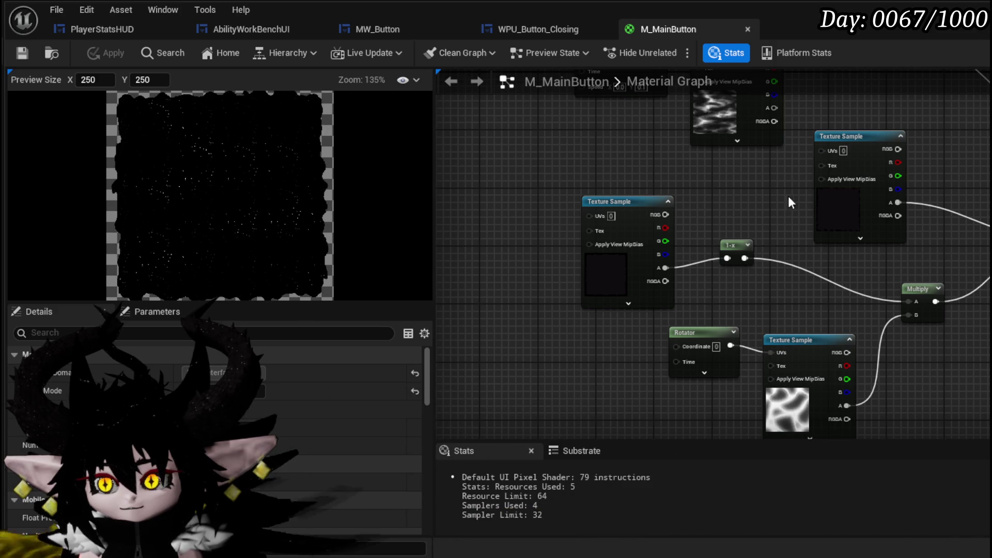
pyautogui.click(717, 175)
pyautogui.moveTo(715, 172)
pyautogui.mouseDown()
pyautogui.moveTo(694, 178)
pyautogui.moveTo(767, 186)
pyautogui.moveTo(706, 171)
pyautogui.moveTo(724, 170)
pyautogui.mouseUp()
# - Move the border Texture Sample and the 1-x node next to each other
pyautogui.moveTo(777, 153)
pyautogui.mouseDown()
pyautogui.moveTo(826, 264)
pyautogui.moveTo(864, 279)
pyautogui.mouseUp()
pyautogui.moveTo(550, 138); pyautogui.dragTo(657, 192)
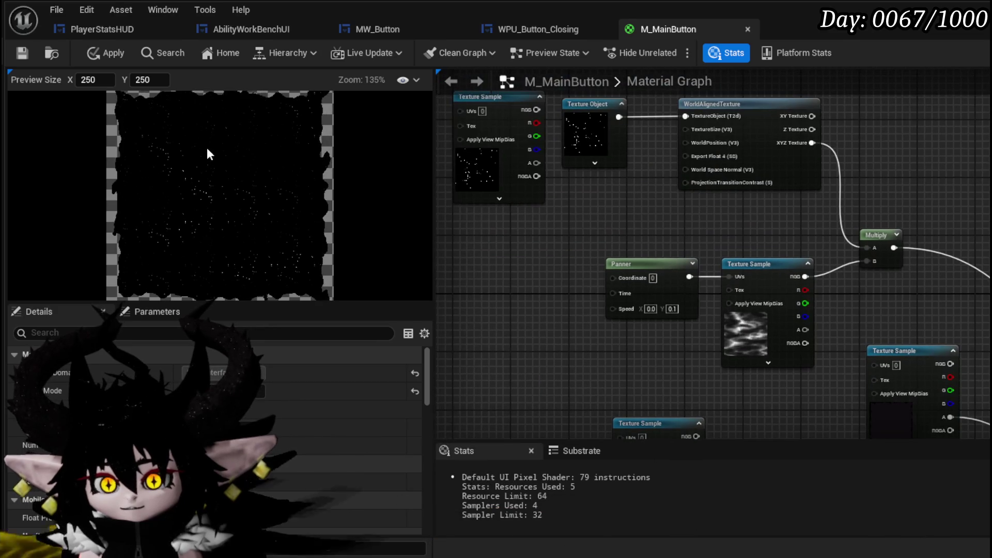
pyautogui.scroll(-1, 208, 144)
pyautogui.scroll(-1, 239, 150)
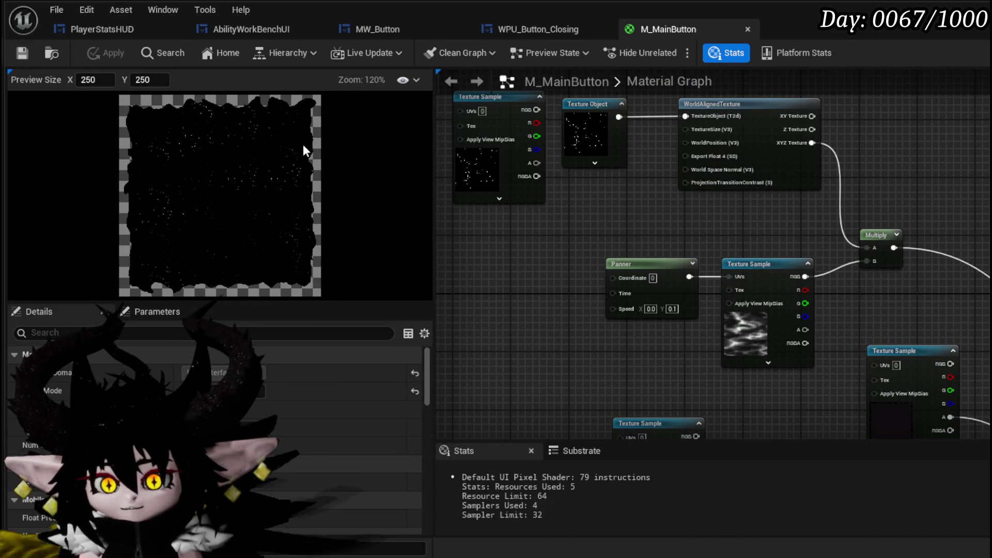
pyautogui.moveTo(553, 113); pyautogui.dragTo(600, 265)
pyautogui.scroll(2, 600, 265)
pyautogui.moveTo(640, 173); pyautogui.dragTo(551, 164)
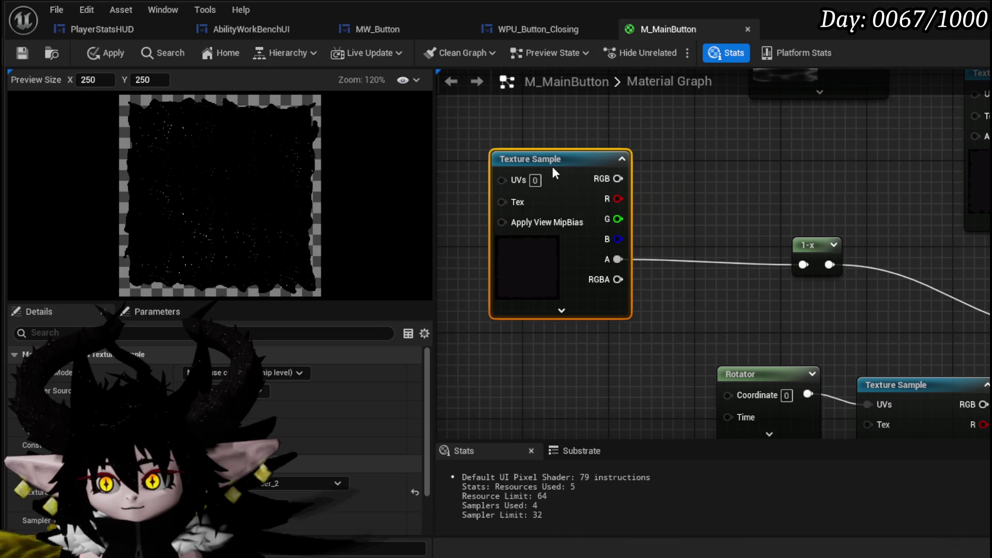
pyautogui.moveTo(816, 243)
pyautogui.mouseDown()
pyautogui.moveTo(687, 240)
pyautogui.moveTo(674, 252)
pyautogui.mouseUp()
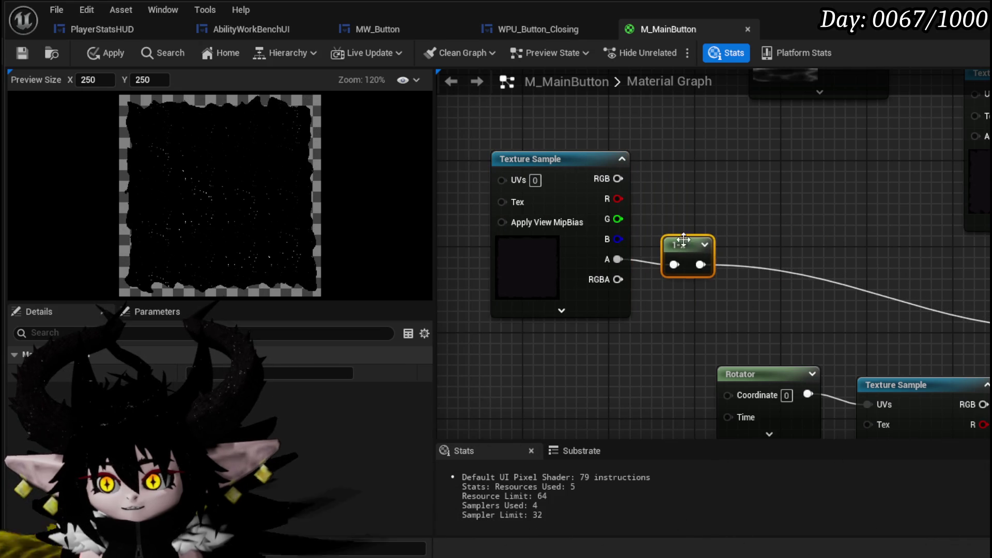
pyautogui.moveTo(572, 179); pyautogui.dragTo(662, 177)
pyautogui.click(577, 153)
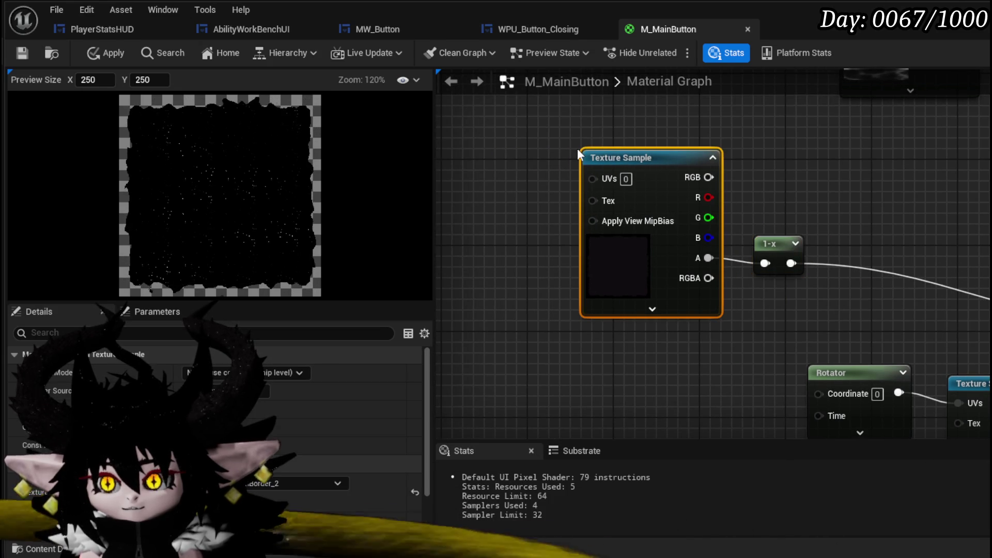
# - Convert the border Texture Sample into a parameter named BorderShape, then apply and save
pyautogui.rightClick(615, 164)
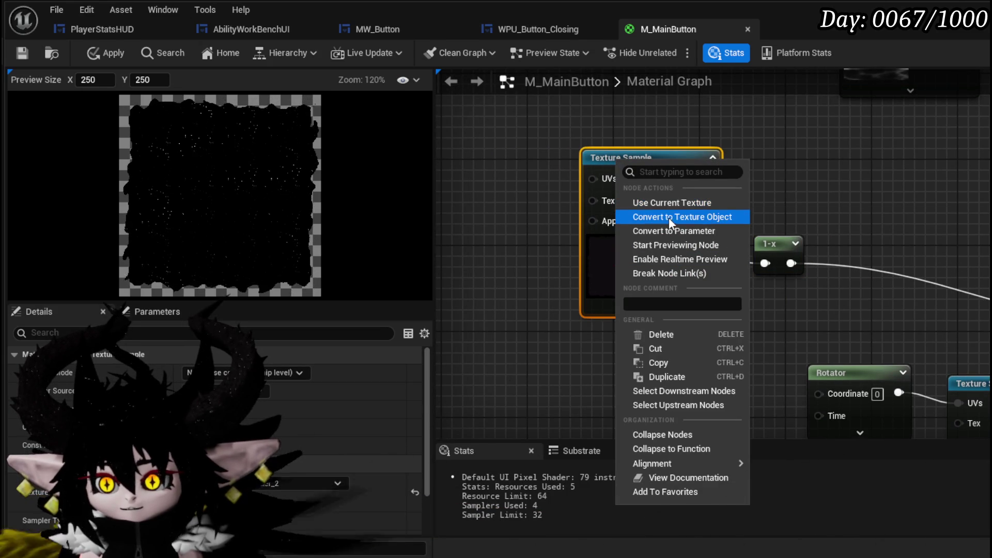
pyautogui.click(664, 231)
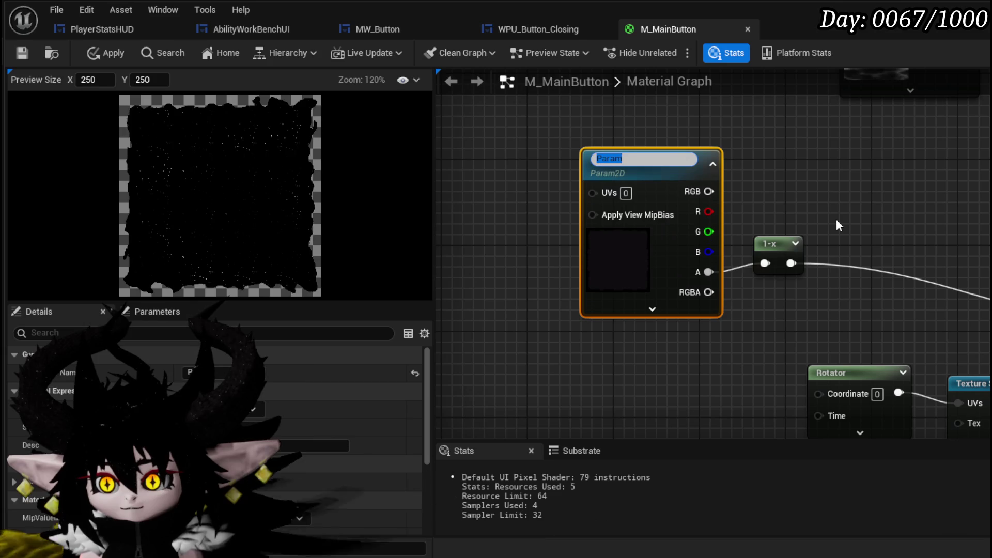
pyautogui.write('Border')
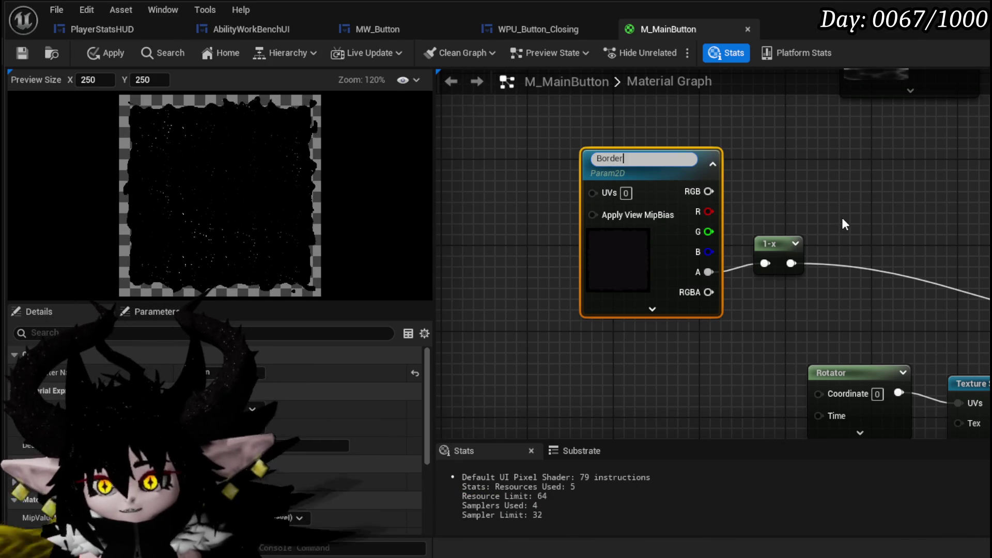
pyautogui.write('Shape')
pyautogui.press('Return')
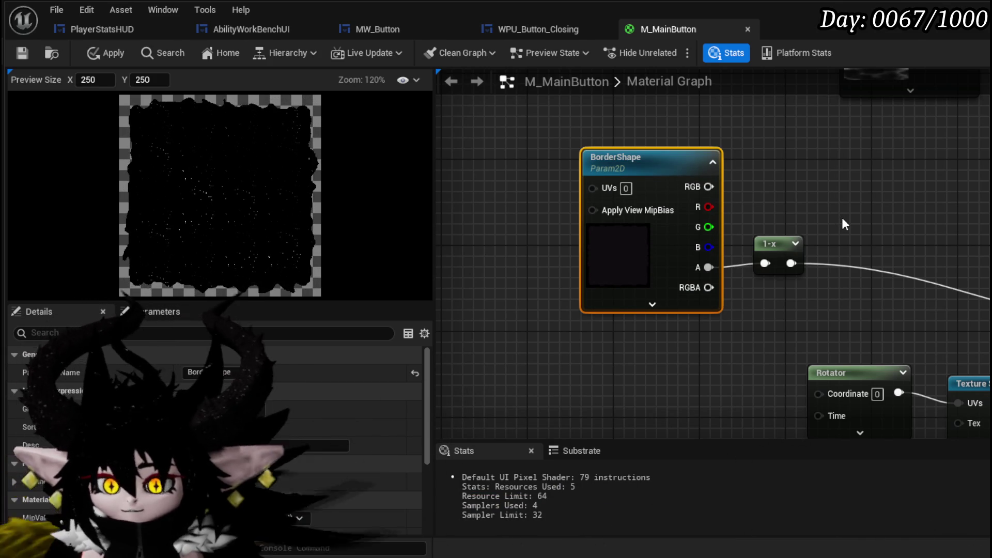
pyautogui.click(89, 46)
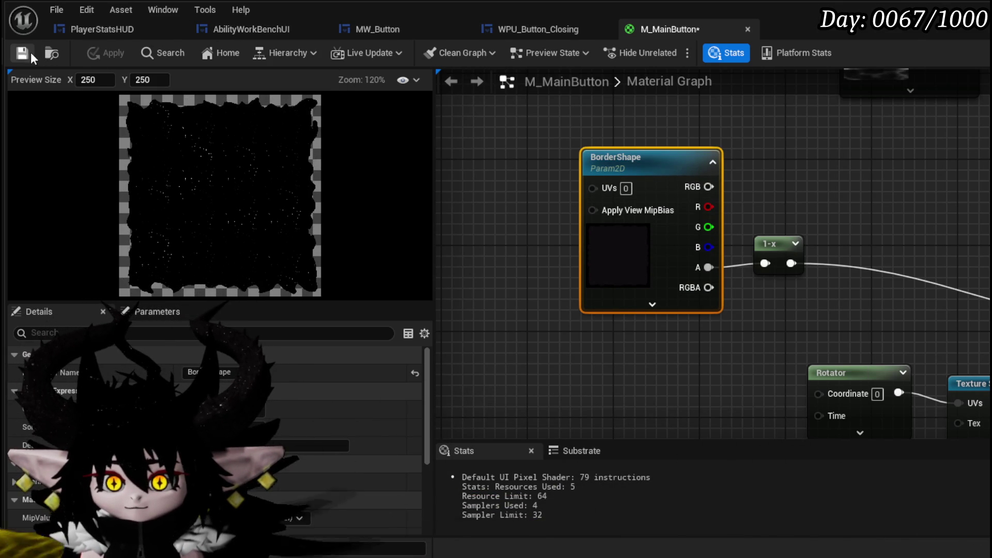
pyautogui.click(22, 52)
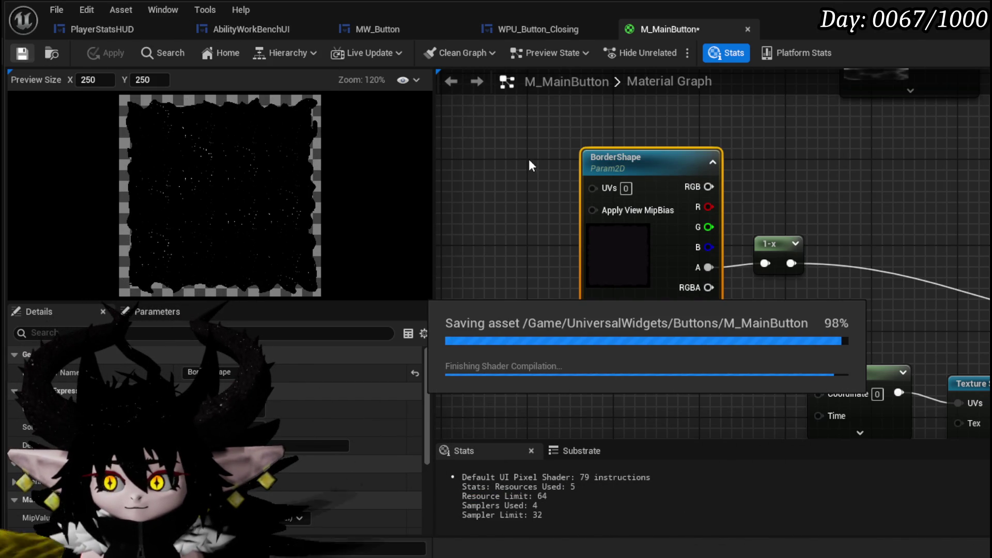
# - Nudge the BorderShape node slightly left and deselect it
pyautogui.moveTo(653, 156); pyautogui.dragTo(619, 147)
pyautogui.click(568, 140)
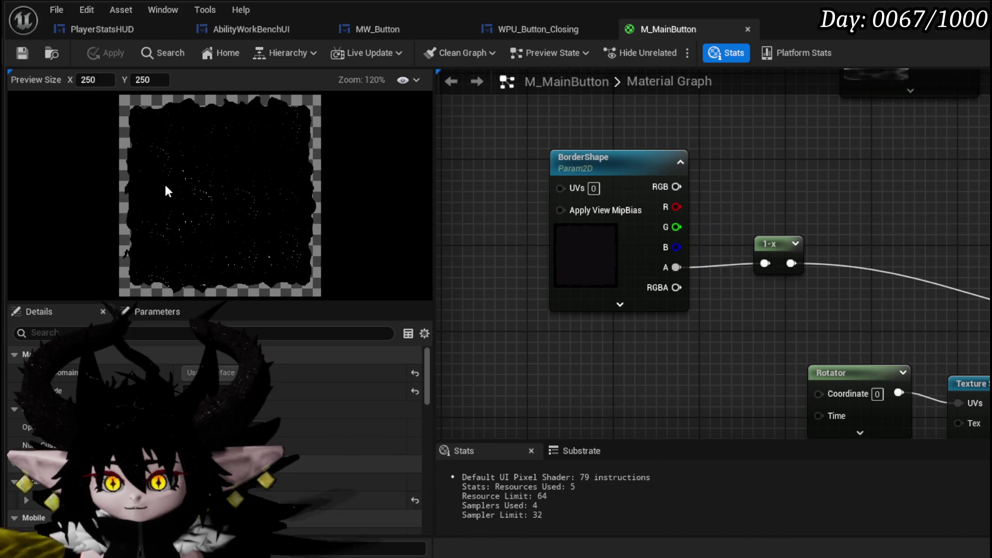
pyautogui.click(383, 32)
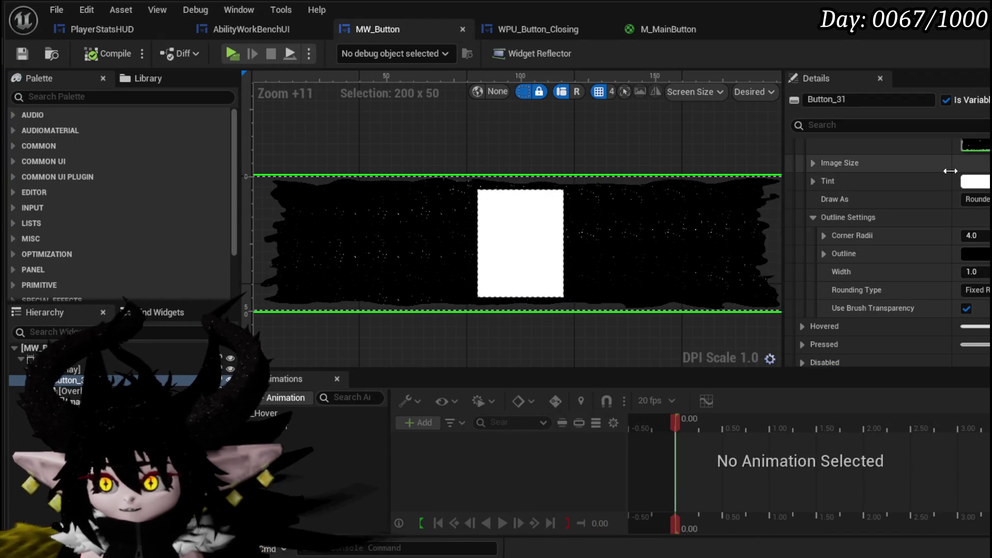
# - Open MW_Button's ApplyColor function graph and look over its nodes
pyautogui.scroll(5, 950, 173)
pyautogui.scroll(3, 950, 173)
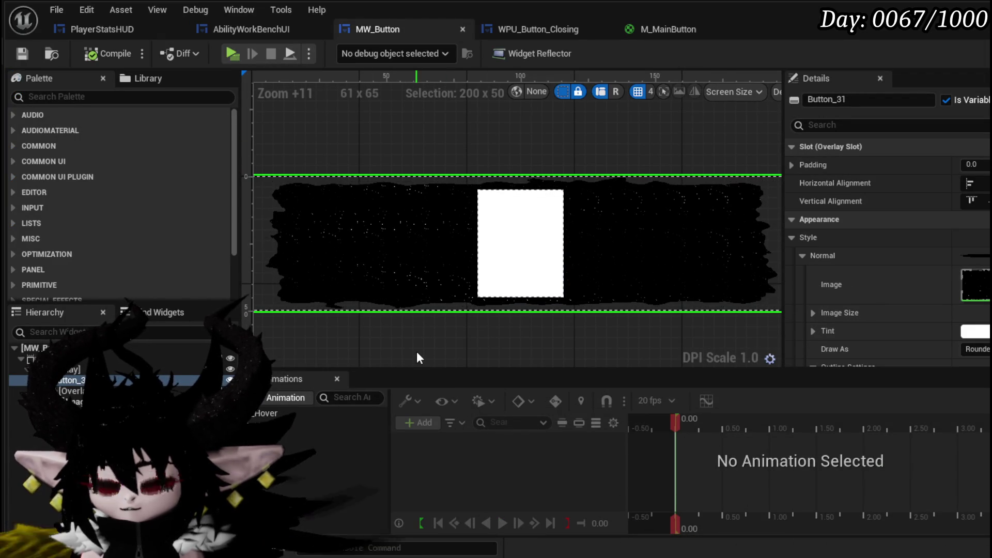
pyautogui.doubleClick(769, 301)
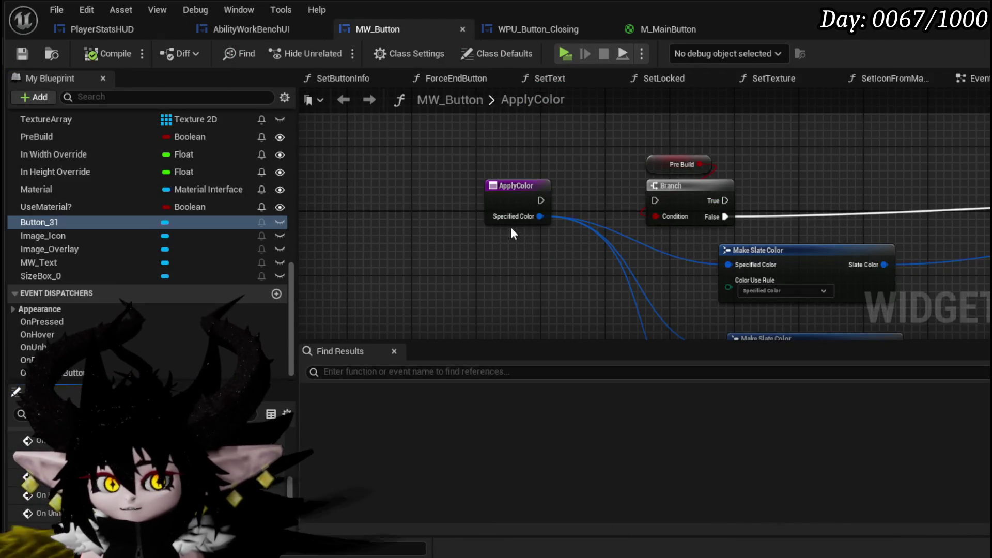
pyautogui.moveTo(434, 217)
pyautogui.mouseDown()
pyautogui.moveTo(438, 206)
pyautogui.moveTo(460, 215)
pyautogui.mouseUp()
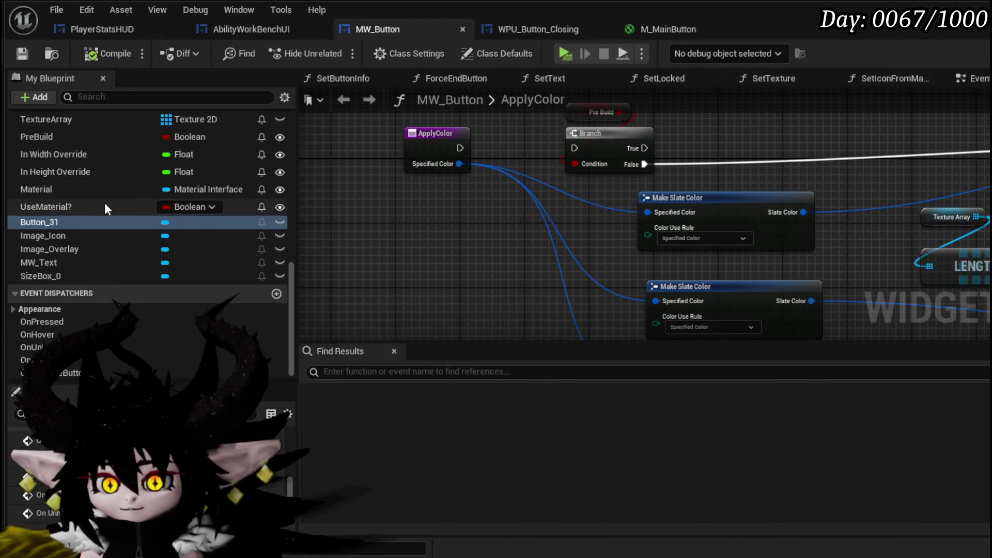
pyautogui.scroll(5, 104, 207)
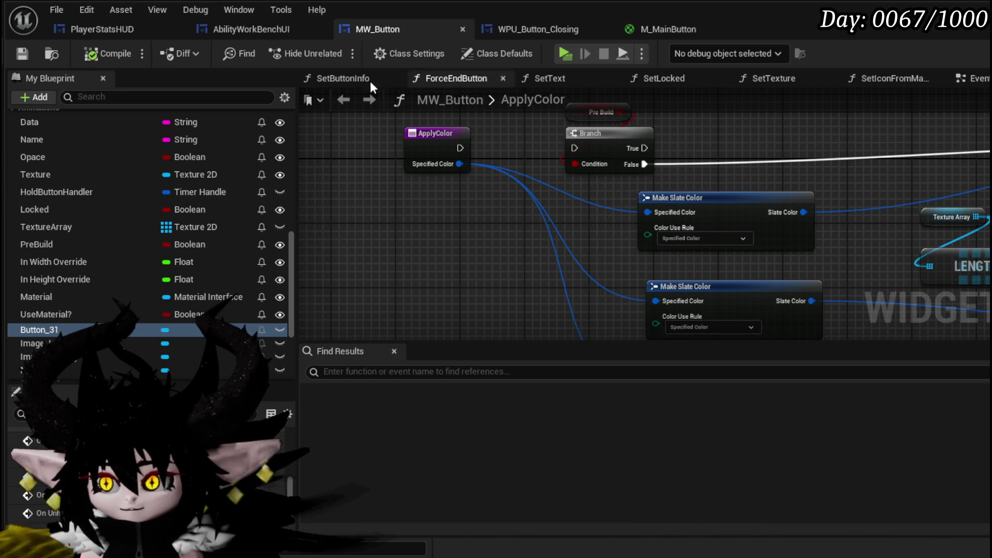
pyautogui.scroll(10, 290, 238)
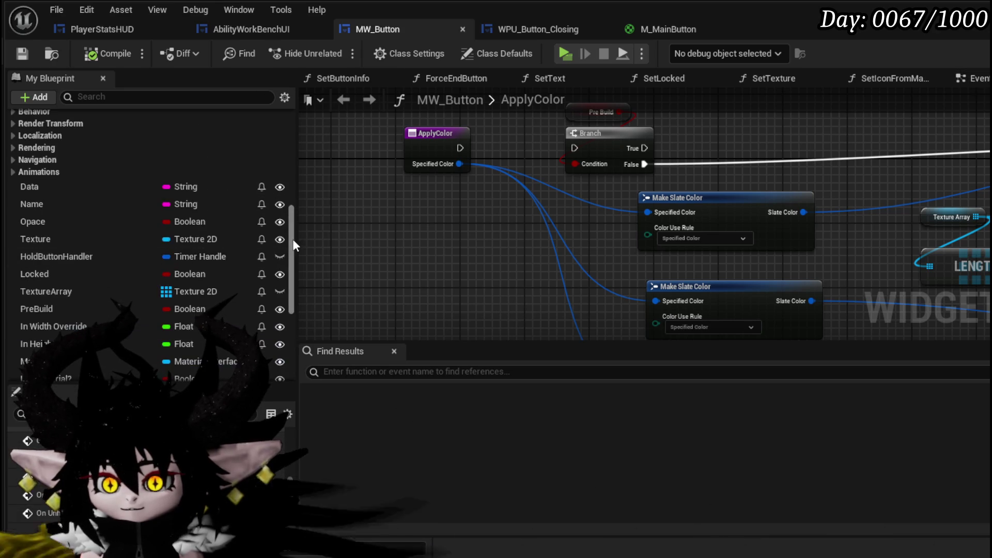
pyautogui.scroll(-4, 292, 236)
pyautogui.scroll(-5, 290, 238)
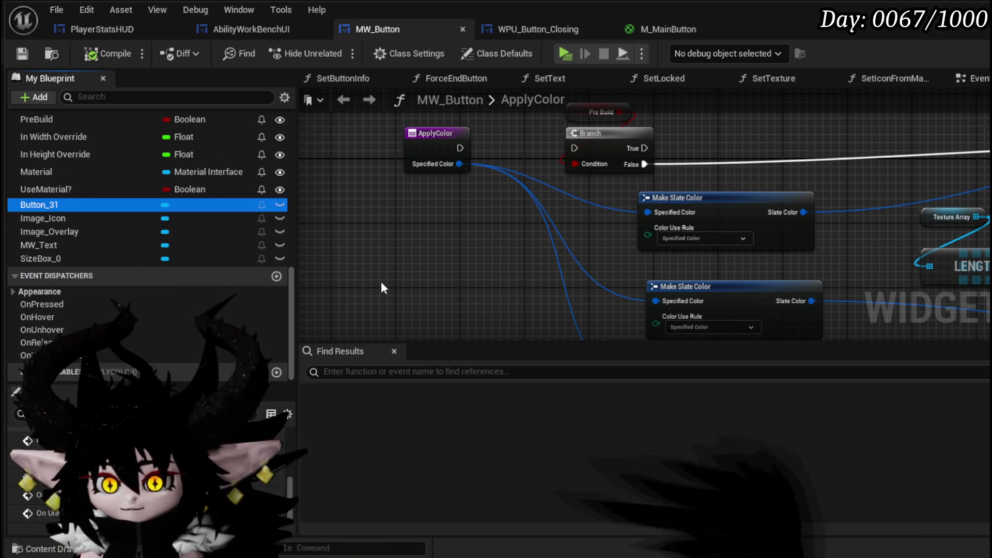
# - Inspect the Event Graph, then cycle through PlayerStatsHUD and AbilityWorkBenchUI back to MW_Button
pyautogui.click(981, 87)
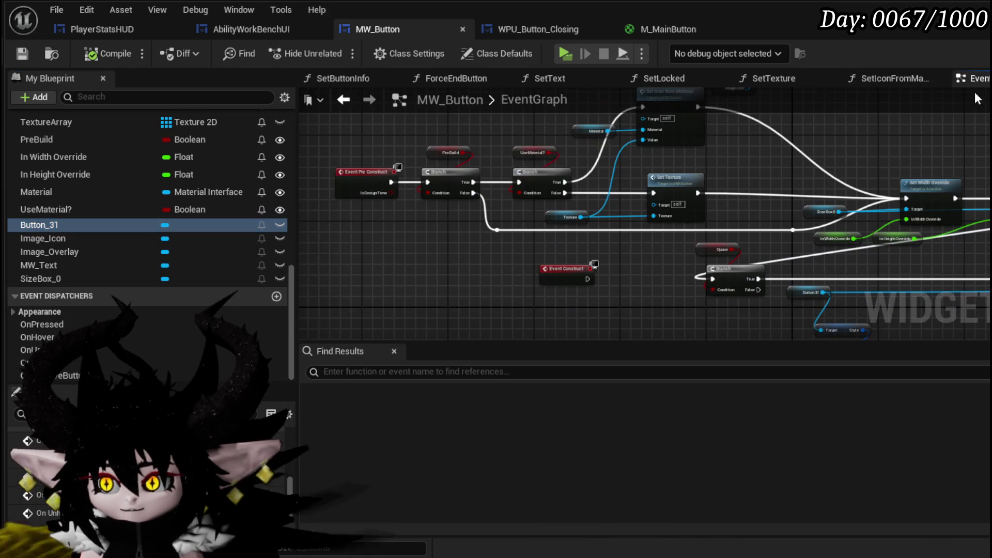
pyautogui.click(833, 239)
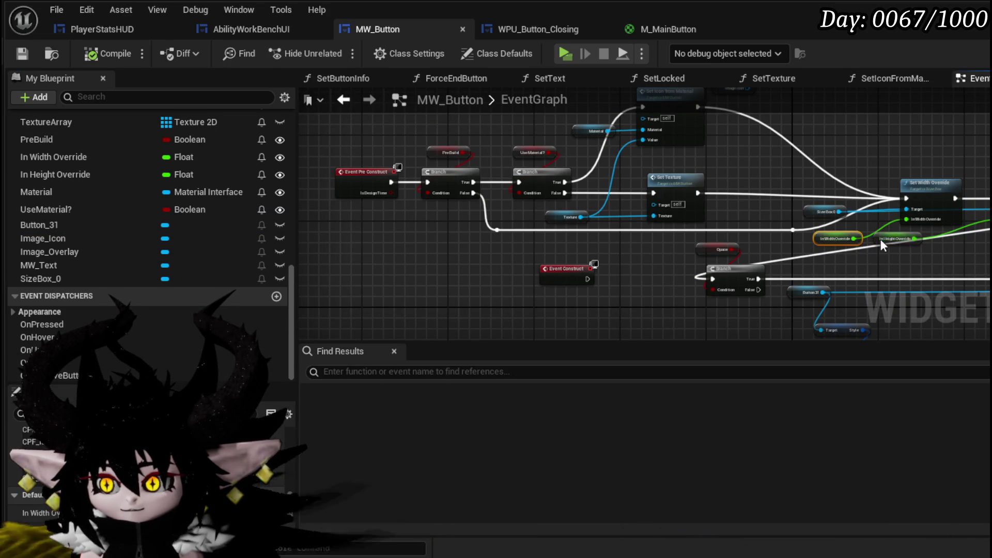
pyautogui.click(639, 310)
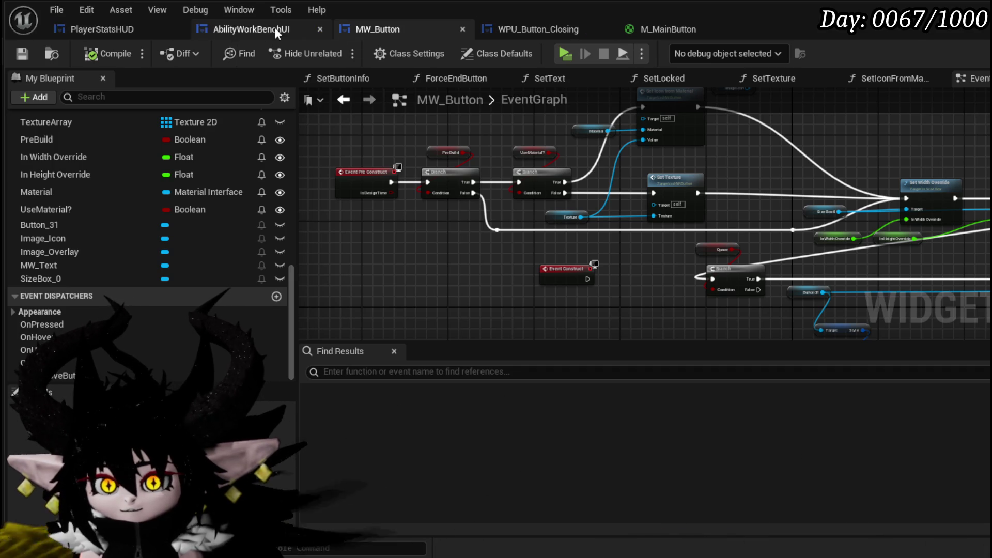
pyautogui.click(78, 27)
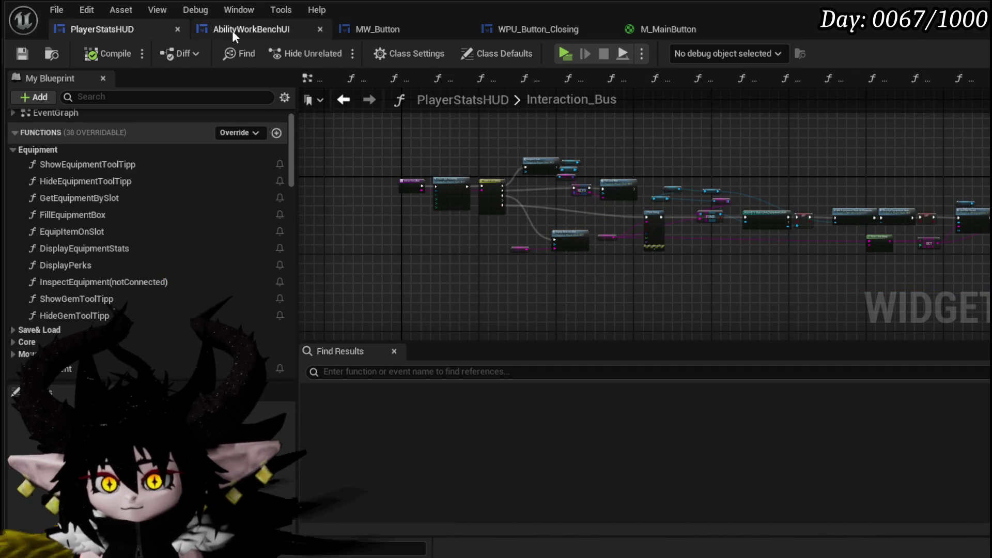
pyautogui.click(230, 30)
pyautogui.click(406, 28)
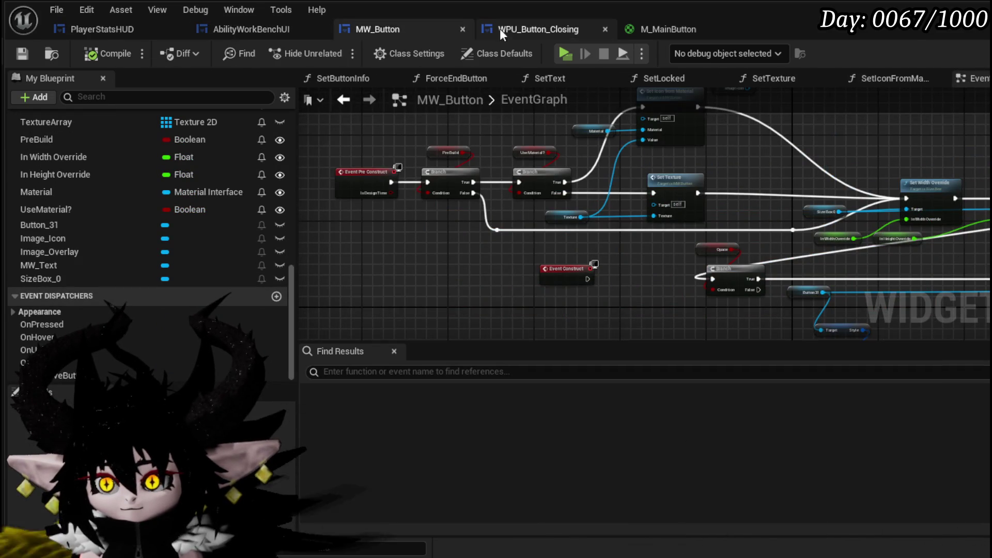
pyautogui.click(513, 23)
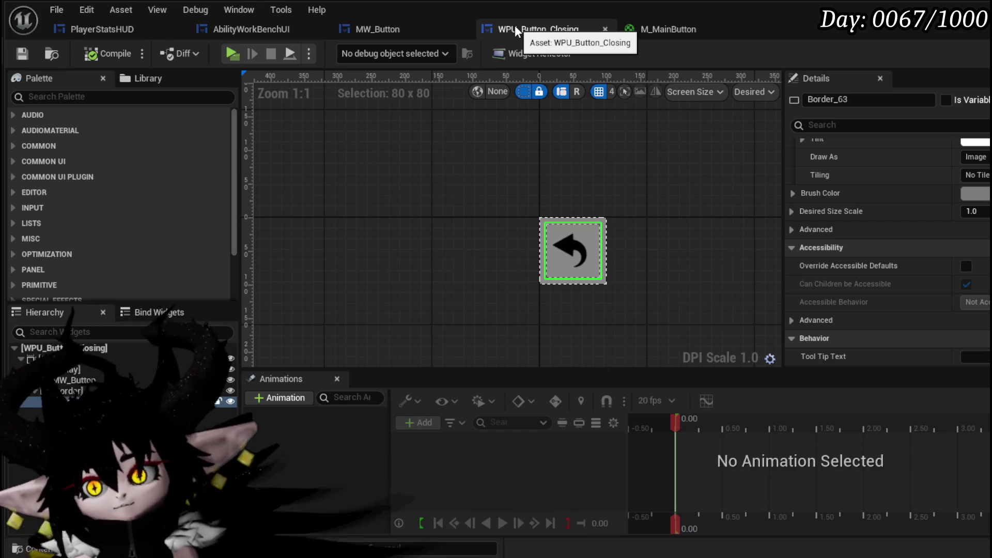
# - Back in MW_Button, zoom the Designer canvas onto the button, then bring up the M_MainButton material graph
pyautogui.click(407, 24)
pyautogui.click(235, 30)
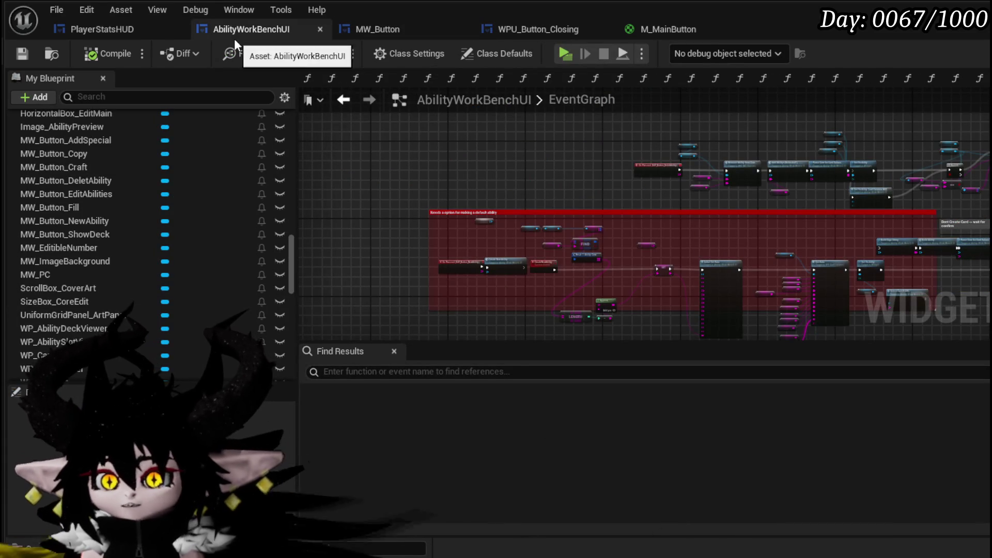
pyautogui.click(112, 28)
pyautogui.click(375, 32)
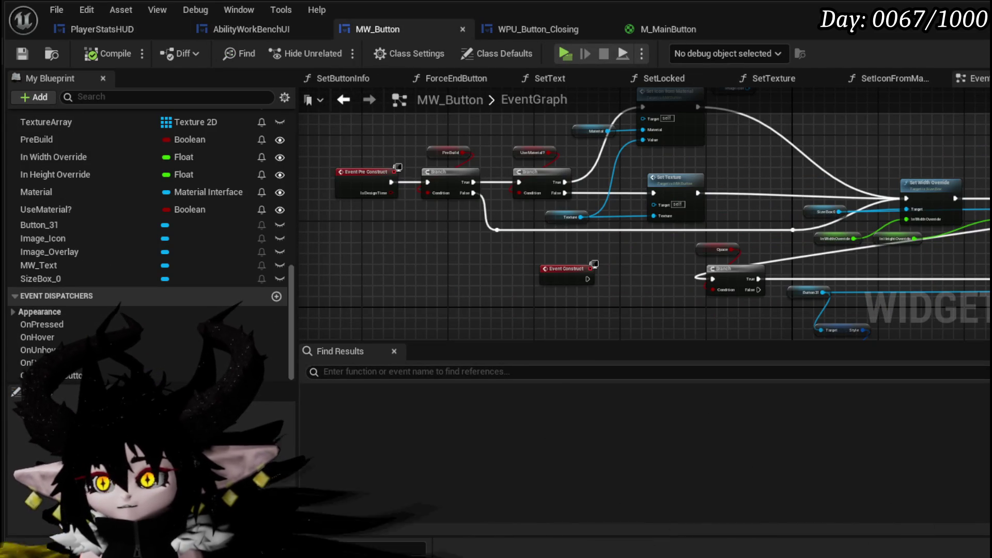
pyautogui.scroll(6, 565, 286)
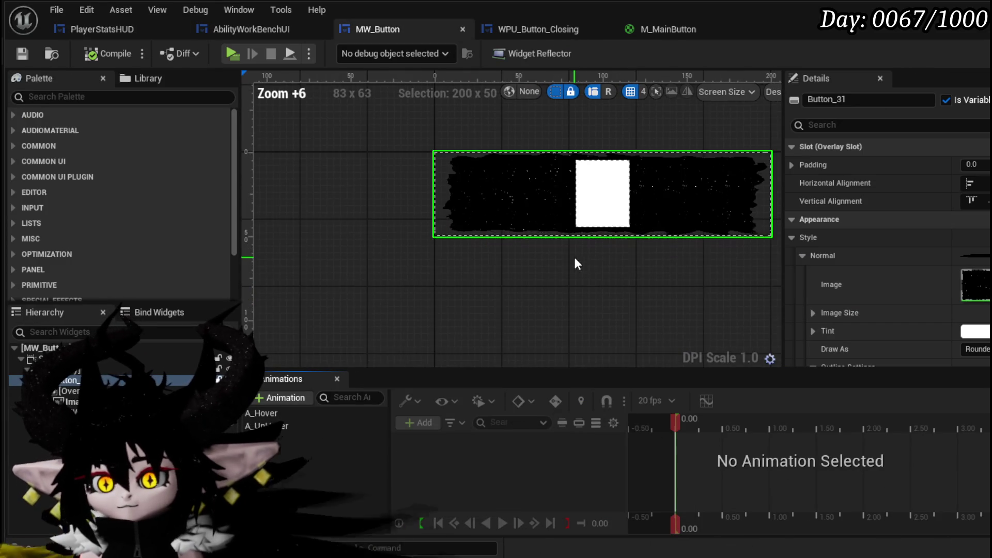
pyautogui.moveTo(530, 294)
pyautogui.mouseDown()
pyautogui.moveTo(454, 284)
pyautogui.moveTo(467, 270)
pyautogui.mouseUp()
pyautogui.scroll(3, 467, 272)
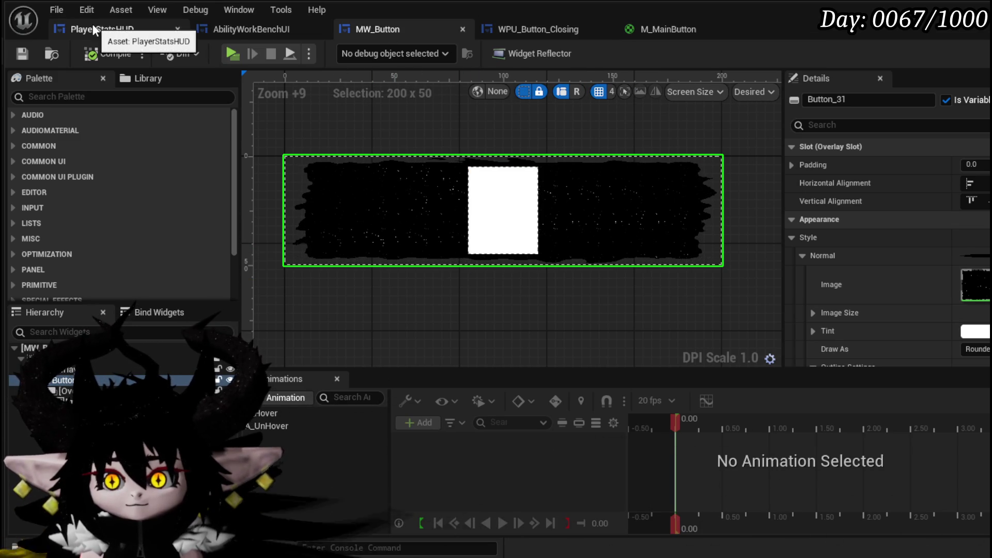
pyautogui.scroll(3, 423, 223)
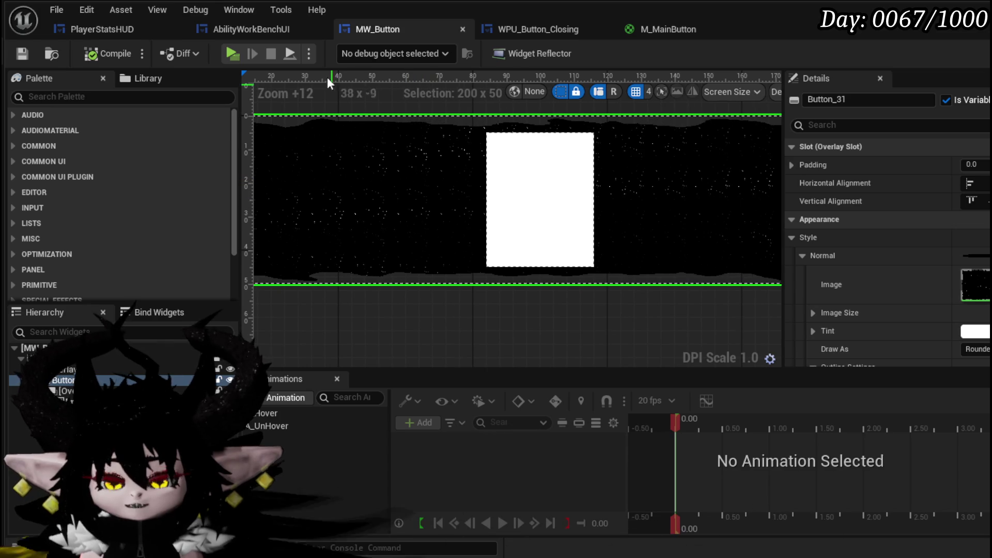
pyautogui.click(672, 28)
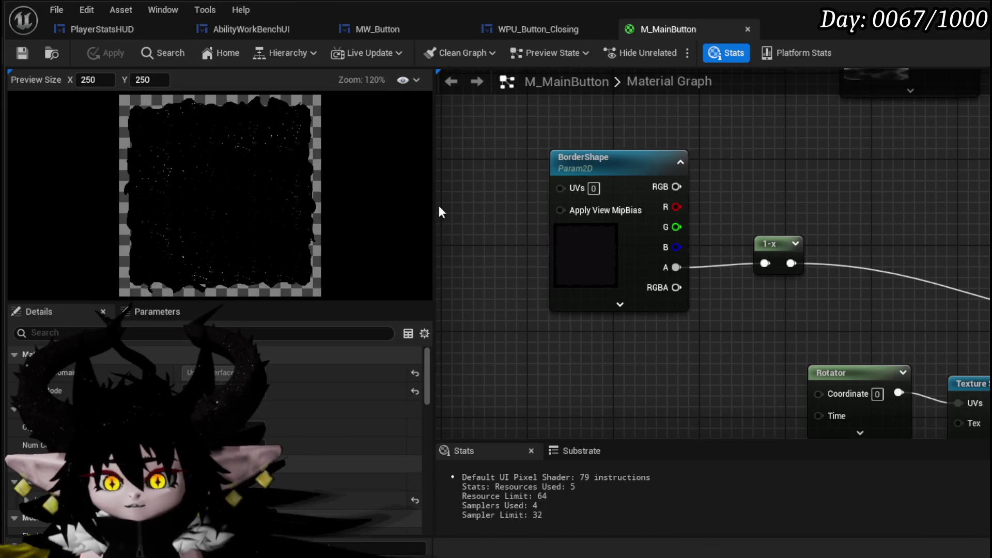
# - Return to the level editor and start a standalone game preview
pyautogui.moveTo(751, 218); pyautogui.dragTo(588, 275)
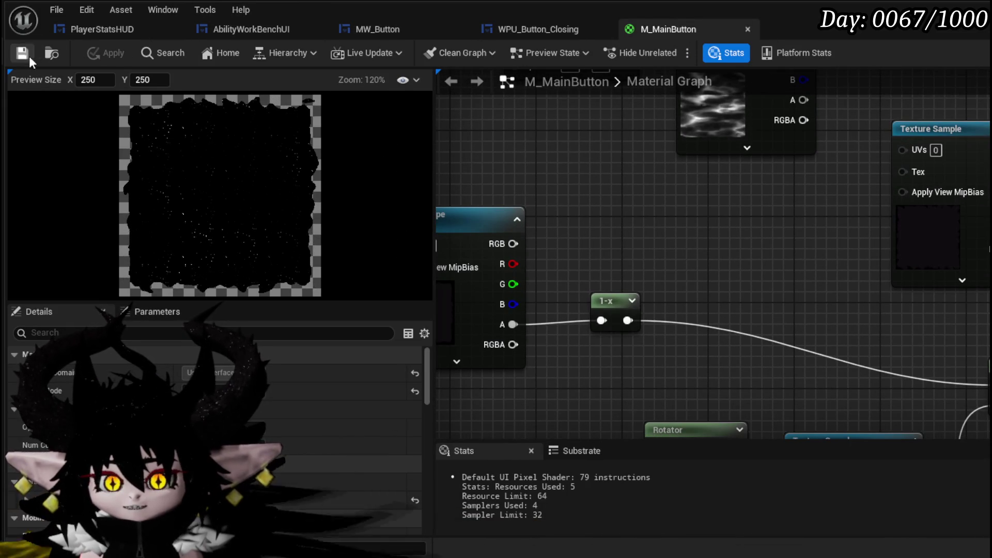
pyautogui.hotkey('alt', 'Tab')
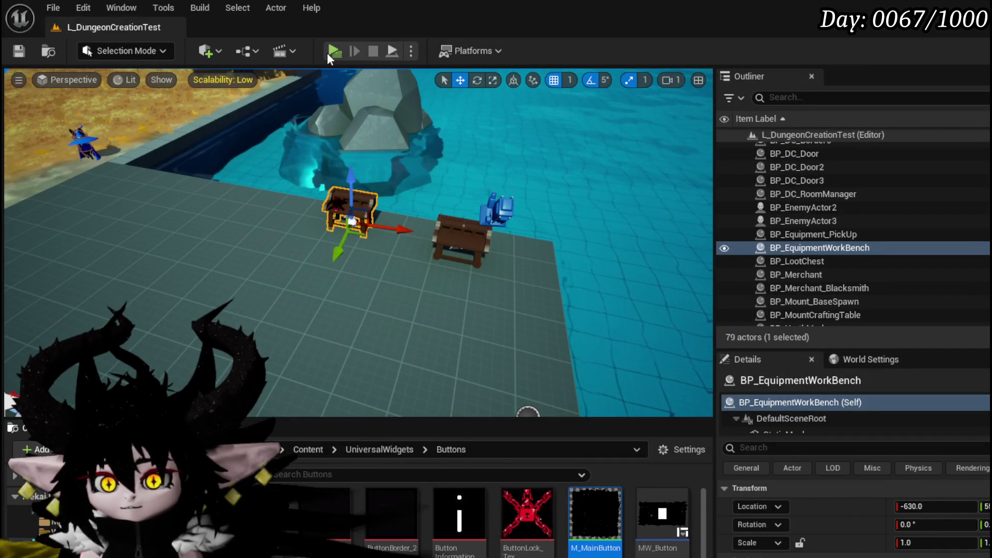
pyautogui.hotkey('alt', 'p')
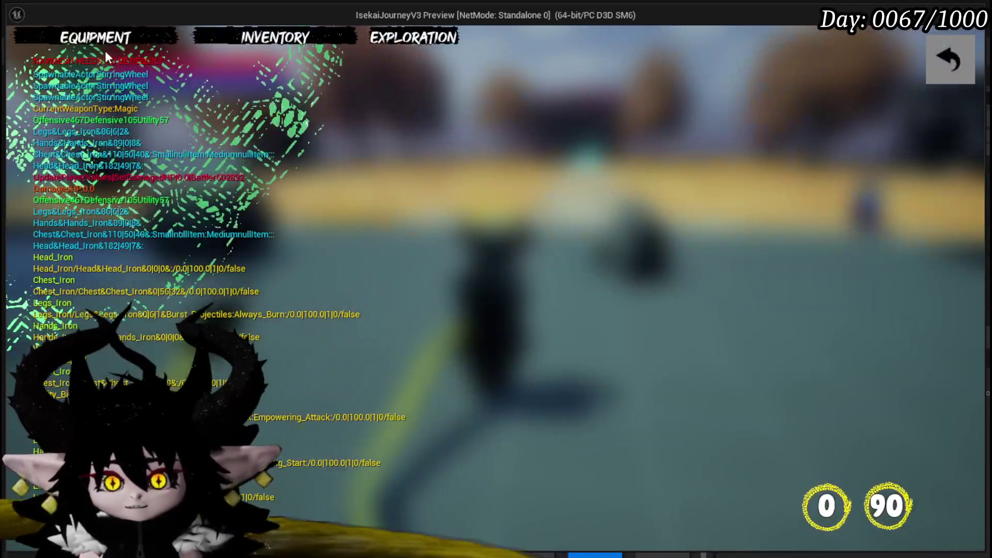
# - Browse the core cards under Equipment > Change Core, then back out to live gameplay
pyautogui.click(103, 41)
pyautogui.click(718, 361)
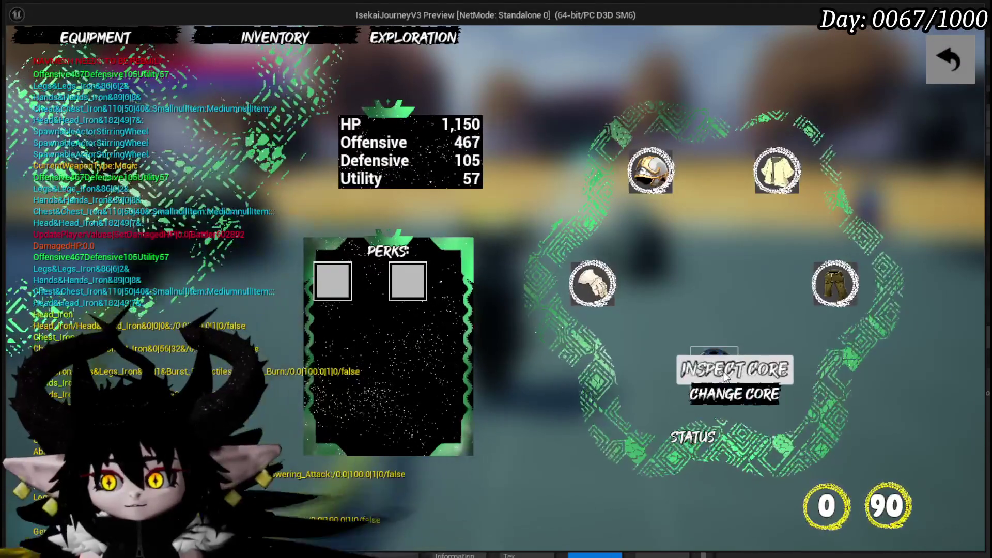
pyautogui.click(725, 369)
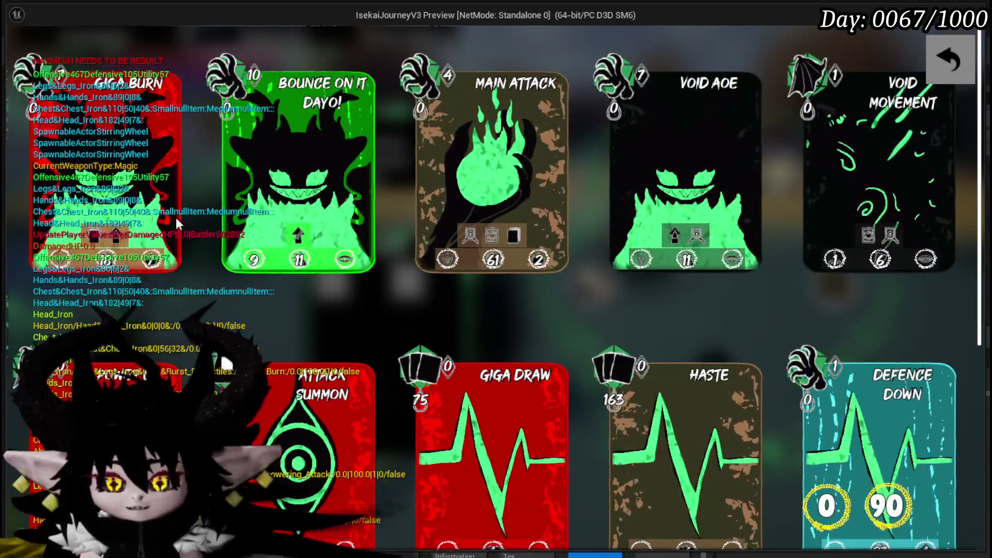
pyautogui.scroll(-1, 423, 168)
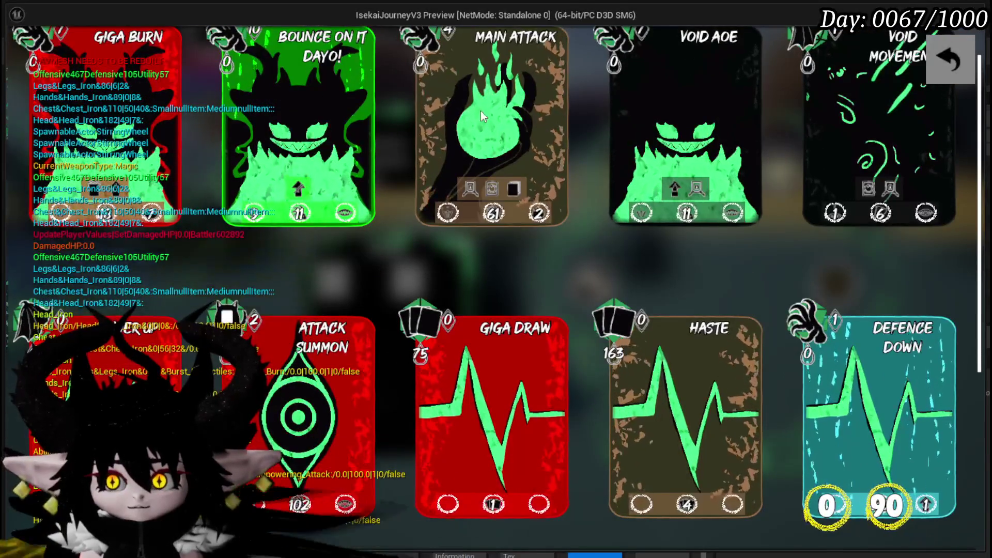
pyautogui.scroll(-2, 476, 281)
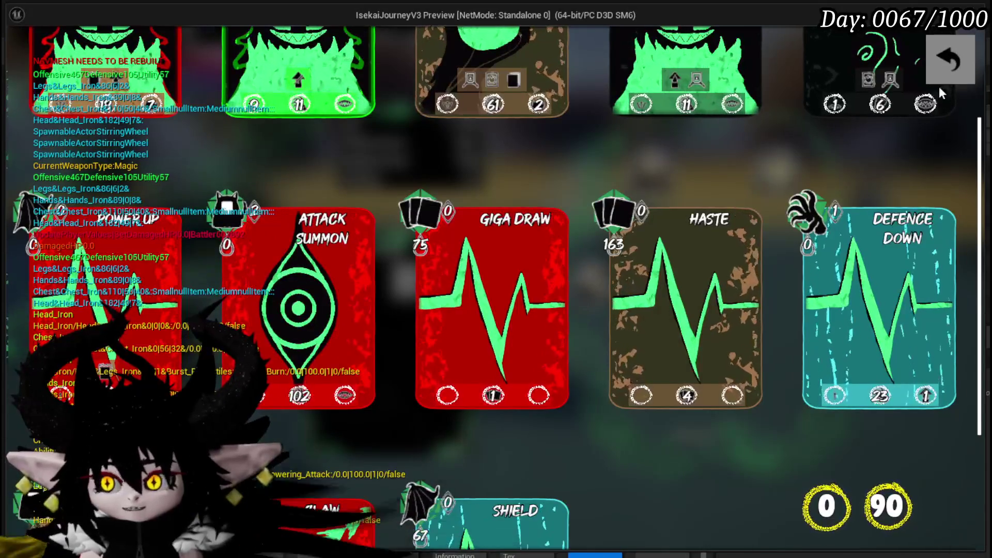
pyautogui.click(939, 60)
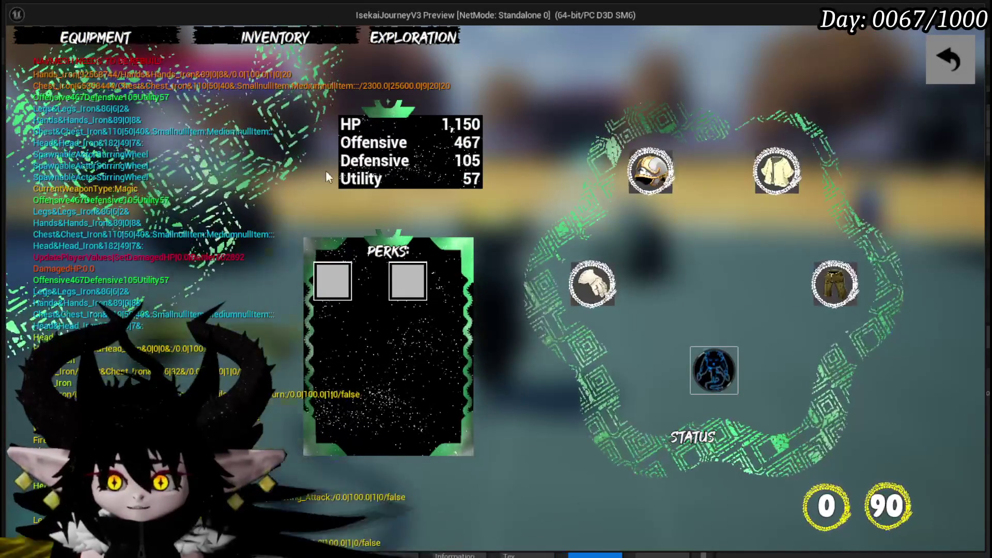
pyautogui.click(955, 68)
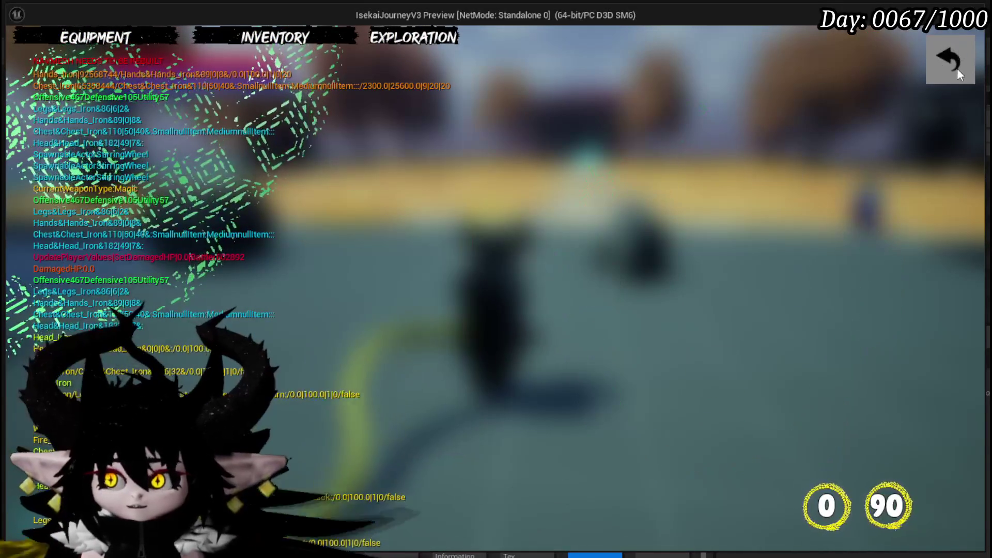
pyautogui.click(953, 62)
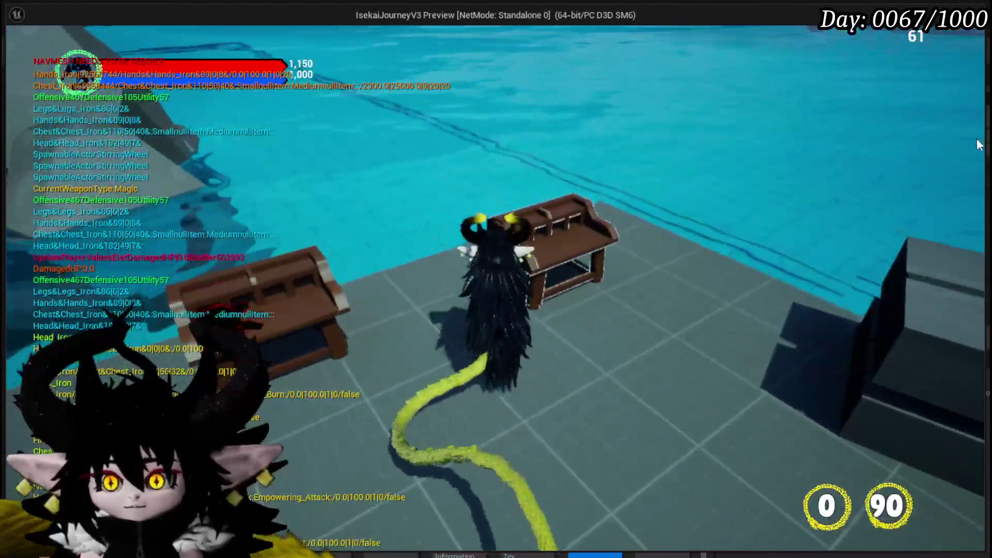
# - At the workbench, open the Status core in the core editor
pyautogui.press('e')
pyautogui.click(72, 38)
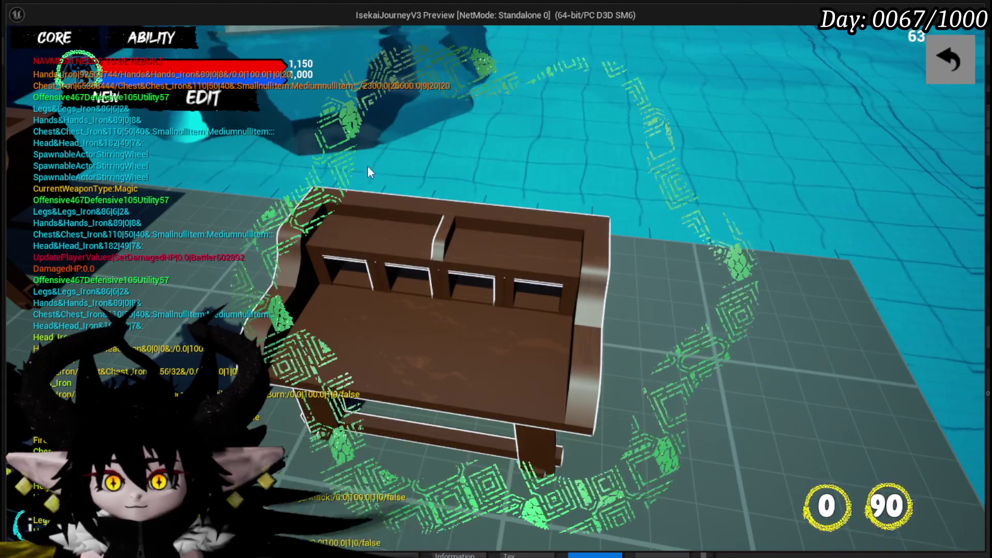
pyautogui.click(195, 103)
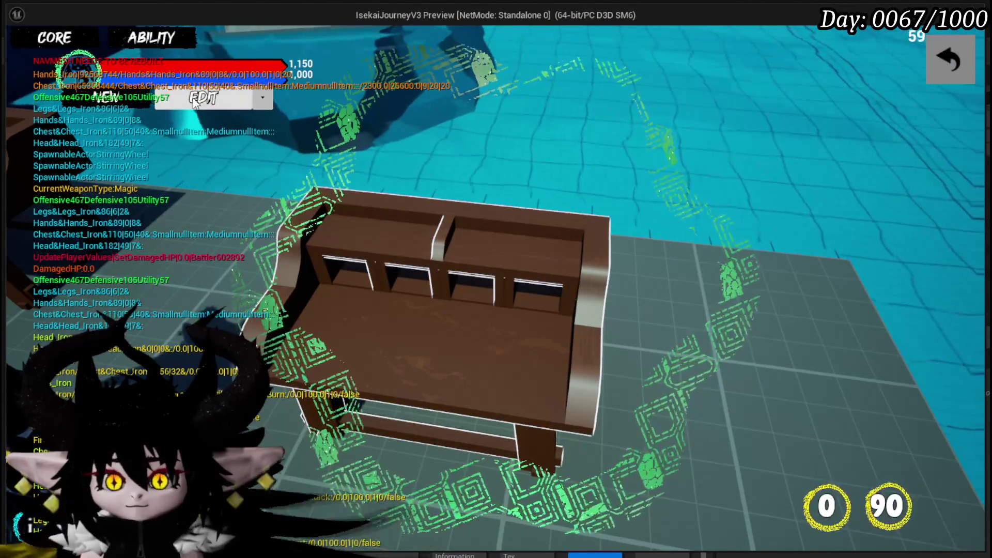
pyautogui.click(263, 98)
pyautogui.click(283, 153)
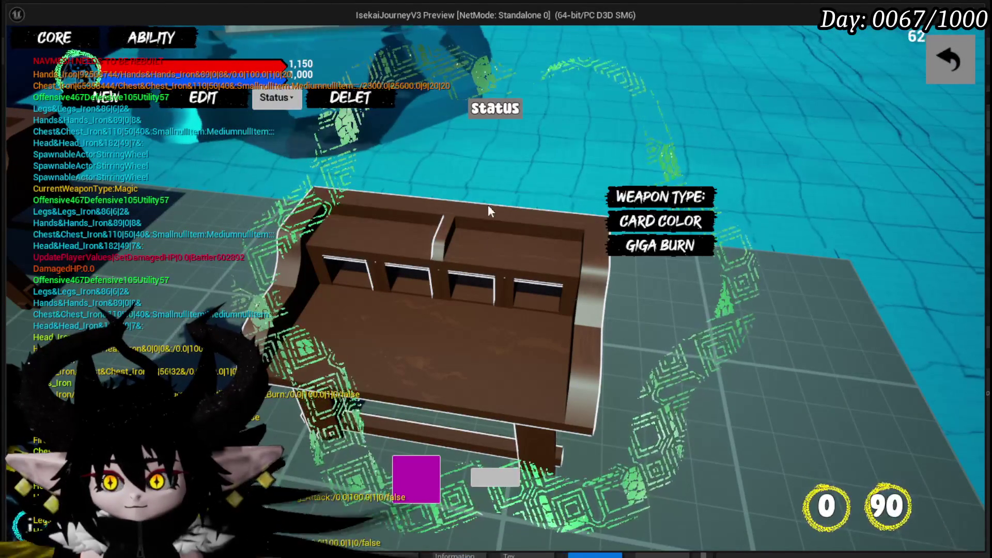
pyautogui.click(660, 221)
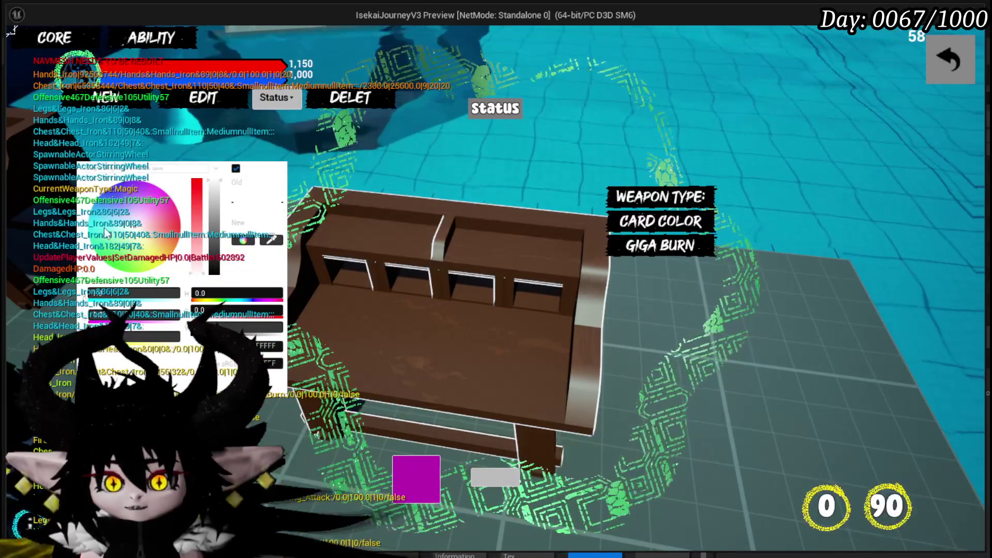
# - Change the Status core's card colour to red, apply it, and confirm overwriting the core
pyautogui.click(132, 262)
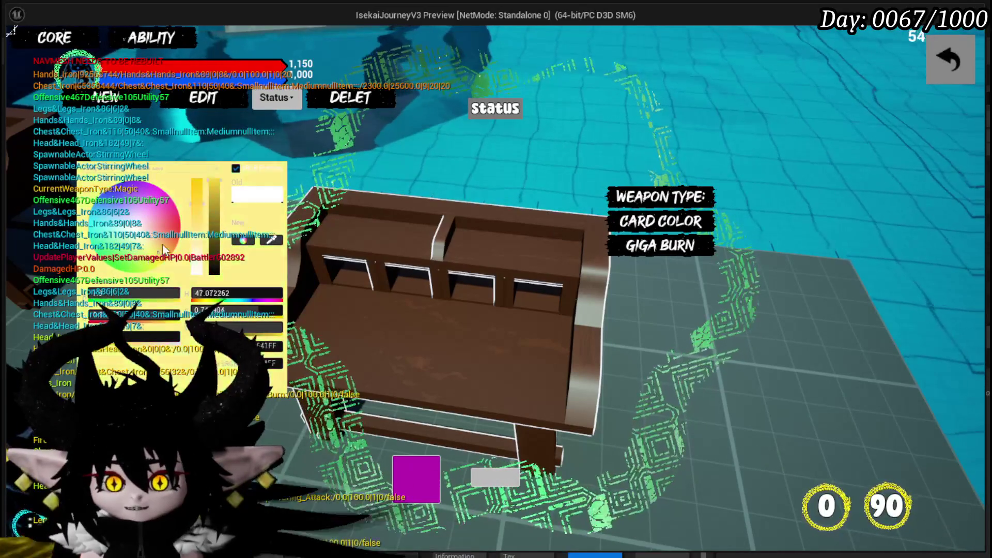
pyautogui.click(178, 229)
pyautogui.click(179, 222)
pyautogui.moveTo(180, 223)
pyautogui.mouseDown()
pyautogui.moveTo(175, 240)
pyautogui.moveTo(180, 225)
pyautogui.mouseUp()
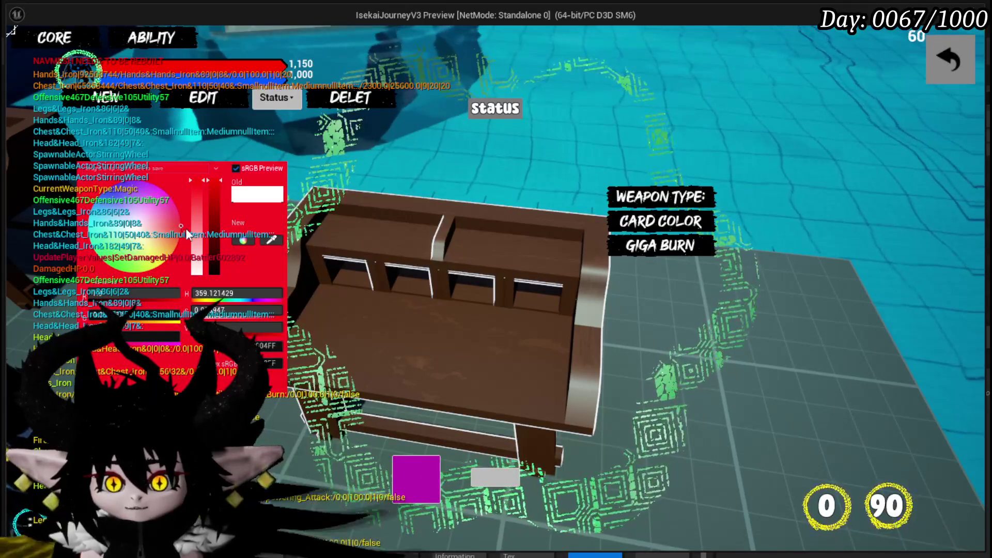
pyautogui.click(361, 340)
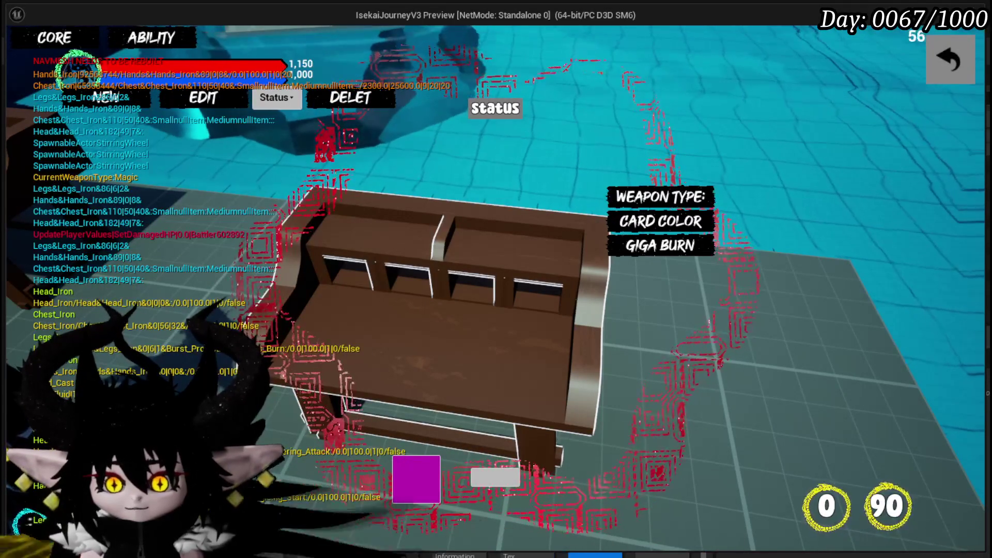
pyautogui.click(501, 488)
pyautogui.click(433, 353)
# - Close the core editor, stop the game preview, and save the level
pyautogui.click(969, 53)
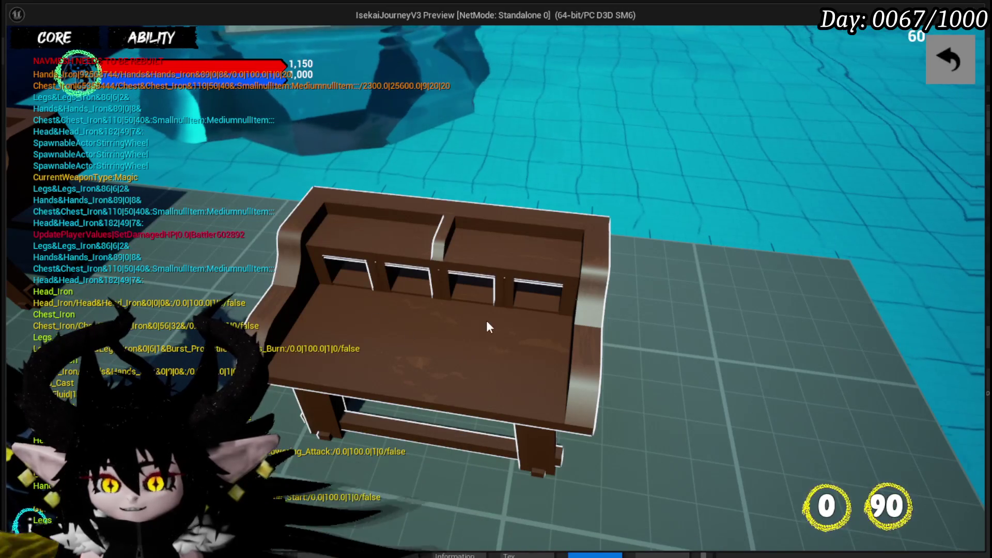
pyautogui.press('Escape')
pyautogui.click(20, 51)
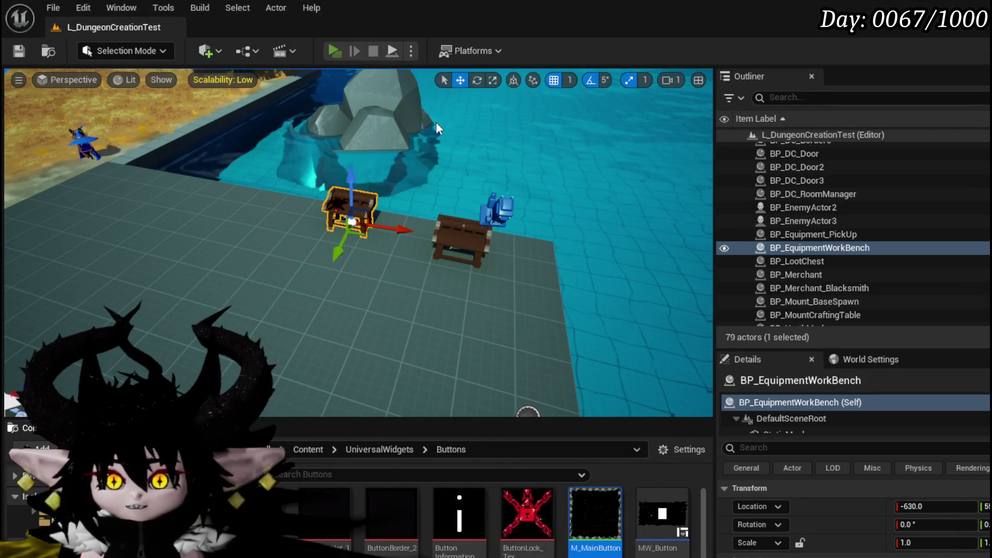
# - In the game preview, change the equipped core to Chura Main
pyautogui.press('Tab')
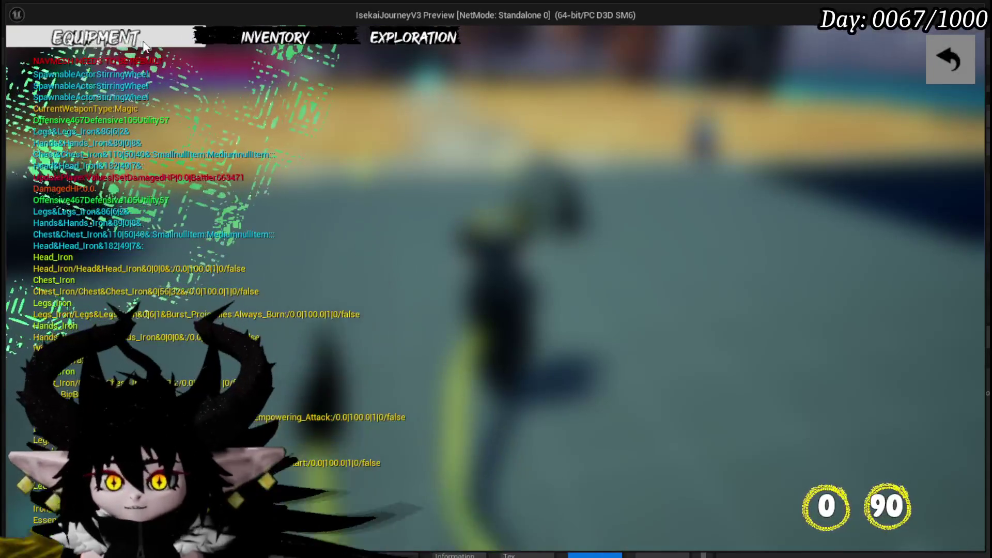
pyautogui.click(173, 42)
pyautogui.click(713, 356)
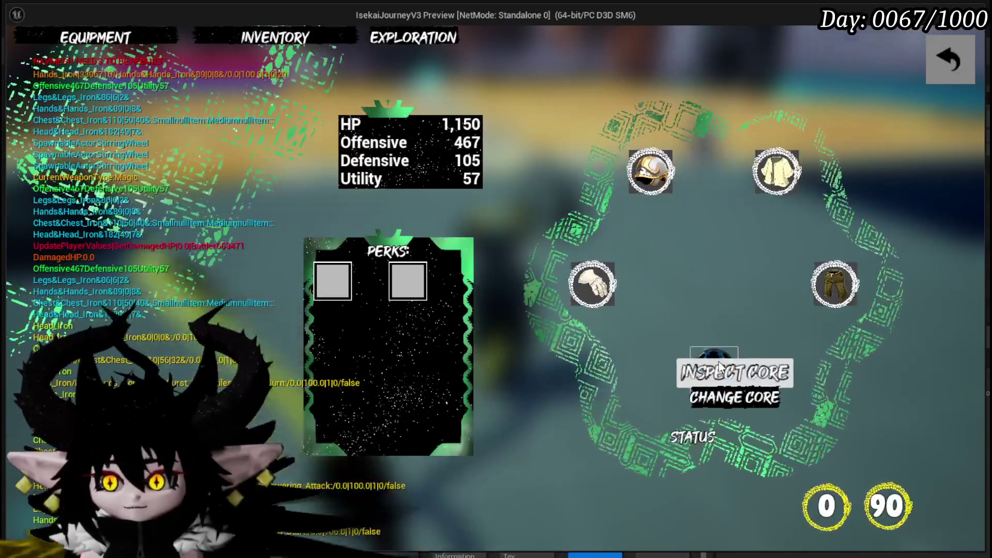
pyautogui.click(733, 397)
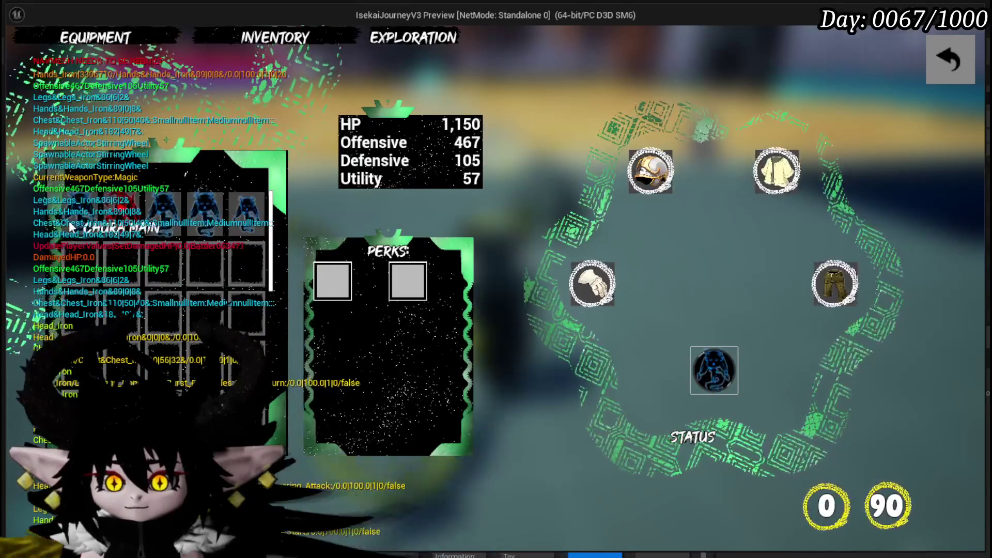
pyautogui.click(71, 227)
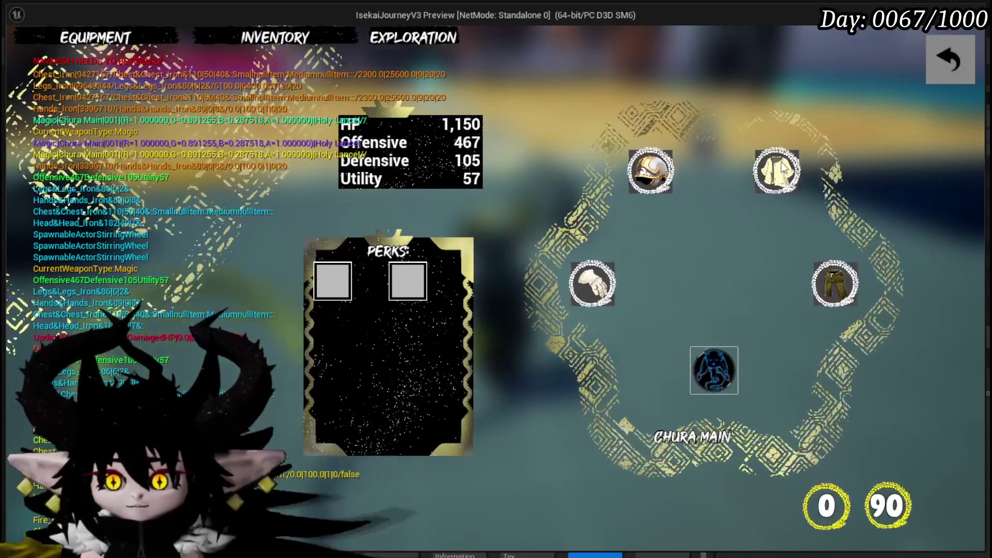
# - Close the equipment menu, stop the preview, and save the level
pyautogui.click(947, 58)
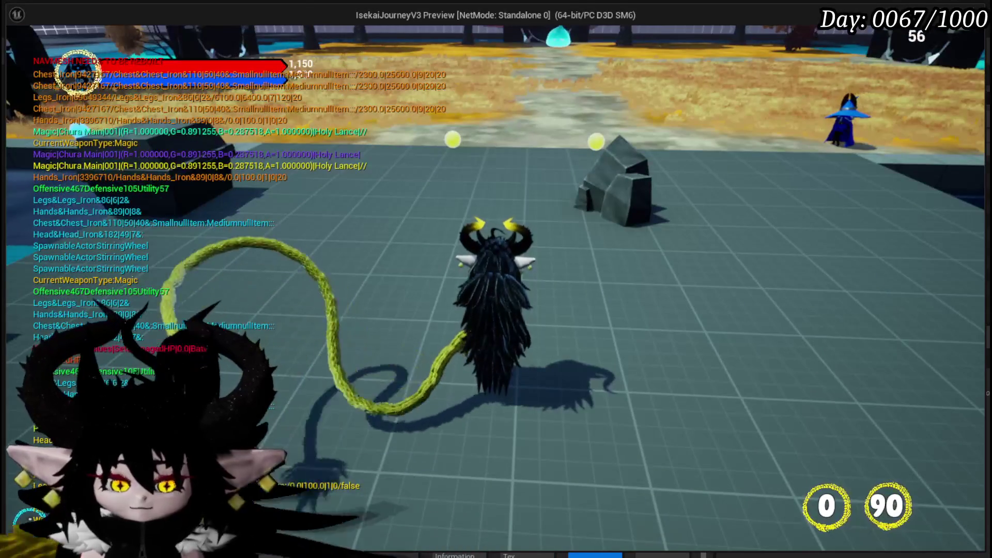
pyautogui.press('Escape')
pyautogui.click(18, 50)
pyautogui.doubleClick(595, 516)
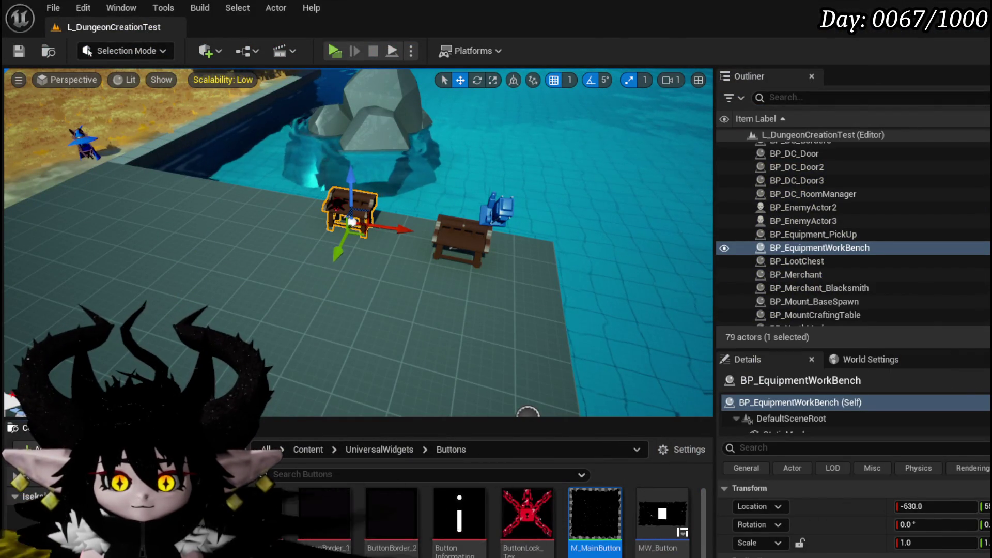
# - Add a Constant3Vector feeding a Multiply node, with the WorldAlignedTexture XYZ output wired in
pyautogui.scroll(3, 636, 157)
pyautogui.moveTo(705, 129)
pyautogui.mouseDown()
pyautogui.moveTo(688, 343)
pyautogui.moveTo(953, 343)
pyautogui.moveTo(969, 363)
pyautogui.moveTo(670, 185)
pyautogui.moveTo(690, 122)
pyautogui.moveTo(584, 129)
pyautogui.mouseUp()
pyautogui.click(584, 116)
pyautogui.moveTo(710, 146)
pyautogui.mouseDown()
pyautogui.moveTo(868, 280)
pyautogui.moveTo(768, 134)
pyautogui.moveTo(799, 146)
pyautogui.moveTo(837, 282)
pyautogui.moveTo(667, 199)
pyautogui.mouseUp()
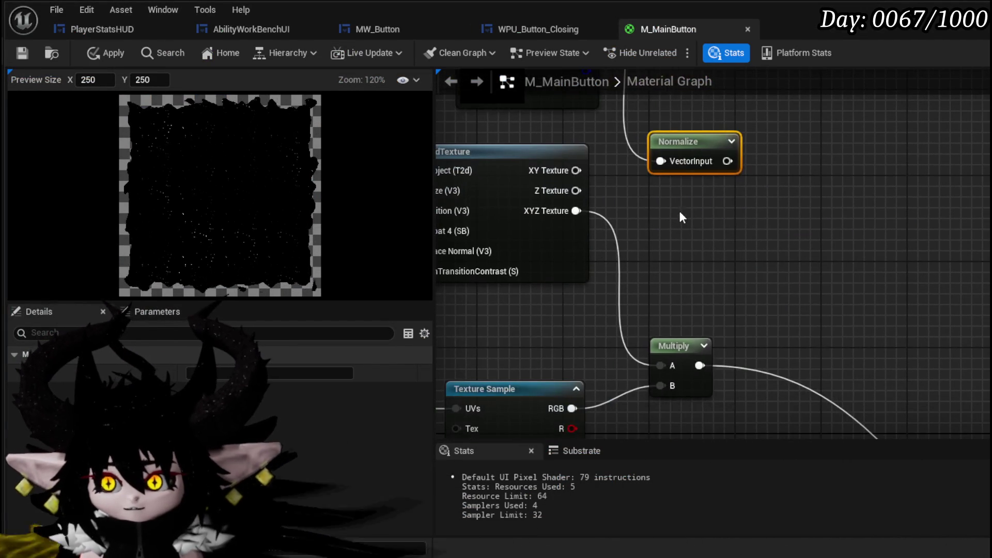
pyautogui.moveTo(690, 124)
pyautogui.mouseDown()
pyautogui.moveTo(773, 202)
pyautogui.moveTo(773, 259)
pyautogui.mouseUp()
pyautogui.press('Delete')
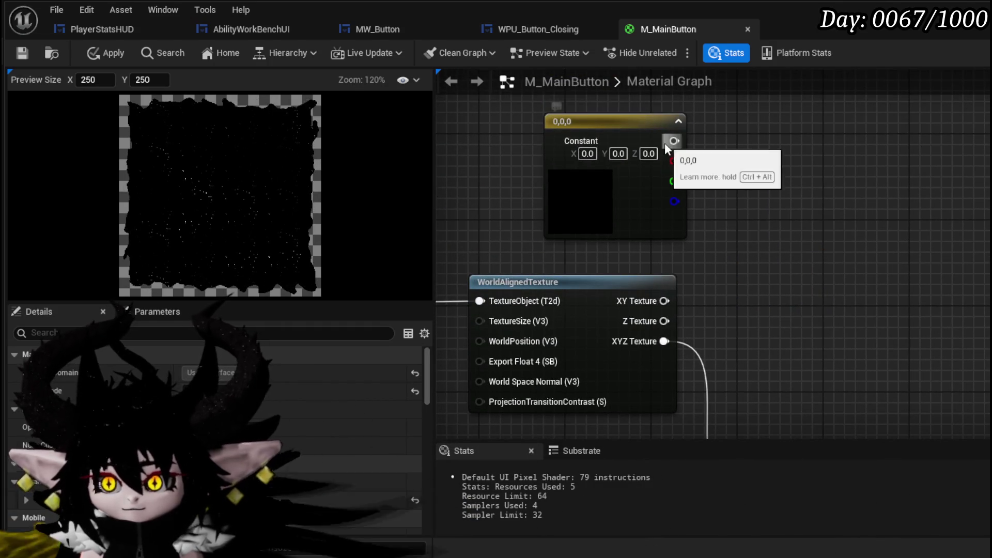
pyautogui.moveTo(674, 141); pyautogui.dragTo(727, 284)
pyautogui.press('m')
pyautogui.moveTo(664, 345)
pyautogui.mouseDown()
pyautogui.moveTo(613, 268)
pyautogui.moveTo(675, 224)
pyautogui.moveTo(670, 371)
pyautogui.moveTo(697, 414)
pyautogui.mouseUp()
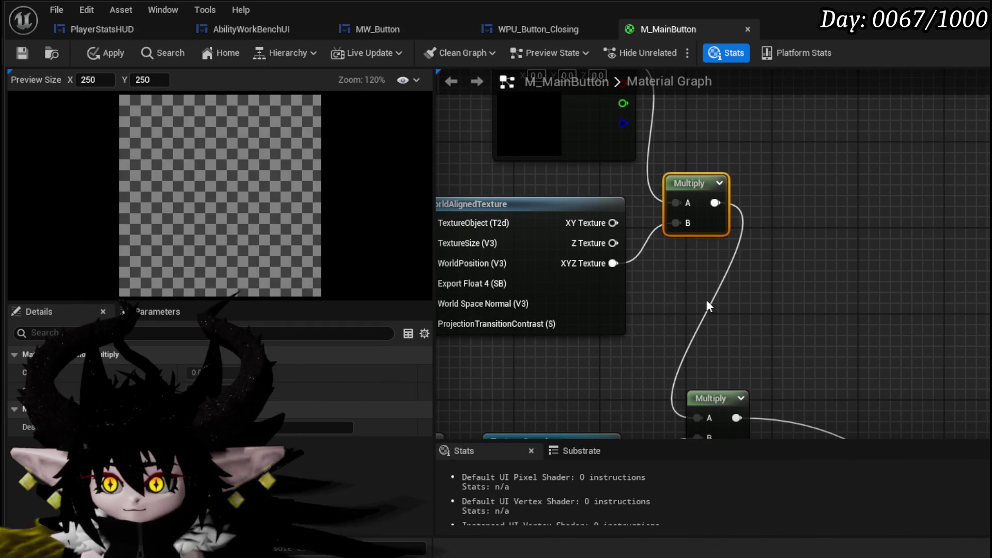
# - Set the constant colour to yellow (1, 0.938, 0) in the Color Picker
pyautogui.click(707, 305)
pyautogui.moveTo(708, 304)
pyautogui.mouseDown()
pyautogui.moveTo(719, 305)
pyautogui.moveTo(658, 215)
pyautogui.moveTo(732, 192)
pyautogui.mouseUp()
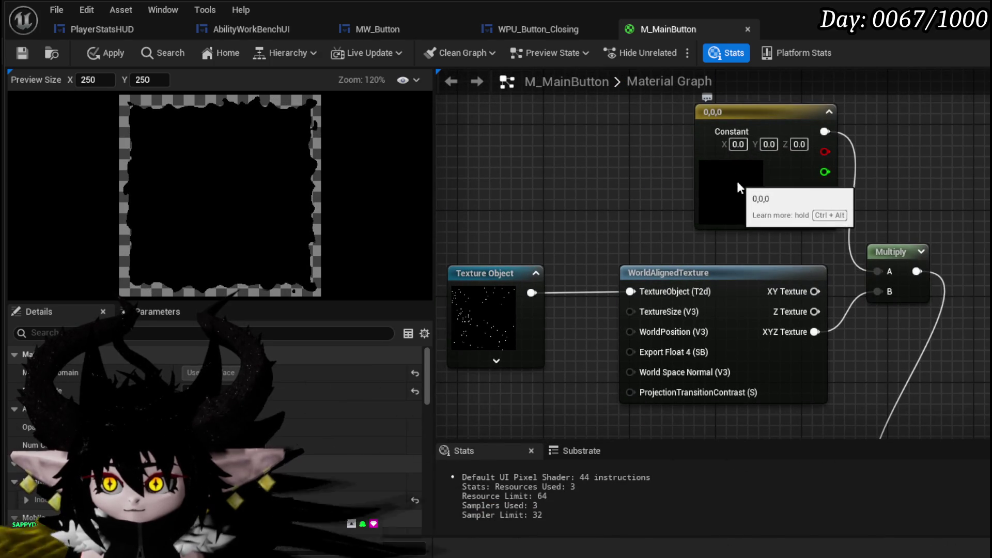
pyautogui.doubleClick(730, 180)
pyautogui.moveTo(858, 358)
pyautogui.mouseDown()
pyautogui.moveTo(864, 343)
pyautogui.moveTo(856, 355)
pyautogui.mouseUp()
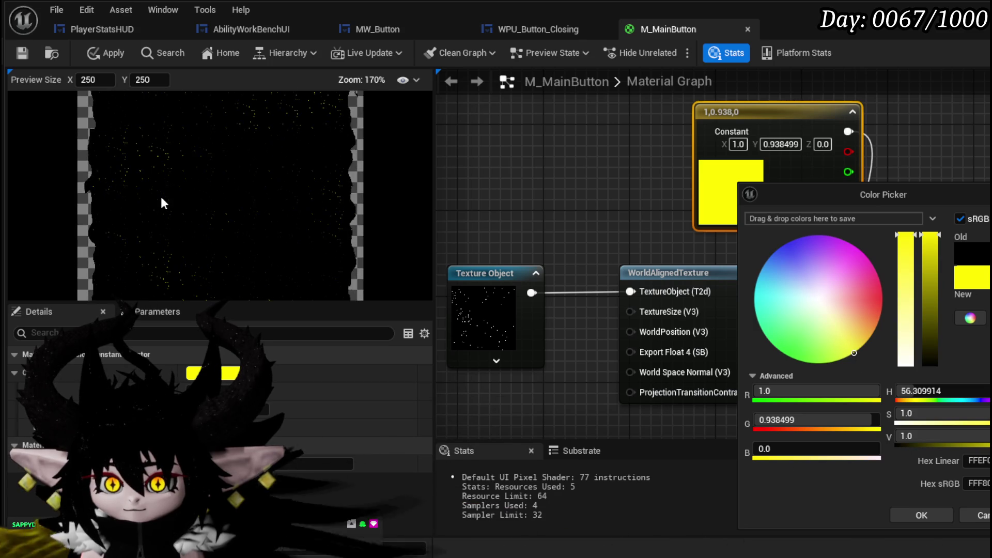
# - Change the tint constant to red
pyautogui.click(884, 296)
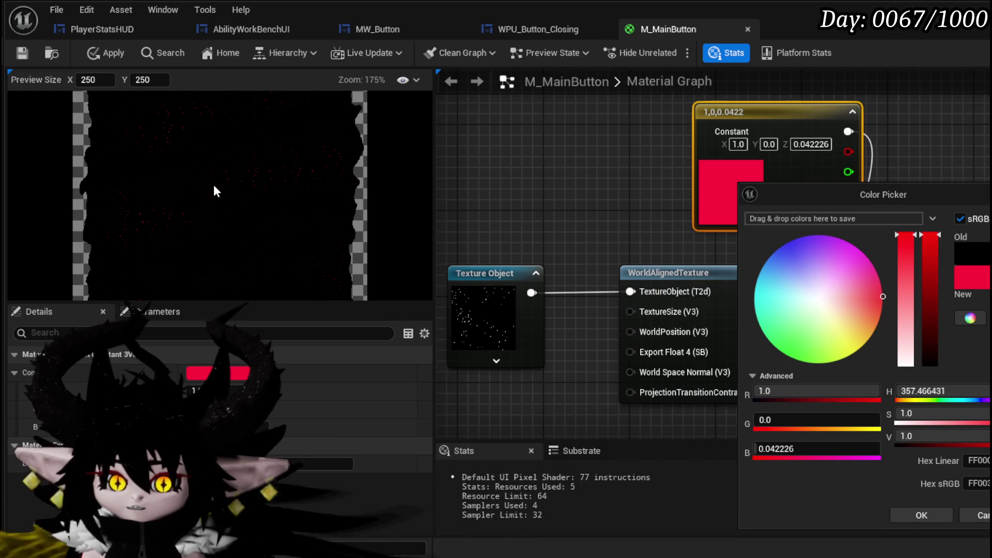
pyautogui.click(921, 515)
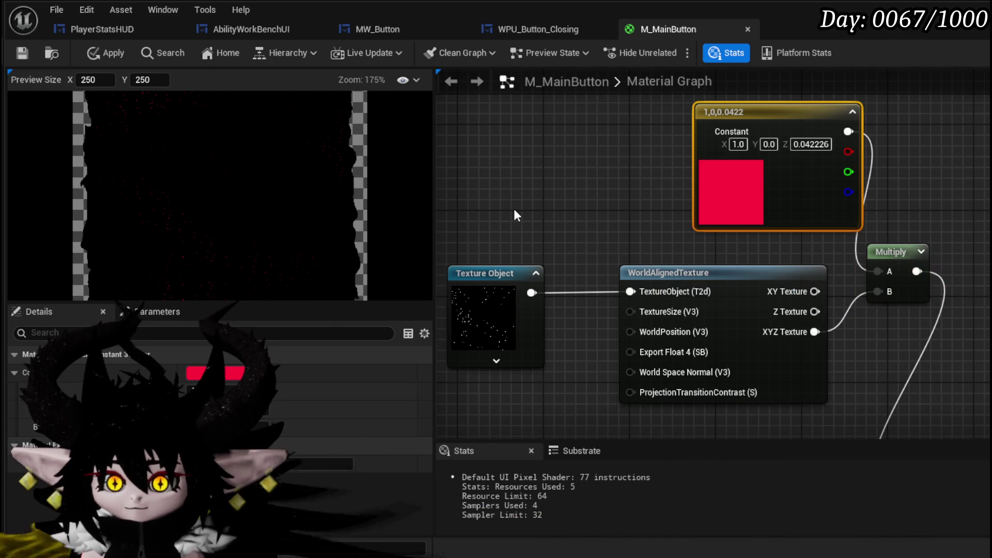
pyautogui.click(514, 209)
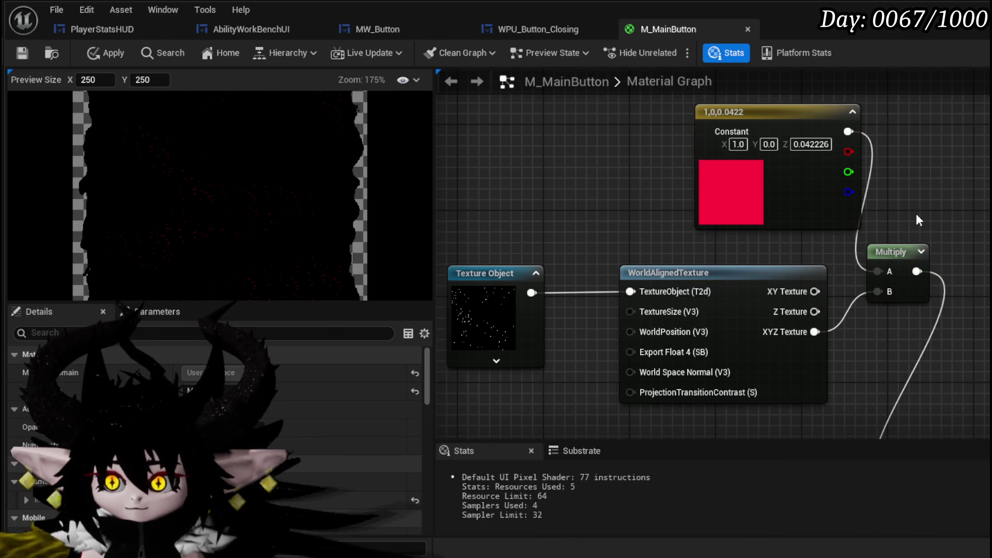
pyautogui.click(613, 346)
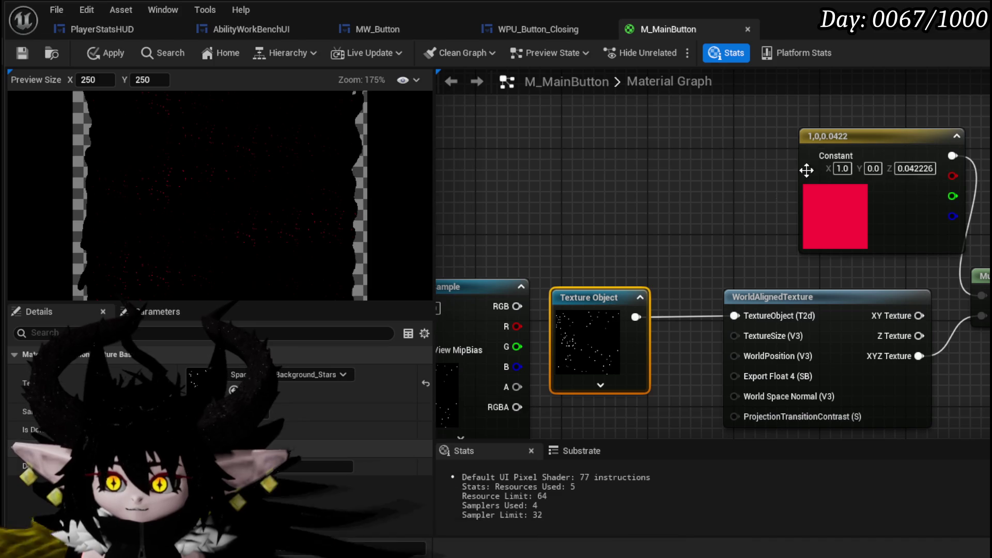
# - Rearrange the constant, Multiply and WorldAlignedTexture nodes into a tidier layout
pyautogui.moveTo(864, 134); pyautogui.dragTo(572, 94)
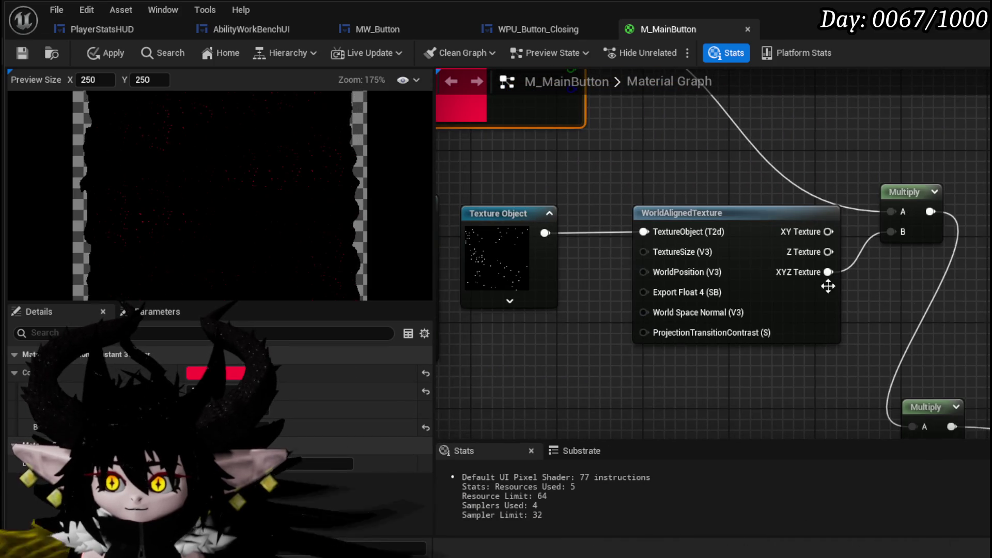
pyautogui.moveTo(970, 225); pyautogui.dragTo(697, 187)
pyautogui.moveTo(830, 261); pyautogui.dragTo(905, 261)
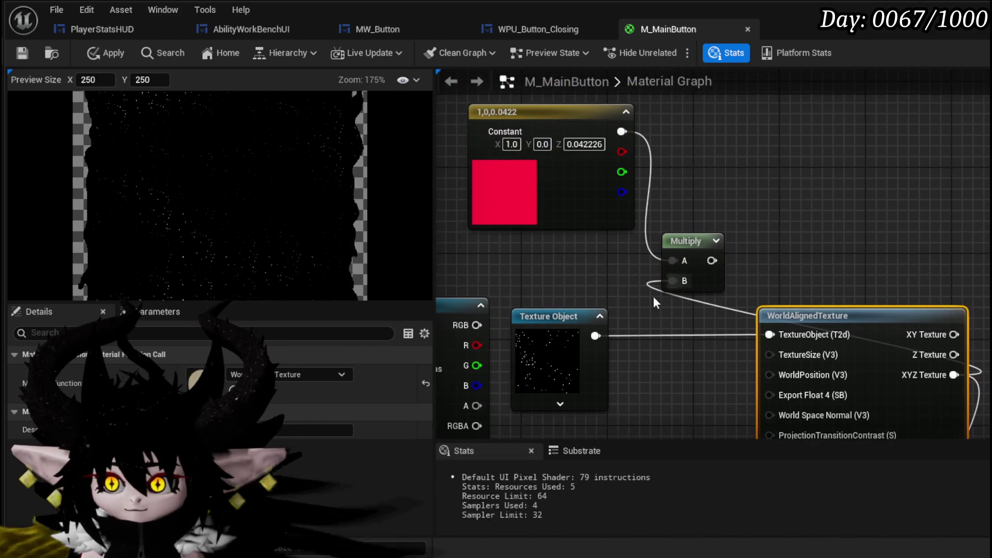
pyautogui.moveTo(604, 336)
pyautogui.mouseDown()
pyautogui.moveTo(702, 261)
pyautogui.moveTo(658, 296)
pyautogui.moveTo(699, 284)
pyautogui.mouseUp()
pyautogui.moveTo(615, 124); pyautogui.dragTo(984, 167)
pyautogui.moveTo(832, 195); pyautogui.dragTo(708, 195)
pyautogui.moveTo(971, 175)
pyautogui.mouseDown()
pyautogui.moveTo(862, 158)
pyautogui.moveTo(891, 410)
pyautogui.mouseUp()
pyautogui.moveTo(816, 315); pyautogui.dragTo(900, 321)
pyautogui.moveTo(738, 244); pyautogui.dragTo(882, 370)
pyautogui.moveTo(652, 220); pyautogui.dragTo(648, 281)
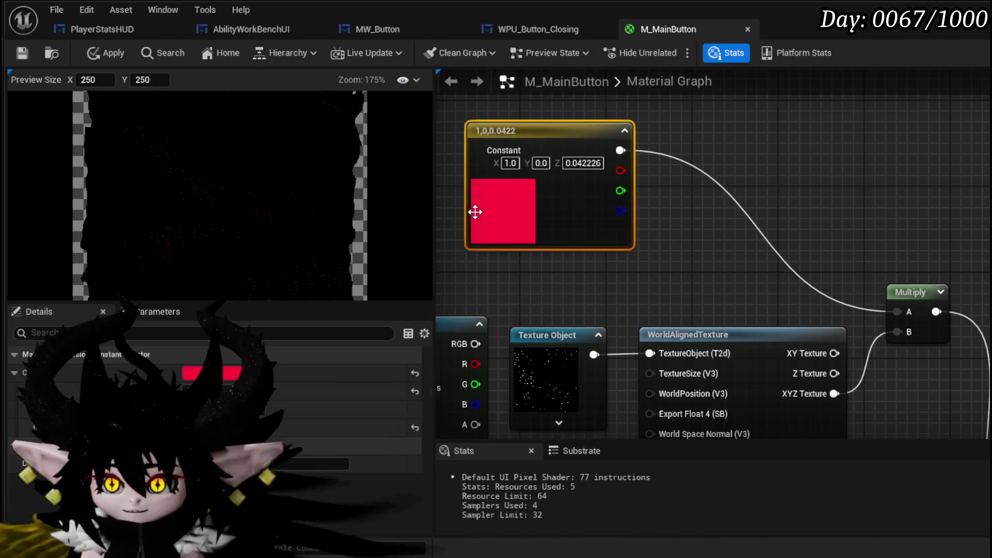
# - Set the tint constant to white (1,1,1) and save M_MainButton
pyautogui.doubleClick(492, 212)
pyautogui.click(649, 397)
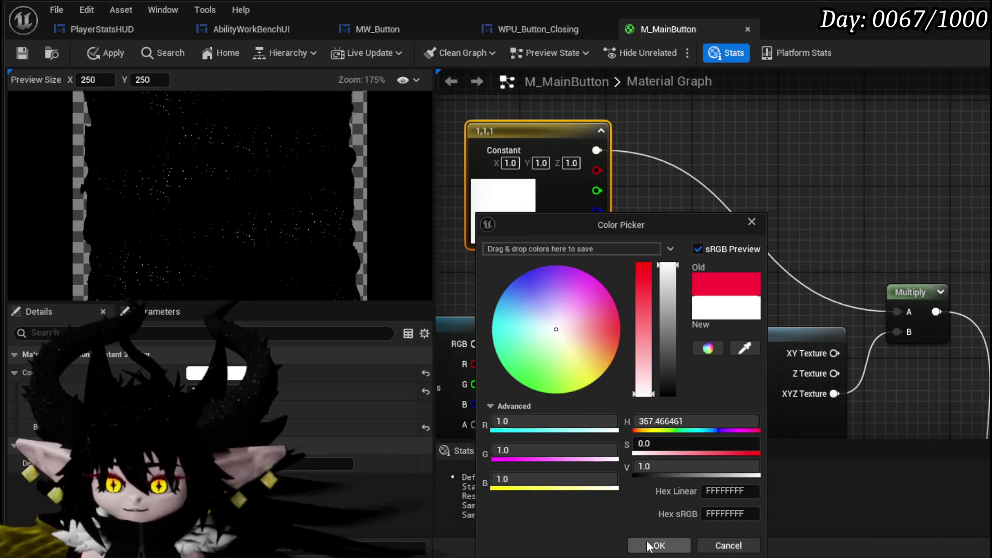
pyautogui.click(659, 545)
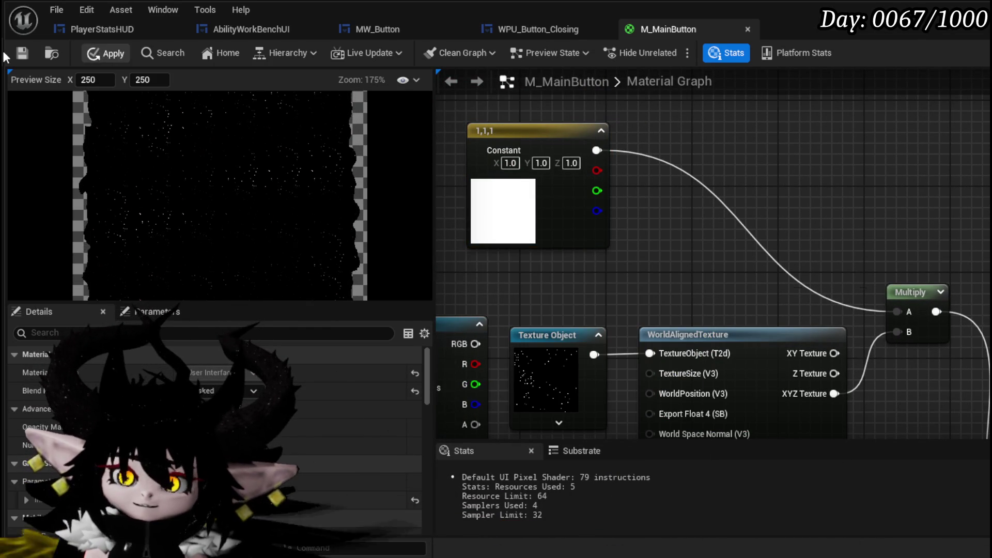
pyautogui.click(22, 52)
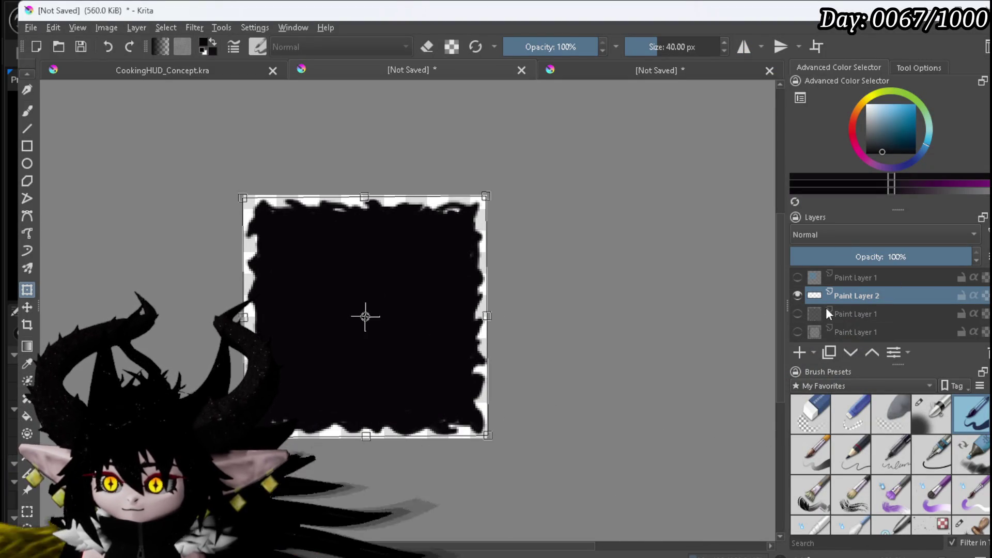
# - Undo the white eye strokes, leaving the rough-edged square plain black
pyautogui.click(867, 105)
pyautogui.scroll(6, 465, 233)
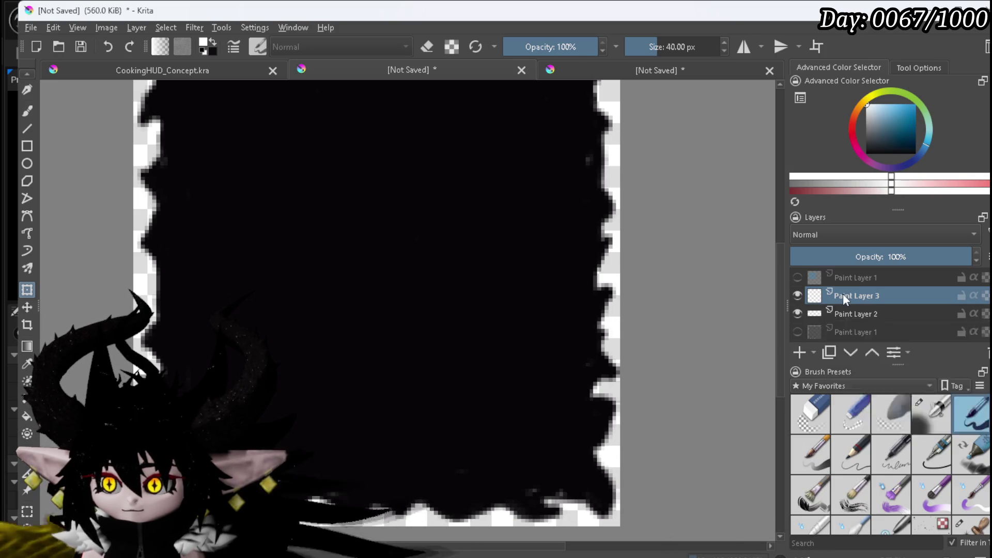
pyautogui.scroll(-3, 548, 309)
pyautogui.scroll(2, 548, 310)
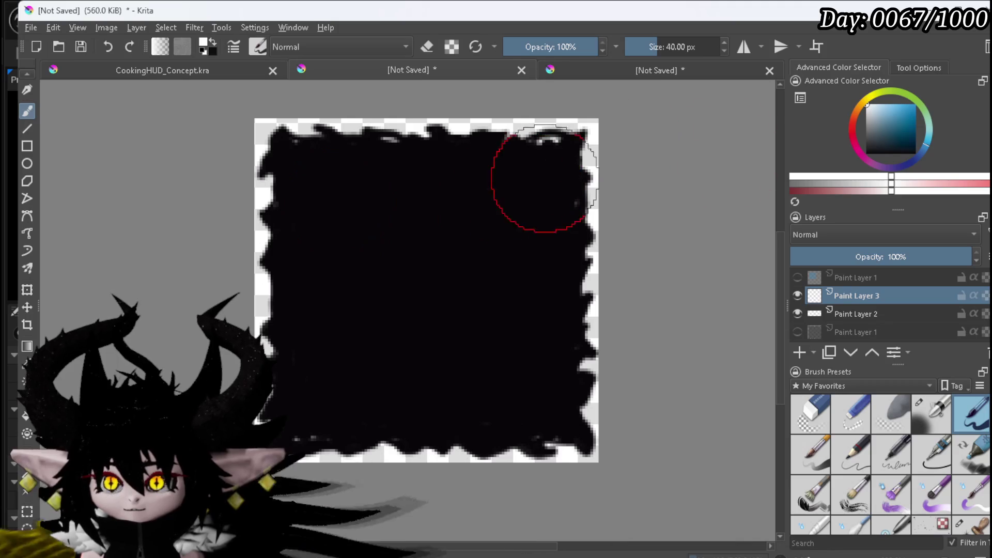
pyautogui.scroll(1, 506, 200)
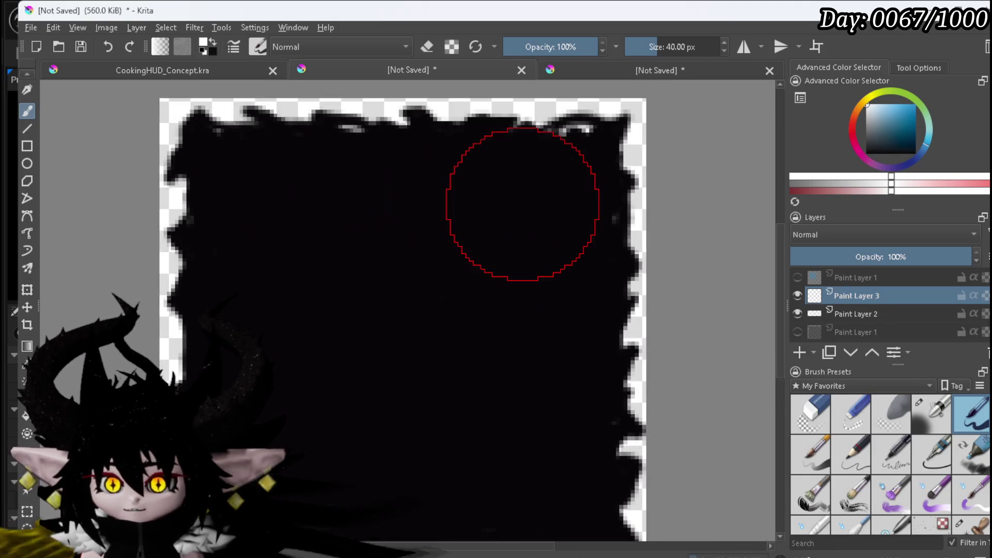
pyautogui.scroll(-1, 517, 196)
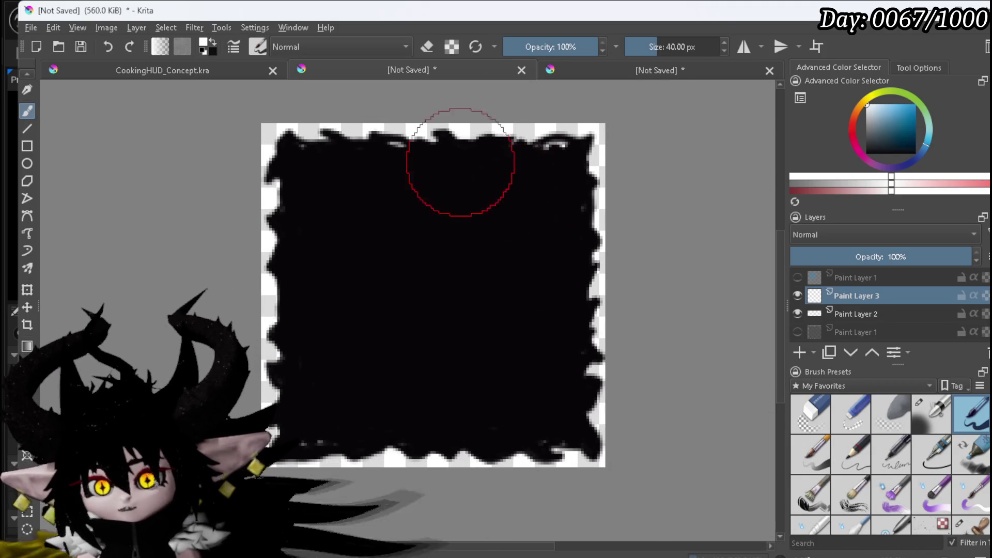
pyautogui.moveTo(343, 178)
pyautogui.mouseDown()
pyautogui.moveTo(322, 185)
pyautogui.moveTo(318, 205)
pyautogui.moveTo(356, 184)
pyautogui.mouseUp()
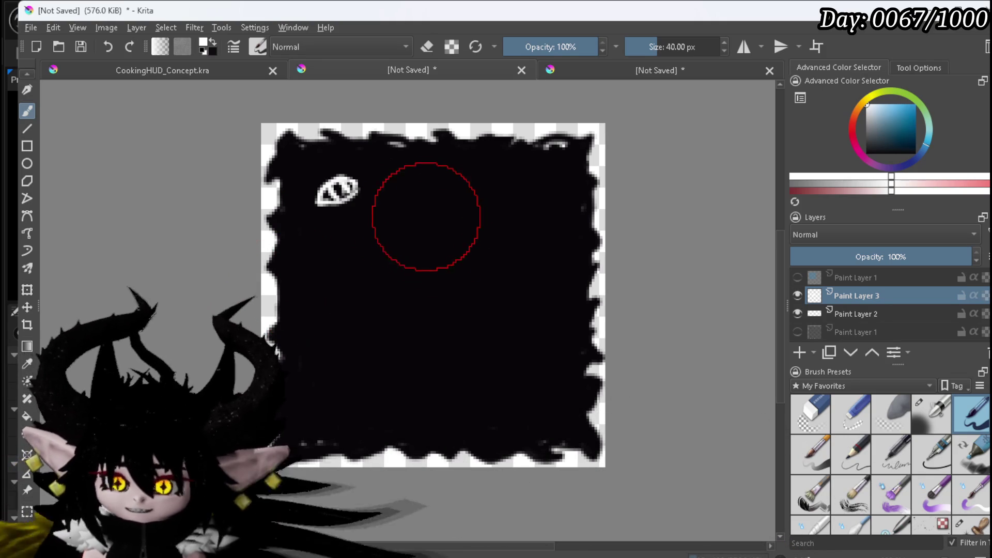
pyautogui.hotkey('ctrl', 'z')
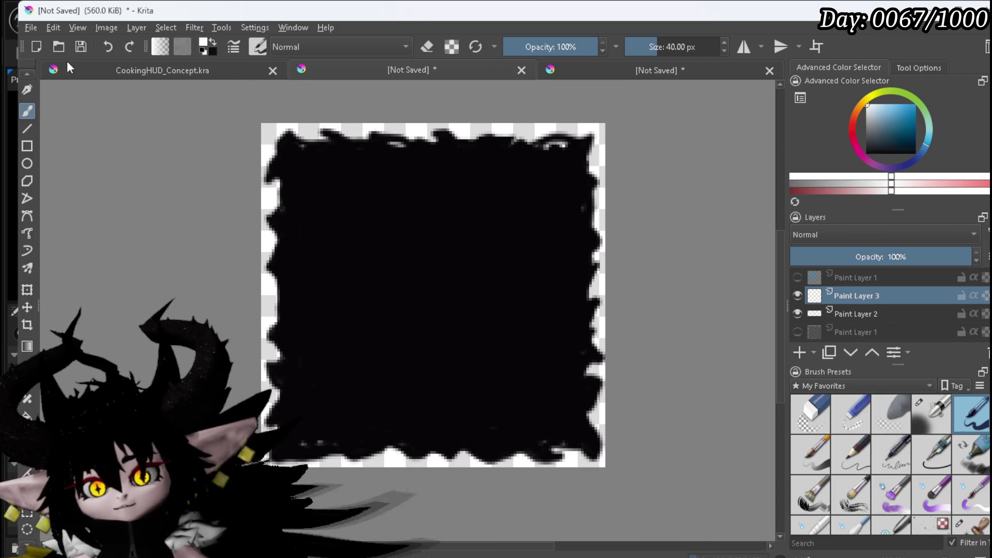
pyautogui.click(32, 27)
# - Create a new document from the Texture 512x512 preset
pyautogui.click(57, 39)
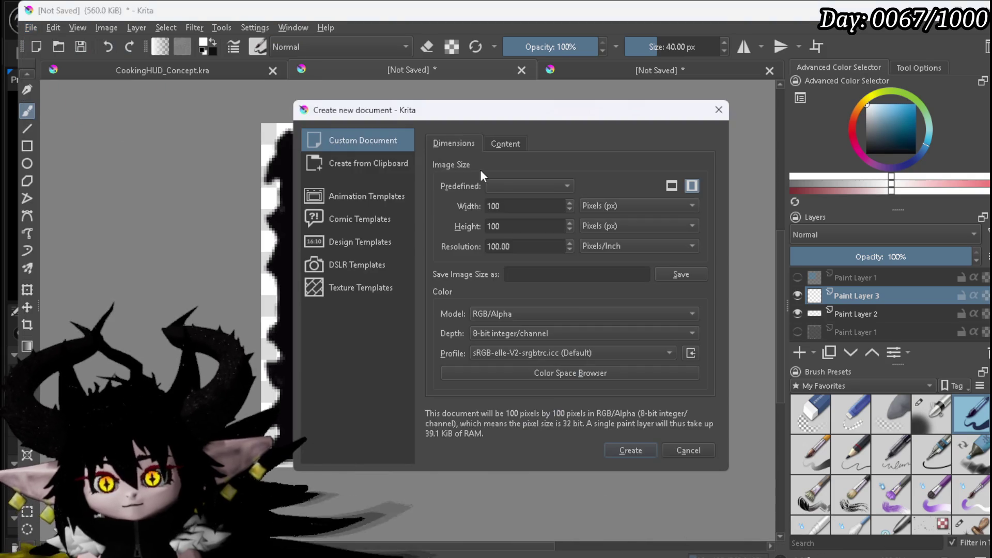
pyautogui.click(498, 187)
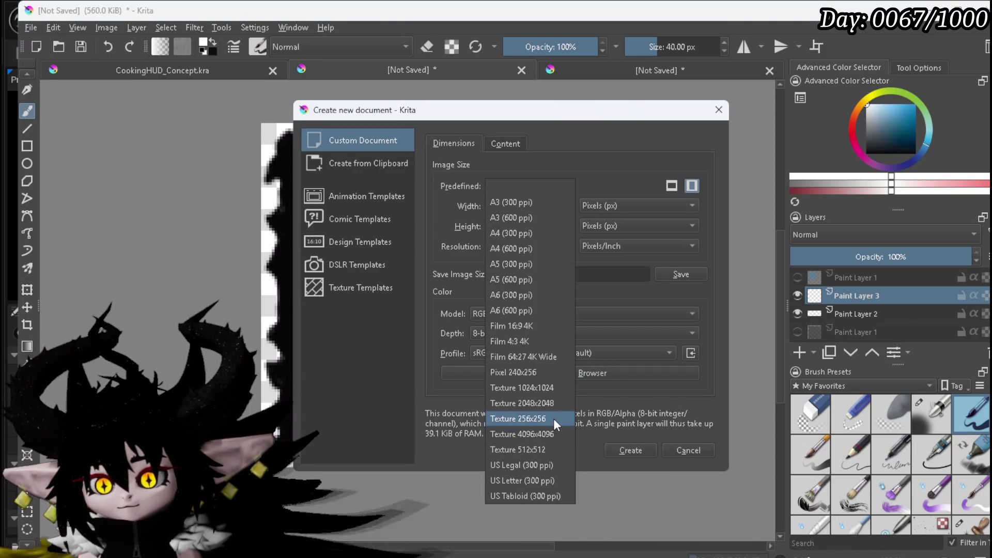
pyautogui.click(548, 435)
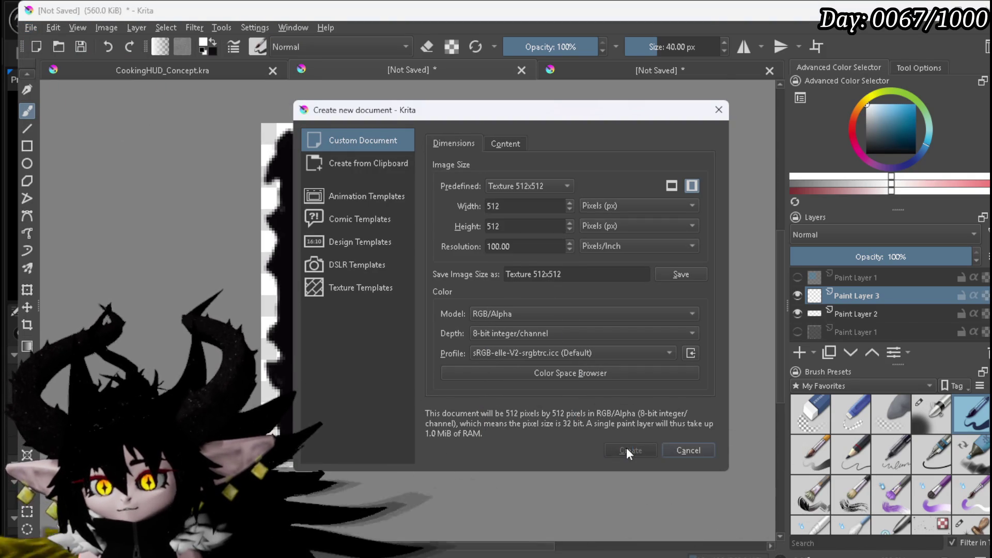
pyautogui.click(626, 448)
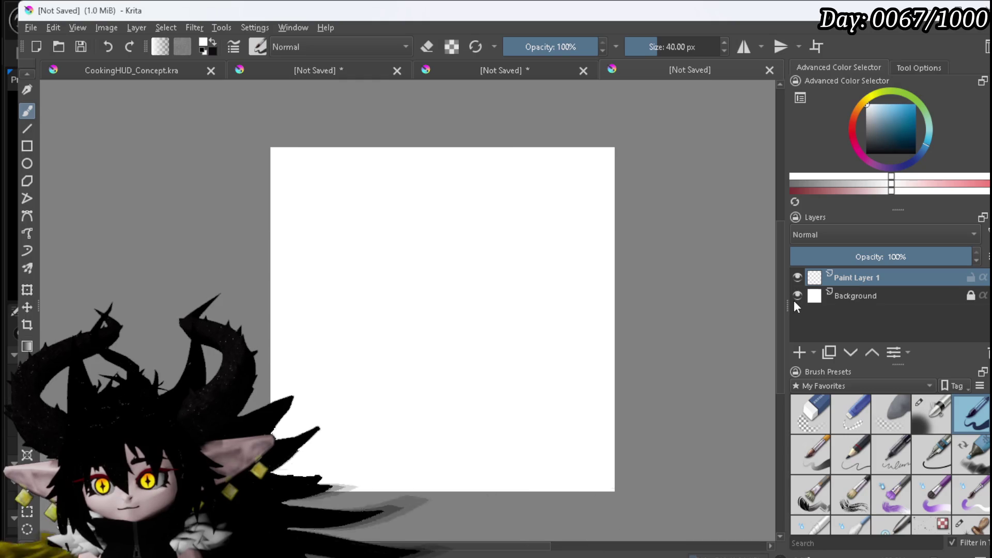
# - Fill the Background layer with solid black, unlocking and relocking it
pyautogui.click(797, 295)
pyautogui.moveTo(875, 116); pyautogui.dragTo(816, 213)
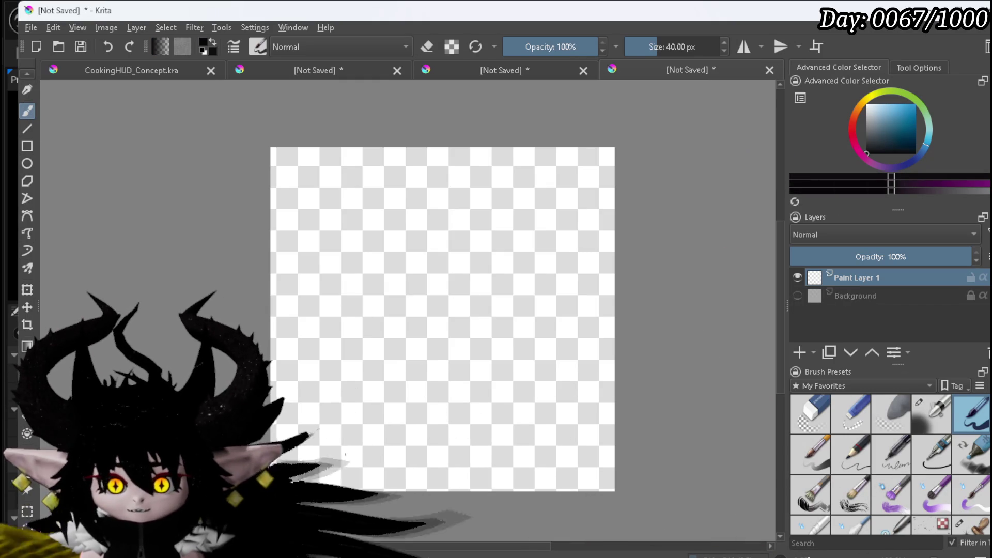
pyautogui.click(850, 291)
pyautogui.click(796, 295)
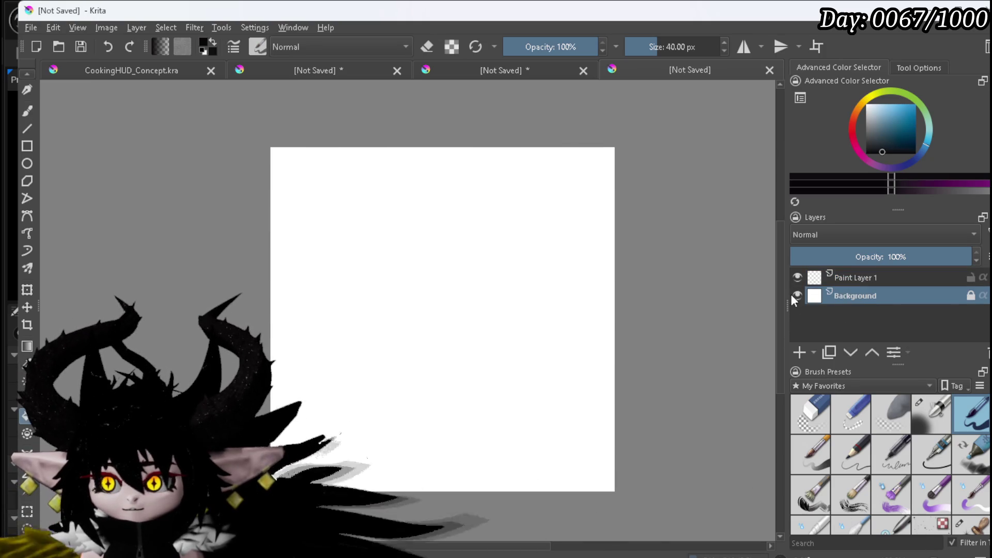
pyautogui.click(442, 327)
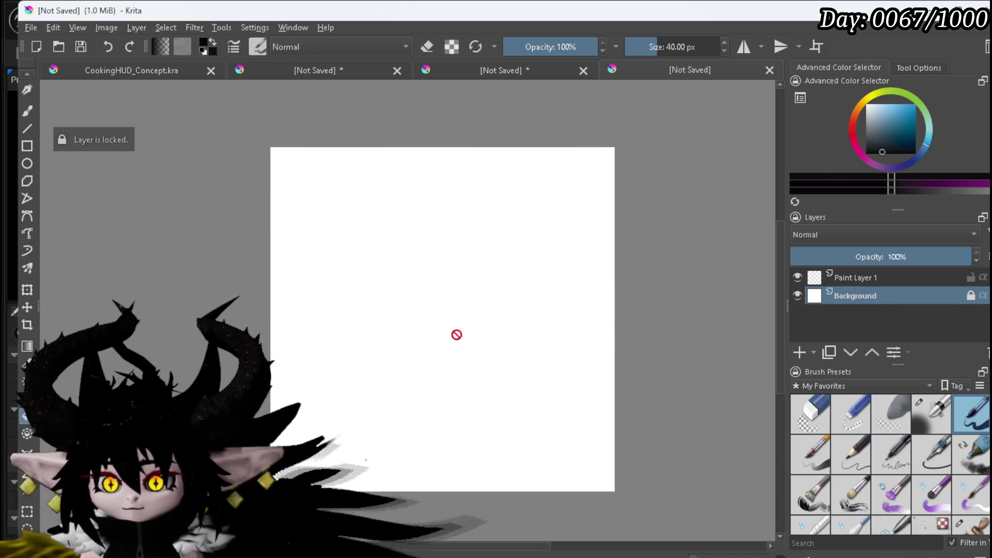
pyautogui.click(970, 296)
pyautogui.press('BackSpace')
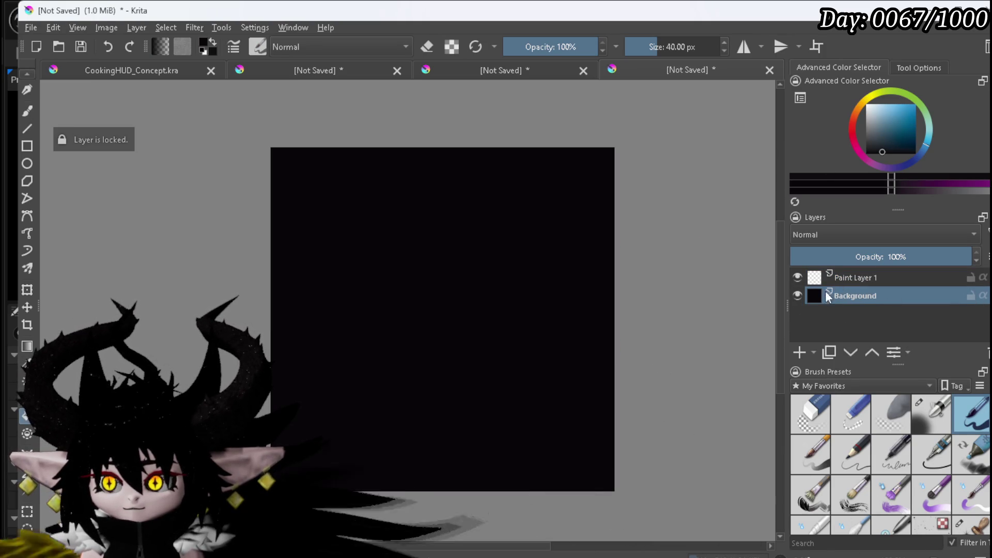
pyautogui.click(970, 295)
# - Select Paint Layer 1 with the freehand brush and white paint colour
pyautogui.press('pageup')
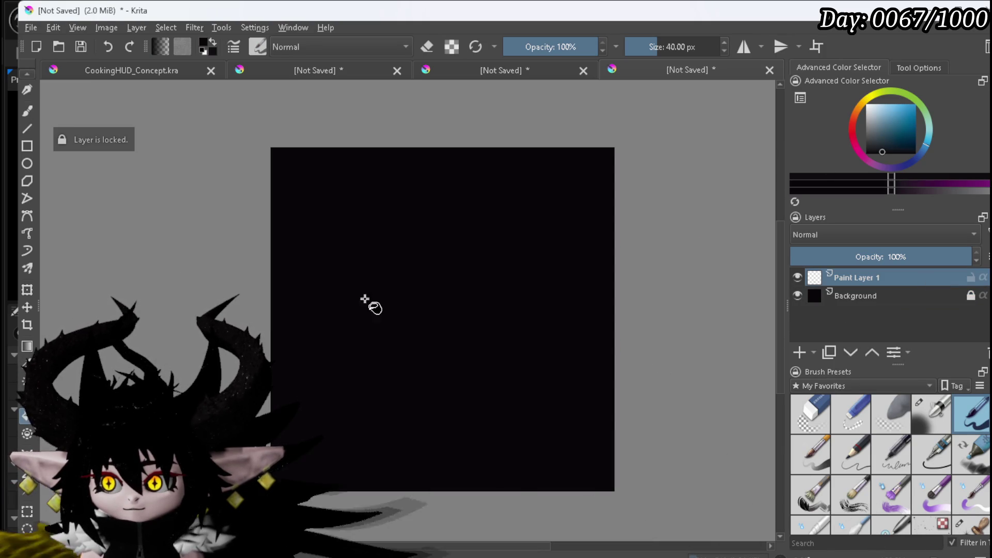
pyautogui.click(29, 111)
pyautogui.click(866, 105)
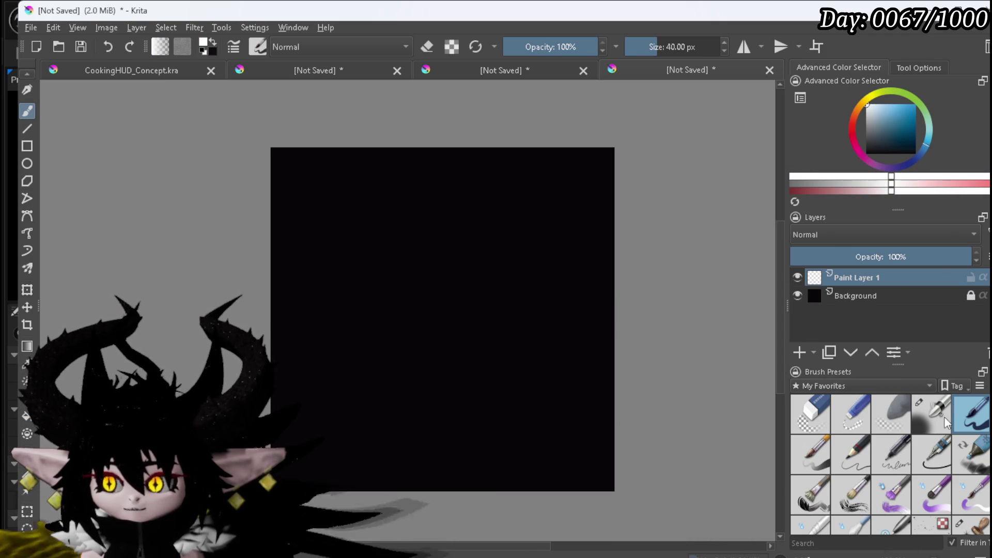
# - Zoom into the upper-left and draw the white eye outline with a pupil line
pyautogui.scroll(5, 250, 290)
pyautogui.scroll(-5, 252, 293)
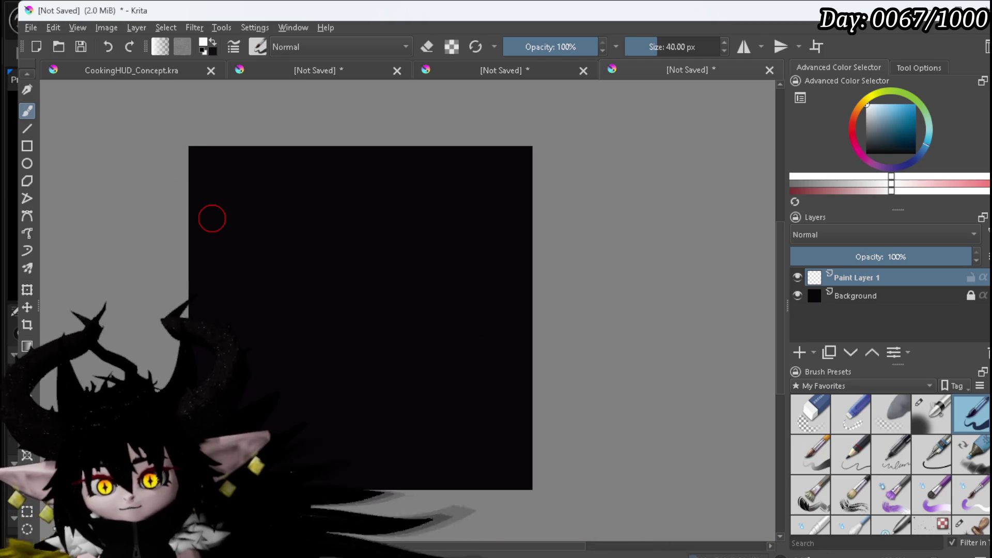
pyautogui.scroll(3, 193, 188)
pyautogui.moveTo(206, 233); pyautogui.dragTo(184, 279)
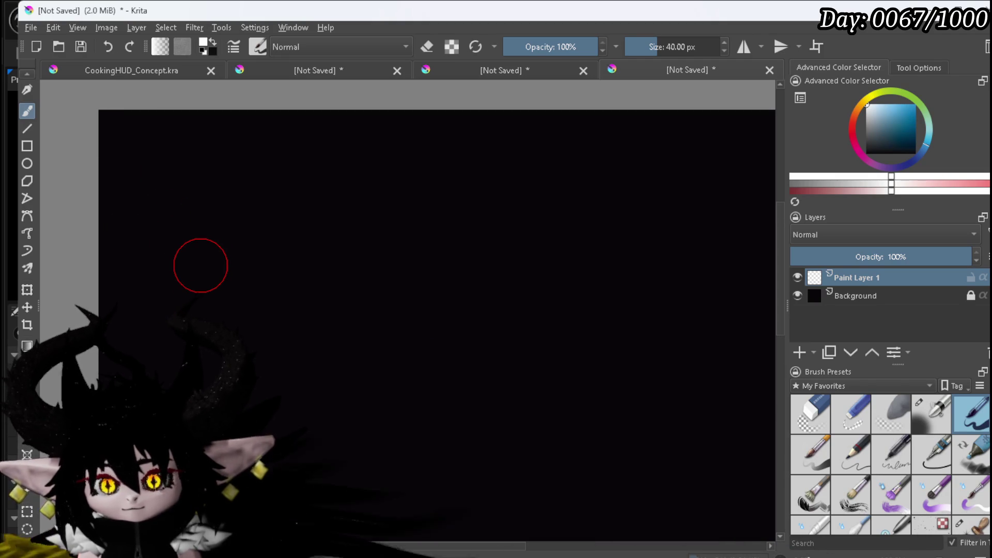
pyautogui.moveTo(234, 328)
pyautogui.mouseDown()
pyautogui.moveTo(252, 300)
pyautogui.moveTo(304, 269)
pyautogui.mouseUp()
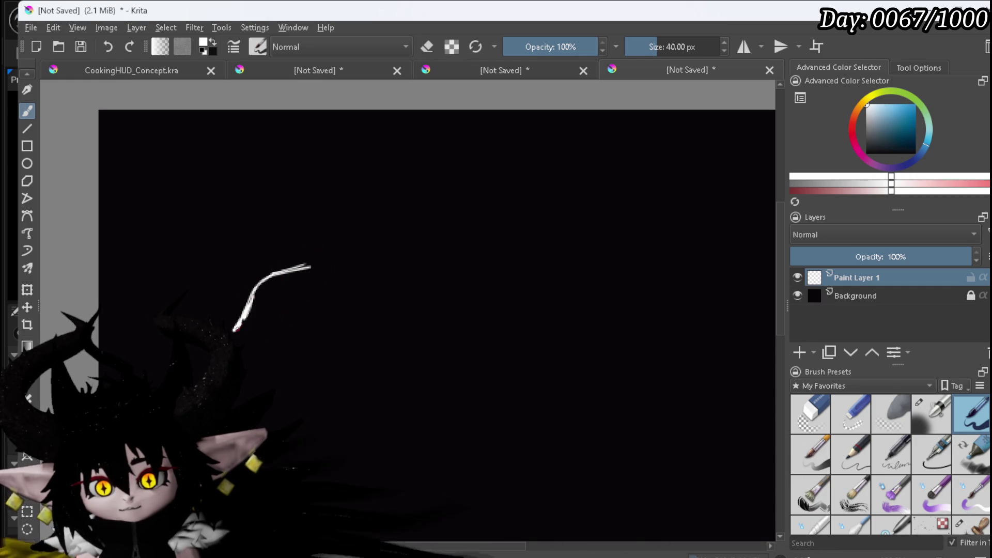
pyautogui.moveTo(260, 325); pyautogui.dragTo(292, 315)
pyautogui.moveTo(310, 273); pyautogui.dragTo(304, 290)
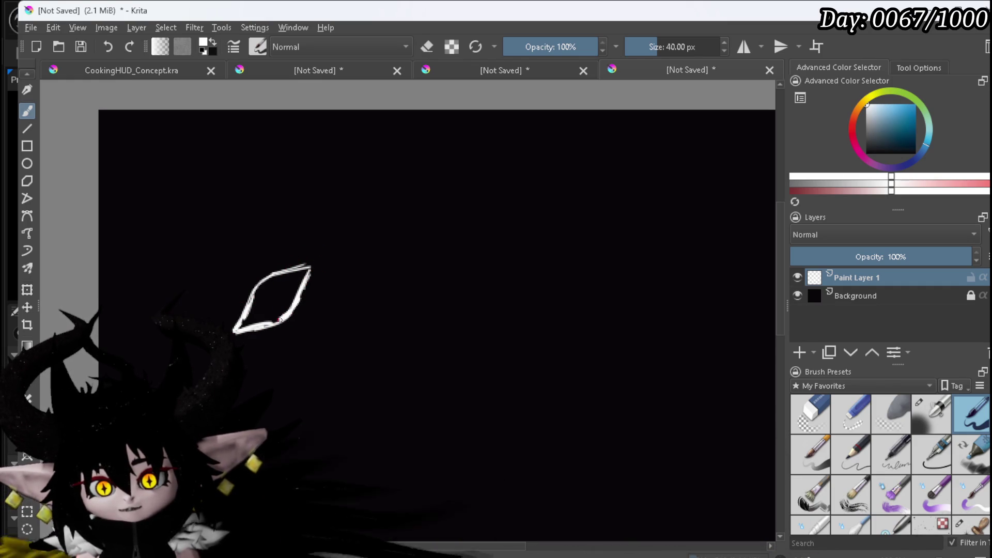
pyautogui.moveTo(259, 310)
pyautogui.mouseDown()
pyautogui.moveTo(279, 277)
pyautogui.moveTo(293, 293)
pyautogui.mouseUp()
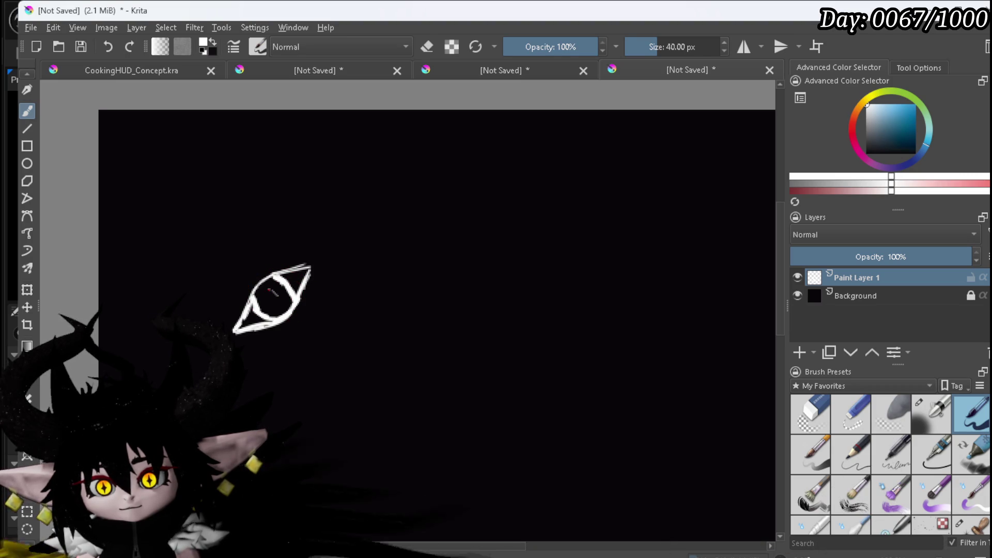
pyautogui.moveTo(270, 292); pyautogui.dragTo(279, 303)
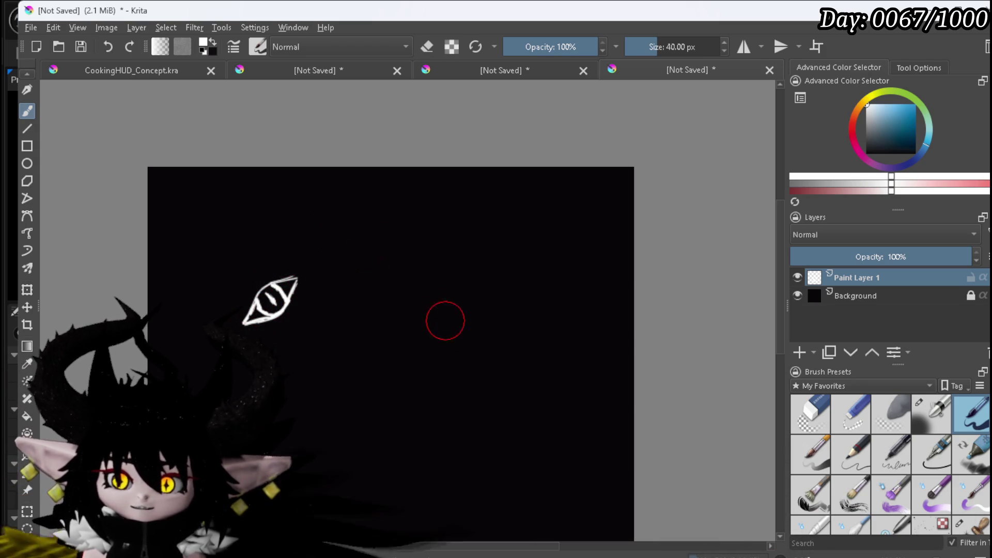
# - Zoom out to view the whole texture and add a small stroke inside the eye
pyautogui.press('-')
pyautogui.press('-')
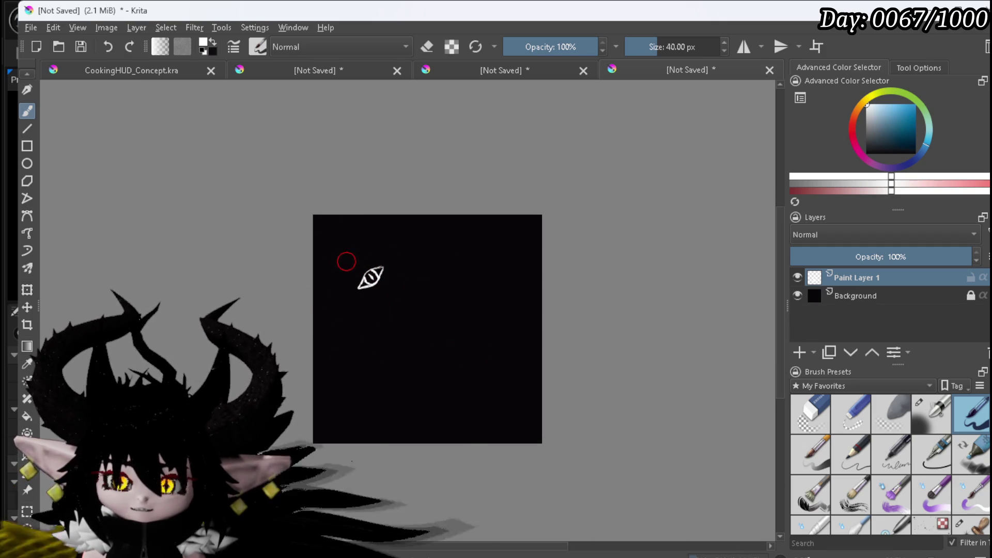
pyautogui.scroll(3, 348, 297)
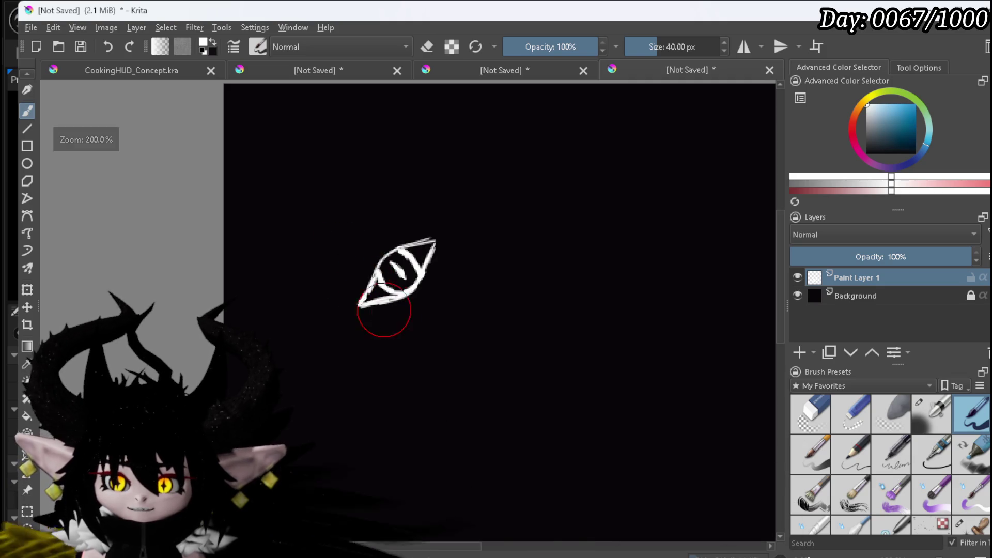
pyautogui.scroll(-2, 370, 292)
pyautogui.moveTo(416, 321); pyautogui.dragTo(202, 214)
pyautogui.scroll(-1, 261, 260)
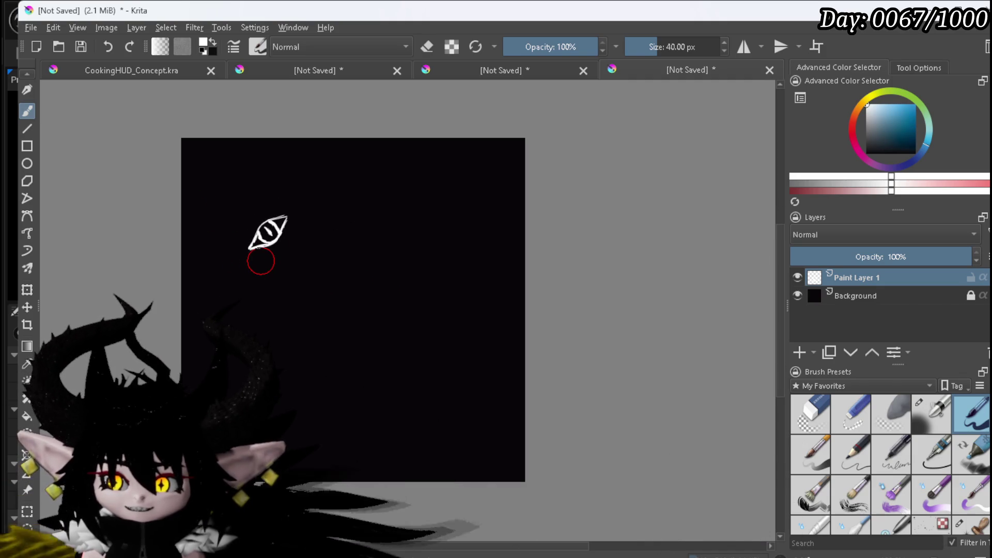
pyautogui.scroll(1, 261, 260)
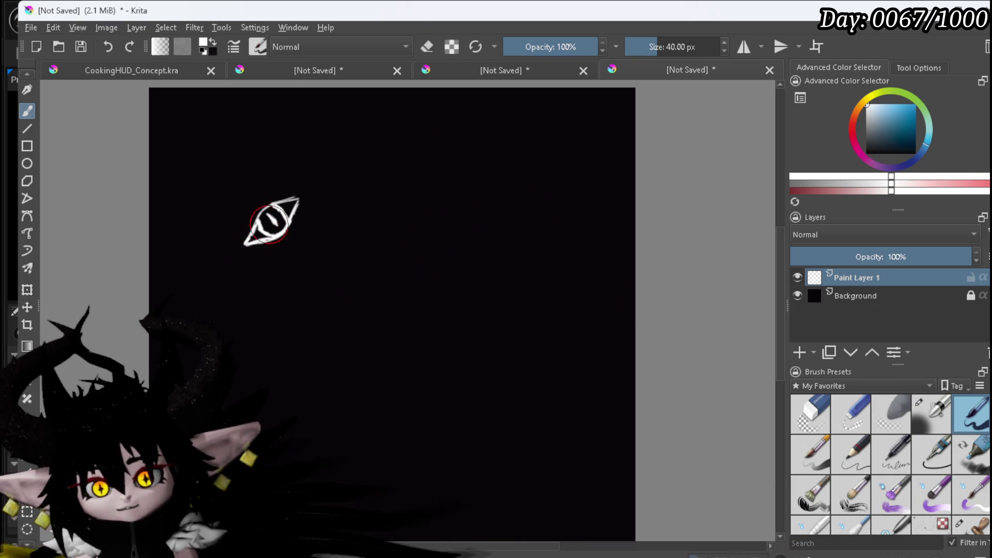
pyautogui.moveTo(257, 222); pyautogui.dragTo(272, 218)
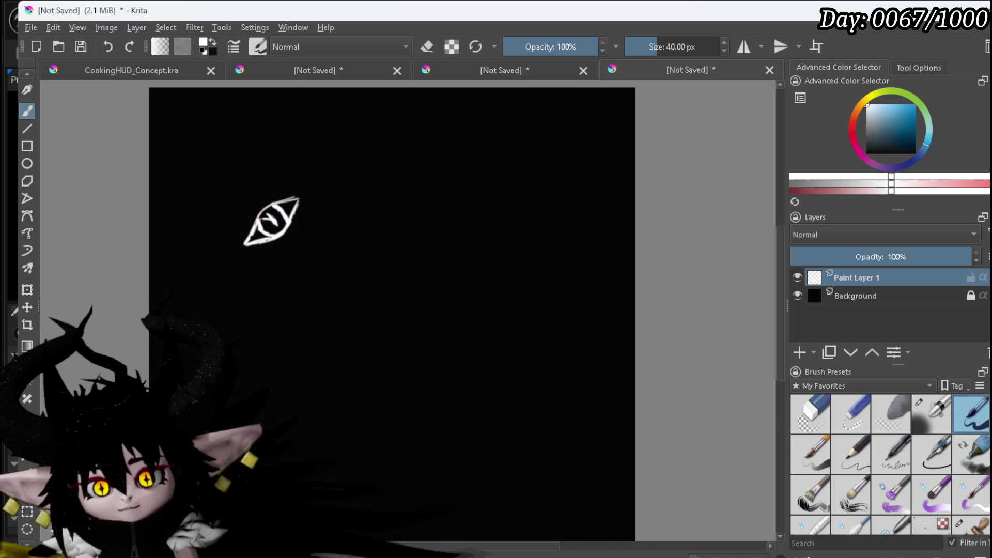
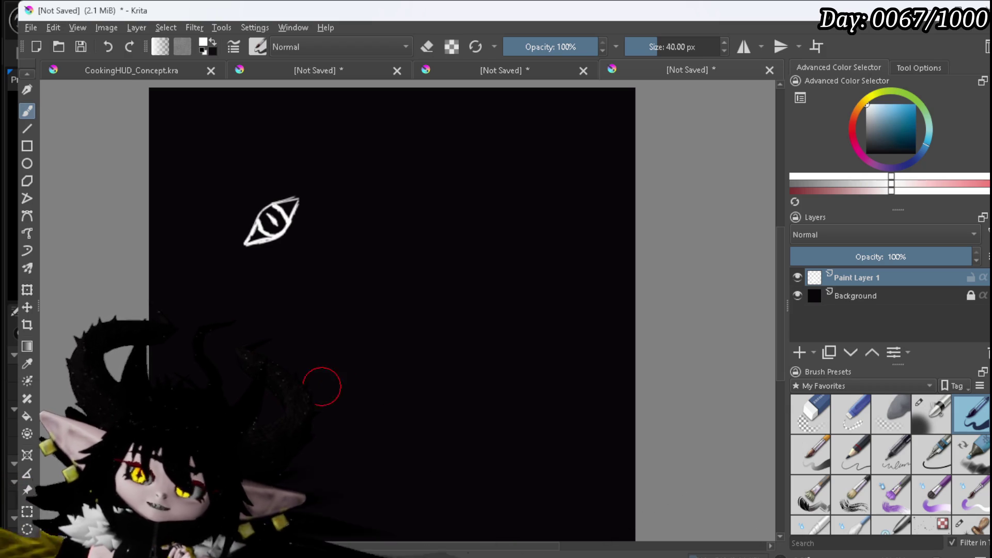
# - Try the eraser, return to the pen, then remove the small white eye doodle from the canvas
pyautogui.click(812, 408)
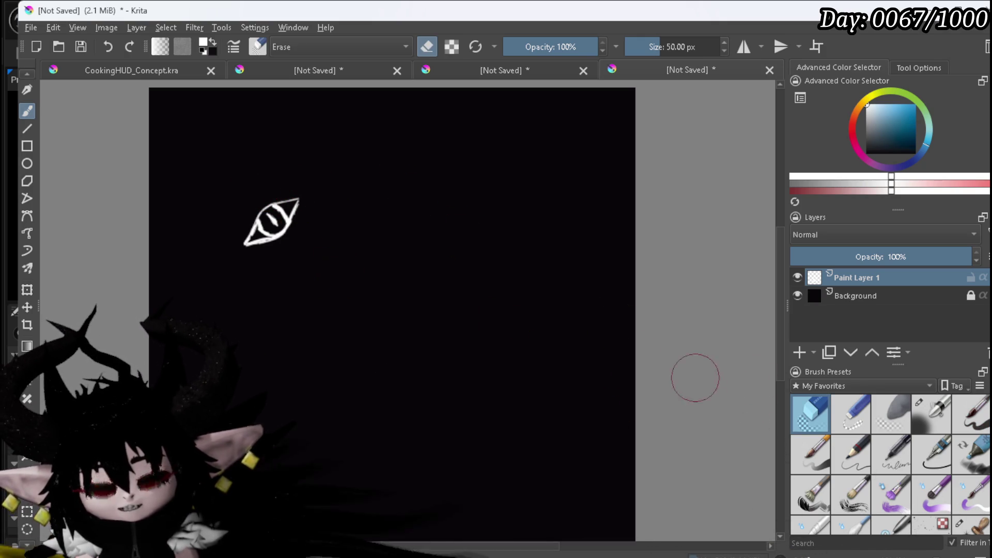
pyautogui.click(971, 413)
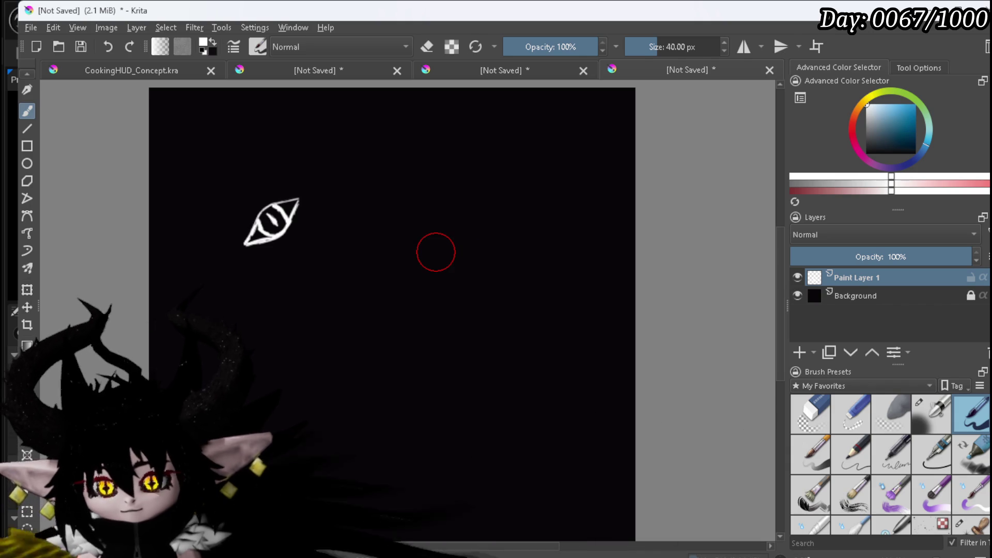
pyautogui.click(27, 289)
pyautogui.scroll(-2, 513, 280)
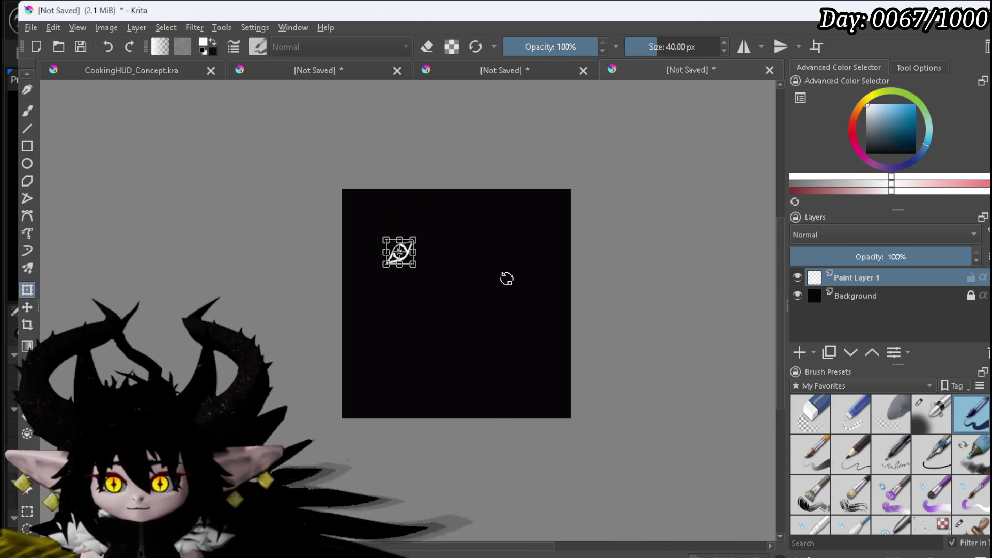
pyautogui.hotkey('ctrl', 'z')
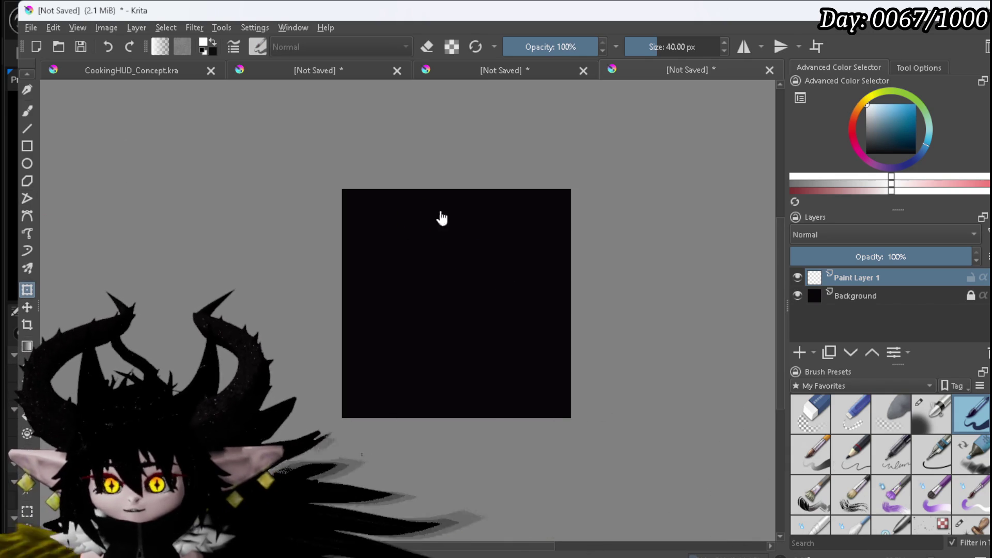
# - Enable horizontal and vertical mirroring, make the Background mostly transparent, and select Paint Layer 1 with the freehand brush
pyautogui.click(742, 46)
pyautogui.click(780, 46)
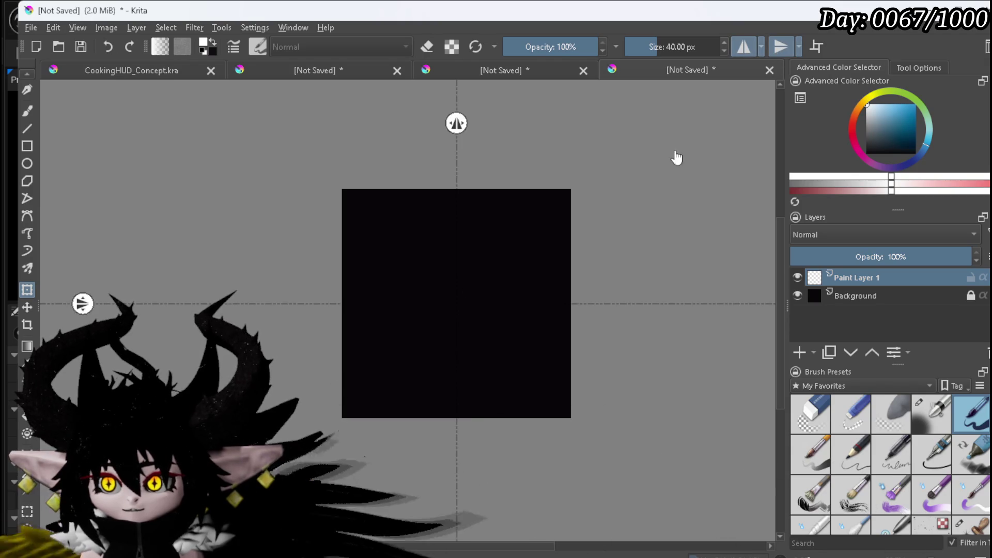
pyautogui.scroll(4, 488, 305)
pyautogui.moveTo(489, 305); pyautogui.dragTo(394, 313)
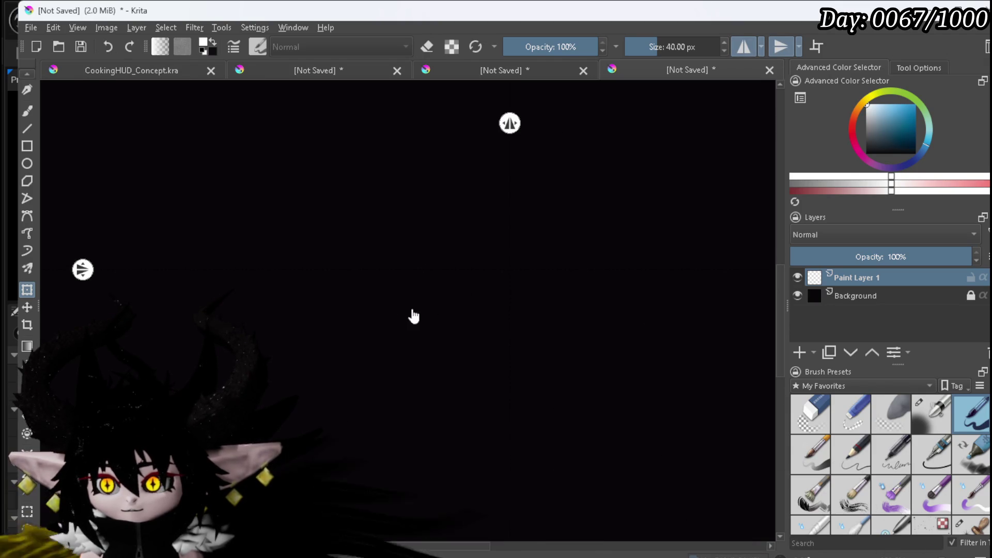
pyautogui.click(809, 297)
pyautogui.click(853, 256)
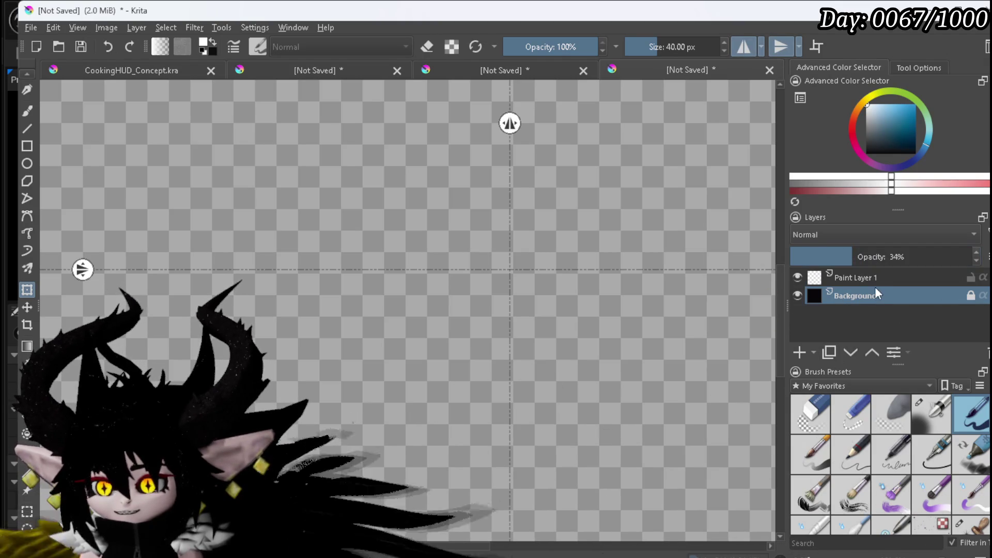
pyautogui.click(869, 281)
pyautogui.moveTo(483, 233); pyautogui.dragTo(372, 250)
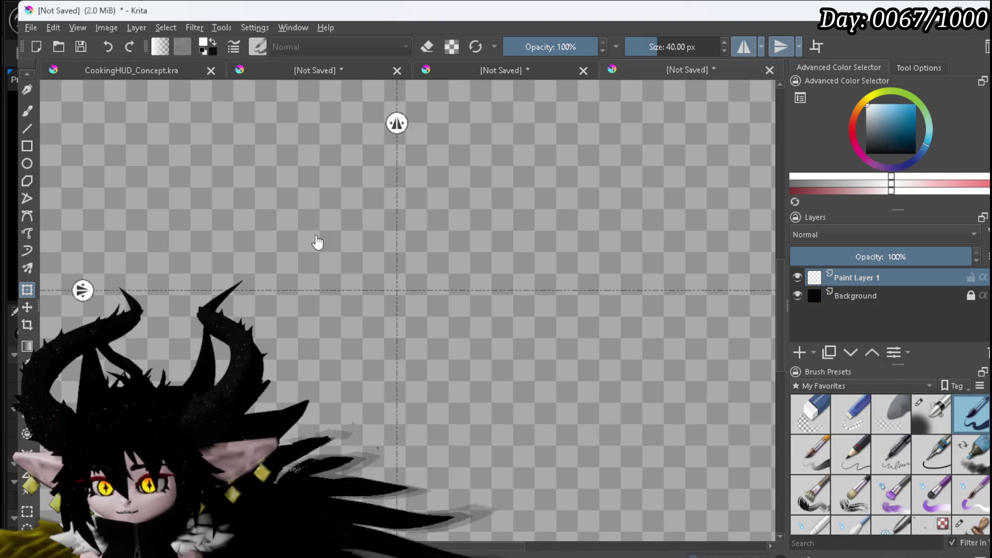
pyautogui.click(30, 111)
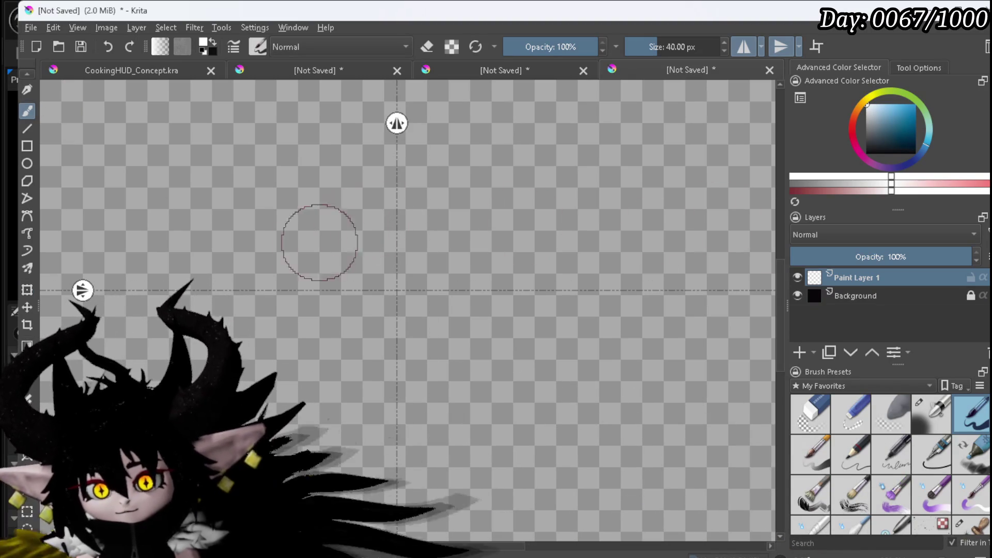
# - Paint the mirrored eye outline with pointed tips and start the round iris
pyautogui.moveTo(281, 283)
pyautogui.mouseDown()
pyautogui.moveTo(253, 289)
pyautogui.moveTo(317, 258)
pyautogui.moveTo(292, 268)
pyautogui.mouseUp()
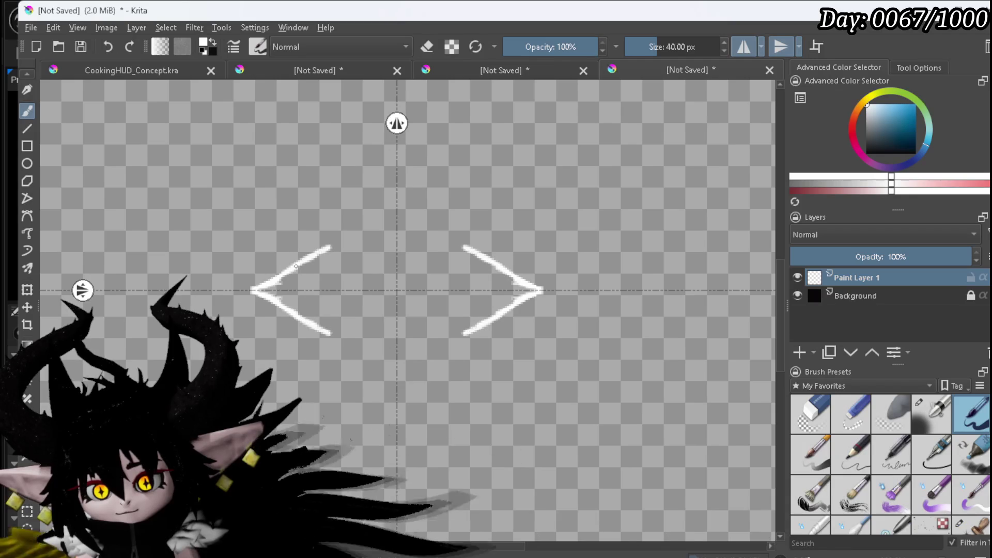
pyautogui.moveTo(390, 226)
pyautogui.mouseDown()
pyautogui.moveTo(405, 226)
pyautogui.moveTo(320, 249)
pyautogui.mouseUp()
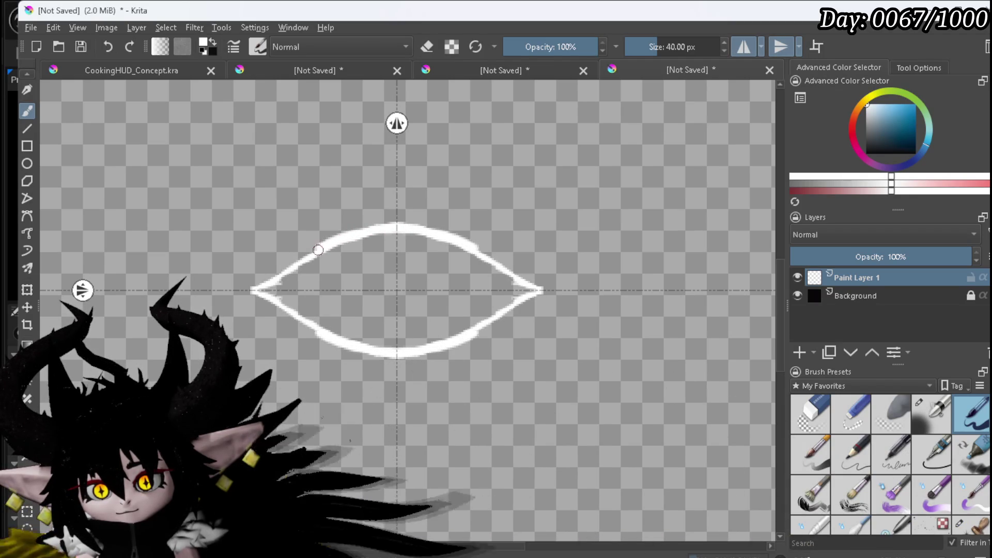
pyautogui.moveTo(272, 278); pyautogui.dragTo(242, 292)
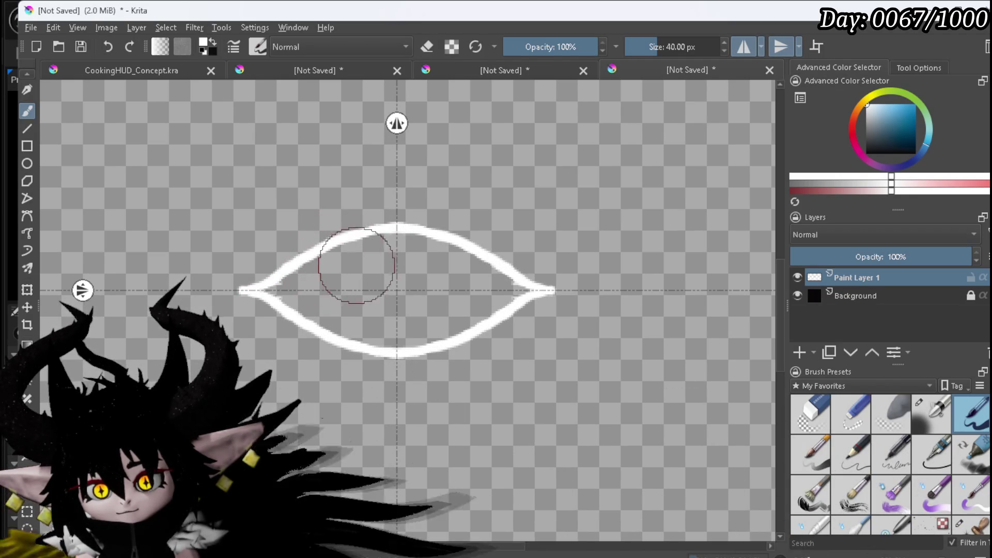
pyautogui.moveTo(356, 252)
pyautogui.mouseDown()
pyautogui.moveTo(364, 243)
pyautogui.moveTo(333, 277)
pyautogui.mouseUp()
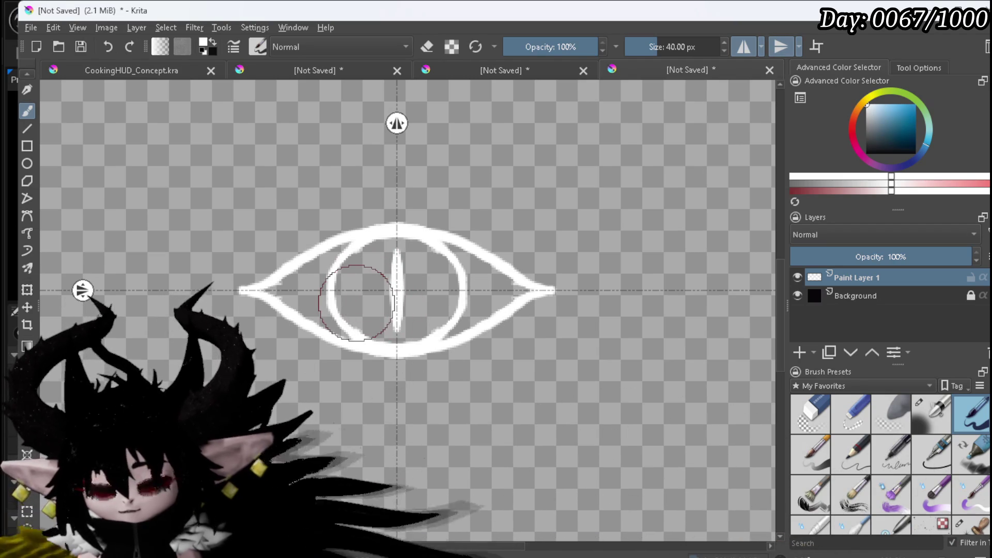
pyautogui.scroll(-3, 357, 302)
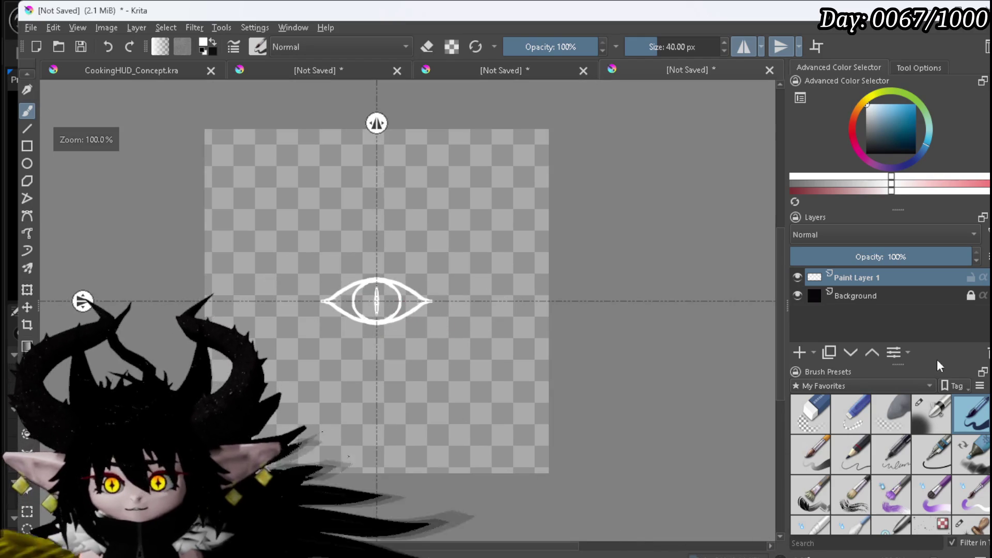
# - Check the eye against the black Background, then scale the eye down on Paint Layer 1
pyautogui.click(866, 296)
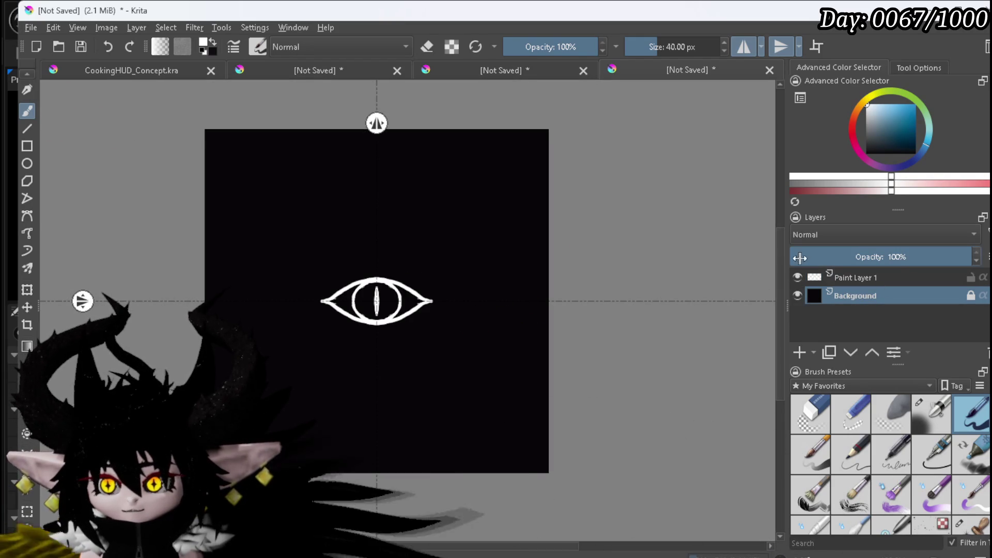
pyautogui.click(797, 277)
pyautogui.click(797, 277)
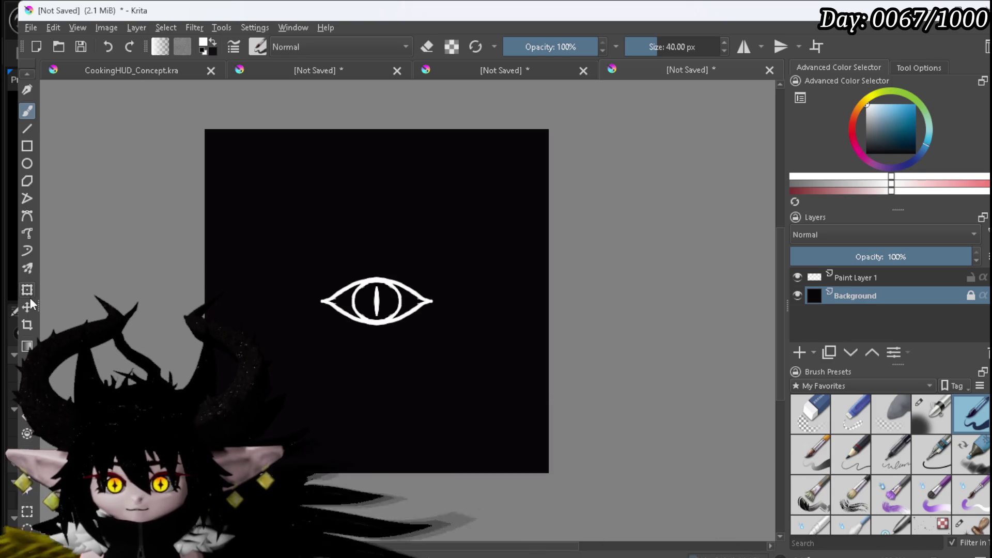
pyautogui.click(870, 278)
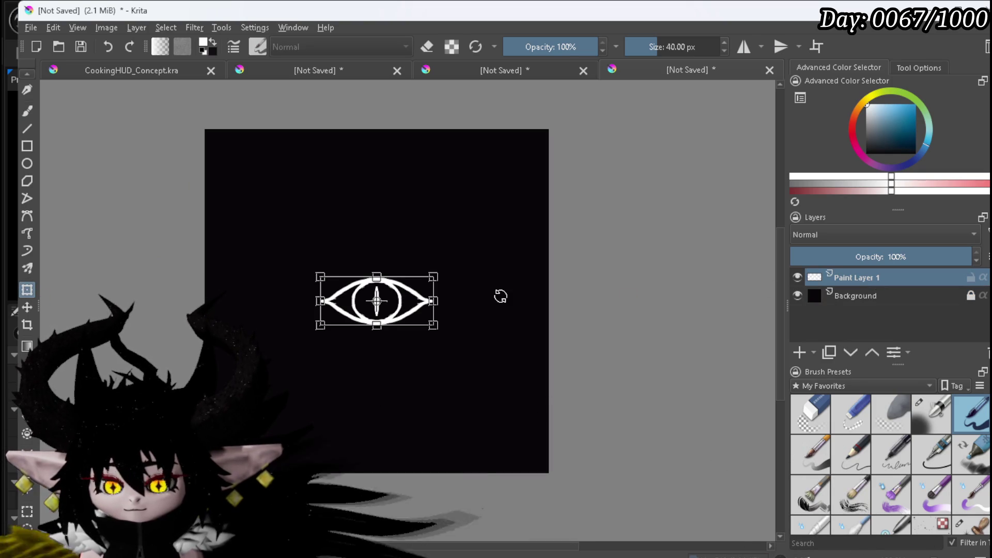
pyautogui.moveTo(434, 324)
pyautogui.mouseDown()
pyautogui.moveTo(416, 315)
pyautogui.moveTo(523, 213)
pyautogui.mouseUp()
# - Duplicate the eye, placing one tilted copy left of centre and another at top-centre
pyautogui.hotkey('ctrl', 'j')
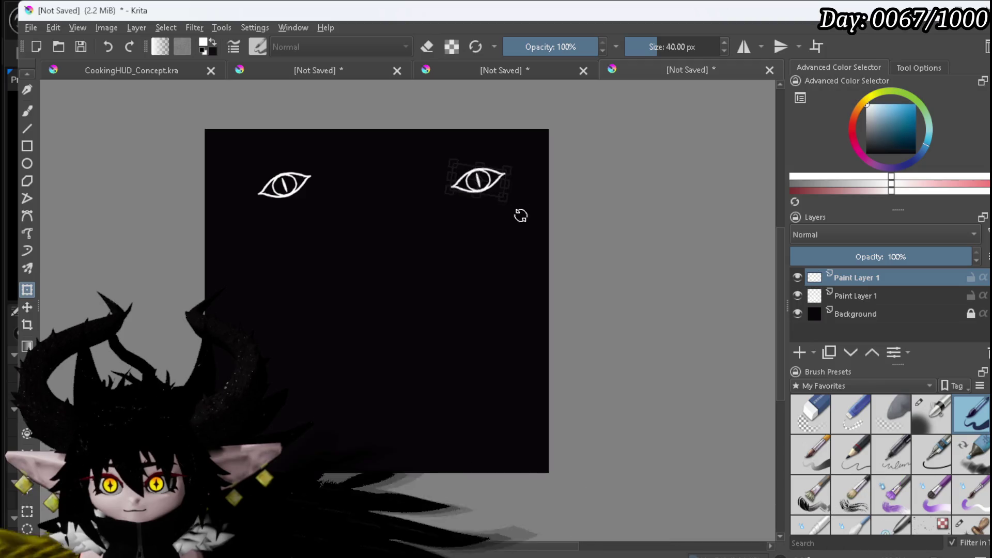
pyautogui.hotkey('ctrl', 'j')
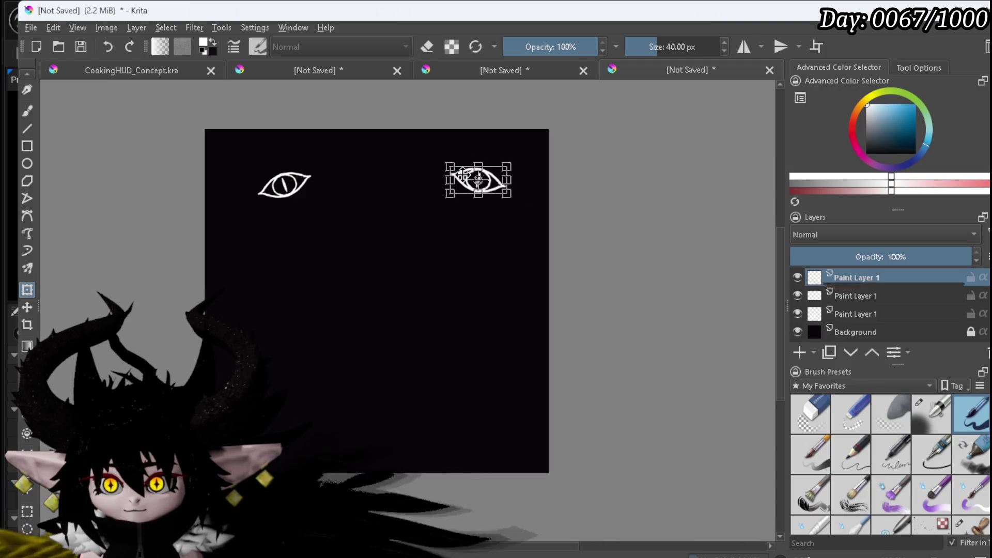
pyautogui.scroll(3, 470, 186)
pyautogui.moveTo(461, 179); pyautogui.dragTo(338, 291)
pyautogui.scroll(-5, 337, 291)
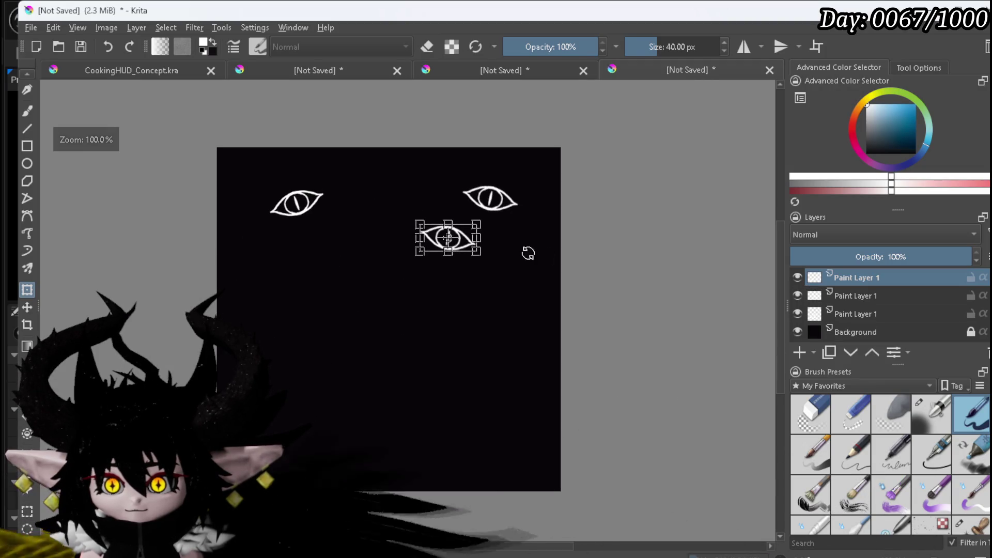
pyautogui.moveTo(436, 232); pyautogui.dragTo(327, 268)
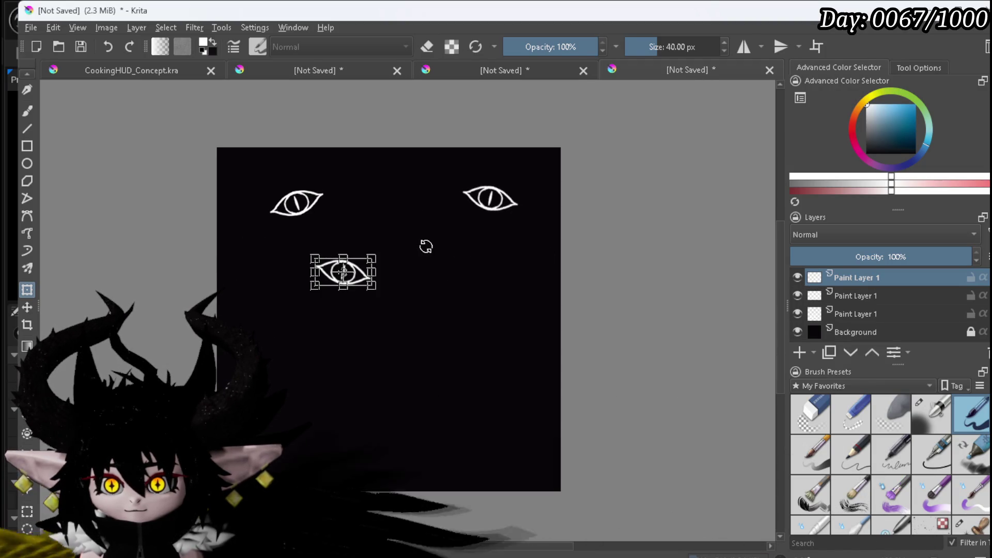
pyautogui.moveTo(374, 250); pyautogui.dragTo(380, 251)
pyautogui.click(364, 268)
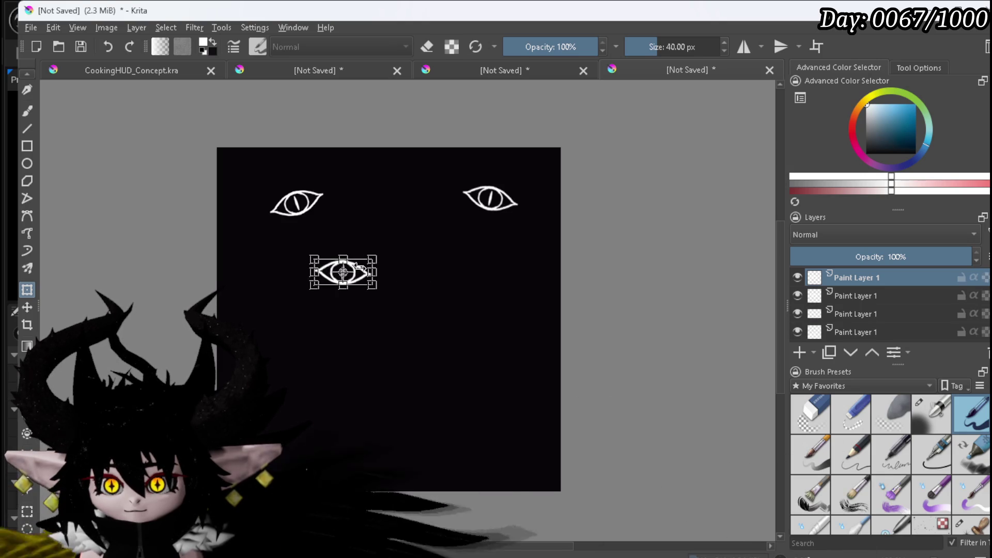
pyautogui.scroll(2, 335, 276)
pyautogui.moveTo(336, 266)
pyautogui.mouseDown()
pyautogui.moveTo(455, 310)
pyautogui.moveTo(449, 187)
pyautogui.mouseUp()
pyautogui.scroll(-3, 537, 255)
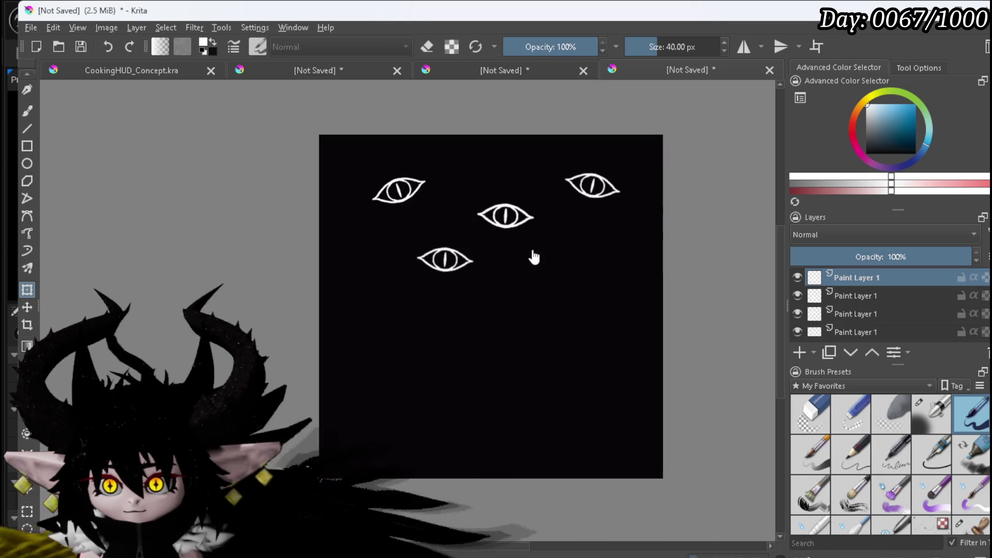
# - Add more eye copies at the lower right, lower left and right side of the canvas
pyautogui.hotkey('ctrl', 'j')
pyautogui.moveTo(490, 216)
pyautogui.mouseDown()
pyautogui.moveTo(577, 301)
pyautogui.moveTo(241, 356)
pyautogui.moveTo(289, 355)
pyautogui.mouseUp()
pyautogui.press('Return')
pyautogui.hotkey('ctrl', 'j')
pyautogui.scroll(1, 572, 303)
pyautogui.moveTo(448, 336); pyautogui.dragTo(388, 323)
pyautogui.moveTo(433, 362); pyautogui.dragTo(387, 290)
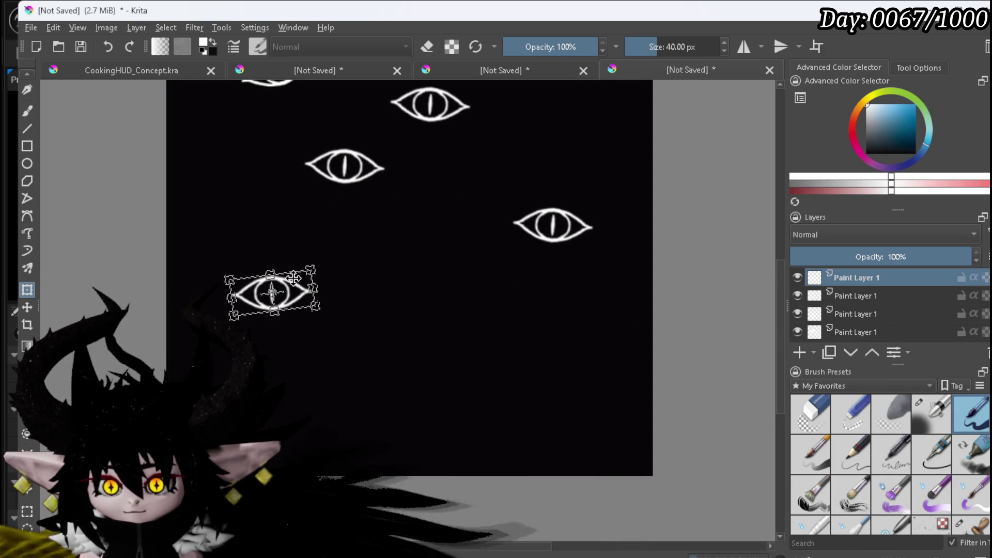
pyautogui.hotkey('ctrl', 'j')
pyautogui.moveTo(295, 285); pyautogui.dragTo(425, 369)
pyautogui.press('Return')
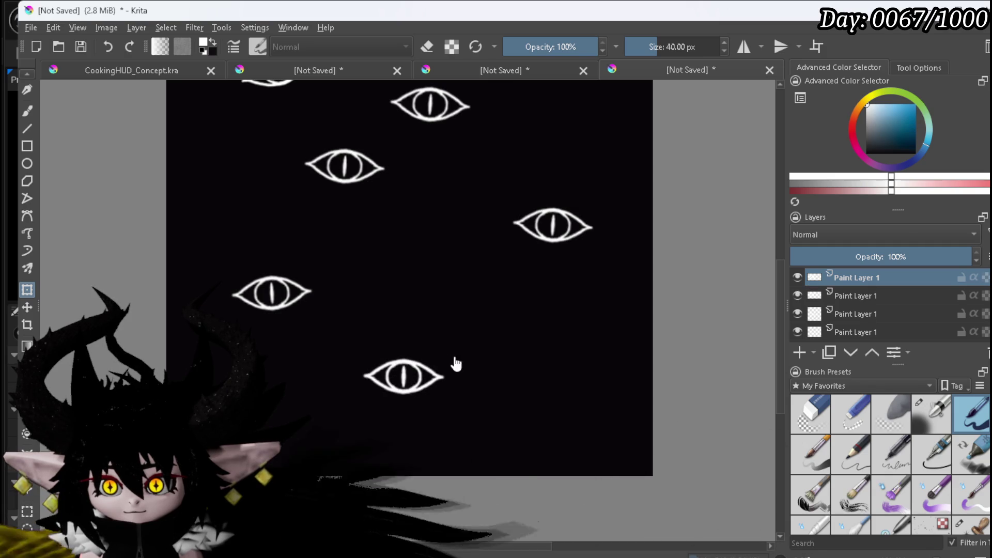
pyautogui.moveTo(428, 365)
pyautogui.mouseDown()
pyautogui.moveTo(468, 258)
pyautogui.moveTo(583, 374)
pyautogui.moveTo(599, 366)
pyautogui.mouseUp()
pyautogui.press('Return')
# - Duplicate another eye, tilt it slightly clockwise and move it to the upper left
pyautogui.hotkey('ctrl', 'j')
pyautogui.moveTo(661, 339); pyautogui.dragTo(662, 345)
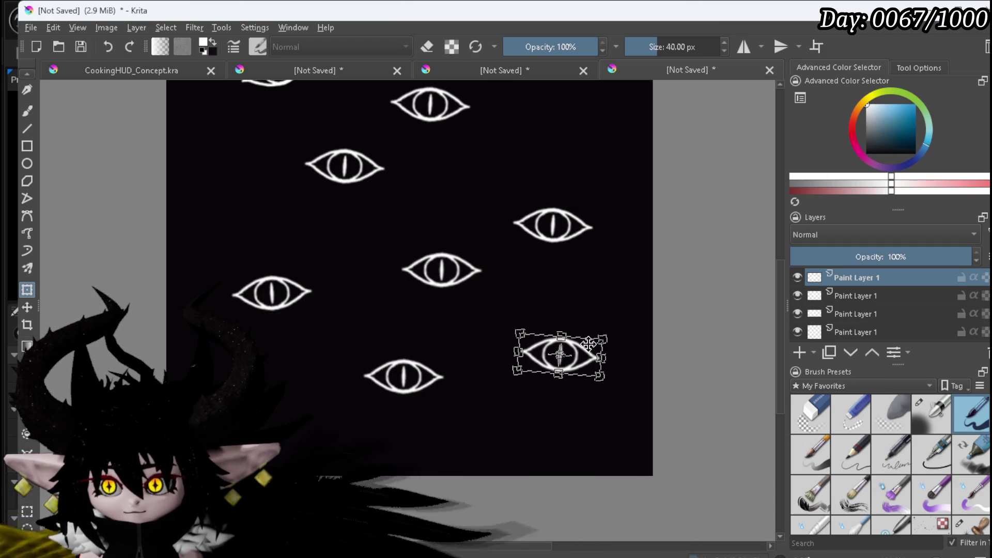
pyautogui.moveTo(587, 353); pyautogui.dragTo(290, 364)
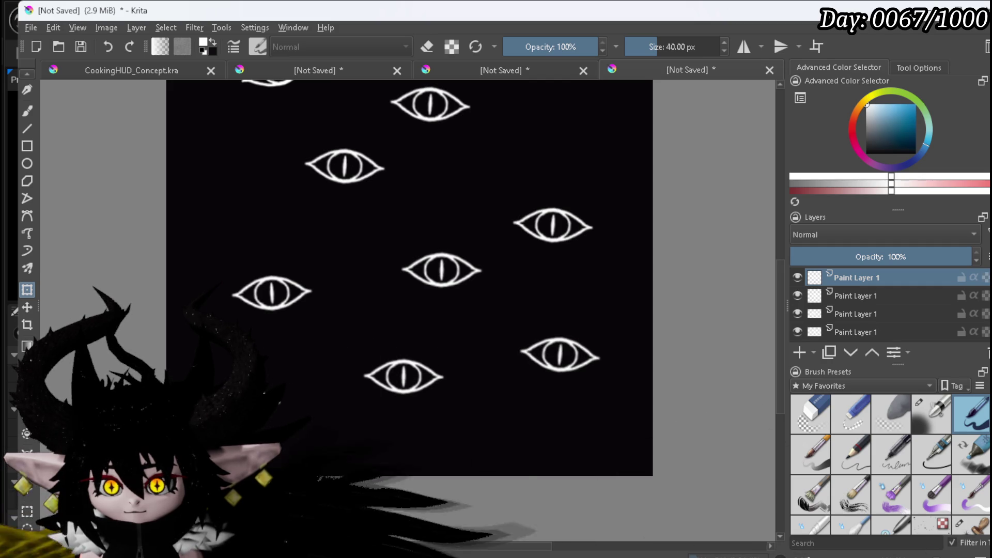
pyautogui.moveTo(268, 387); pyautogui.dragTo(265, 190)
pyautogui.moveTo(372, 199); pyautogui.dragTo(347, 364)
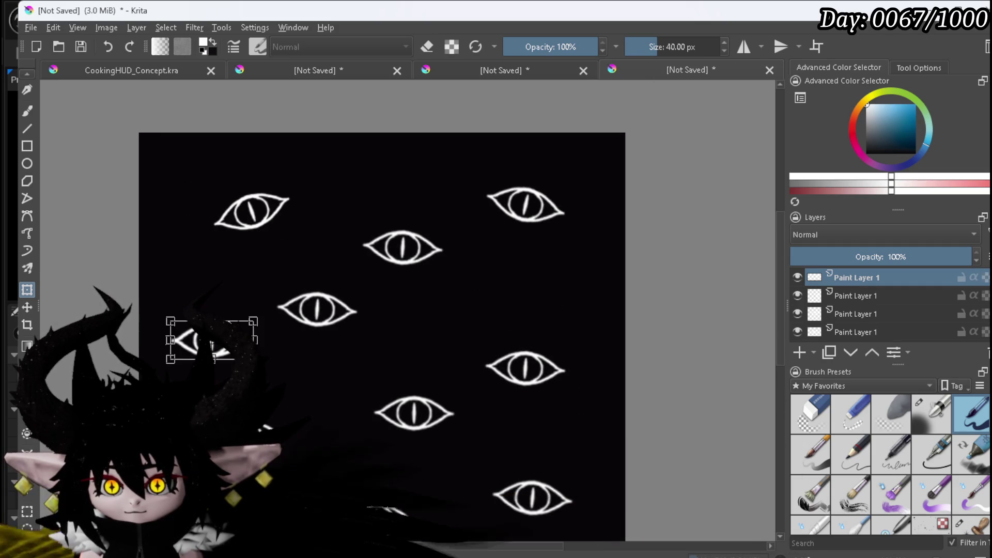
# - Move an eye to the right side and paste two more tilted copies into place
pyautogui.moveTo(282, 334)
pyautogui.mouseDown()
pyautogui.moveTo(484, 310)
pyautogui.moveTo(557, 270)
pyautogui.mouseUp()
pyautogui.hotkey('ctrl', 'v')
pyautogui.moveTo(628, 267); pyautogui.dragTo(626, 278)
pyautogui.moveTo(549, 272)
pyautogui.mouseDown()
pyautogui.moveTo(564, 268)
pyautogui.moveTo(384, 191)
pyautogui.moveTo(284, 246)
pyautogui.moveTo(326, 252)
pyautogui.moveTo(253, 262)
pyautogui.mouseUp()
pyautogui.hotkey('ctrl', 'v')
pyautogui.moveTo(401, 228); pyautogui.dragTo(396, 212)
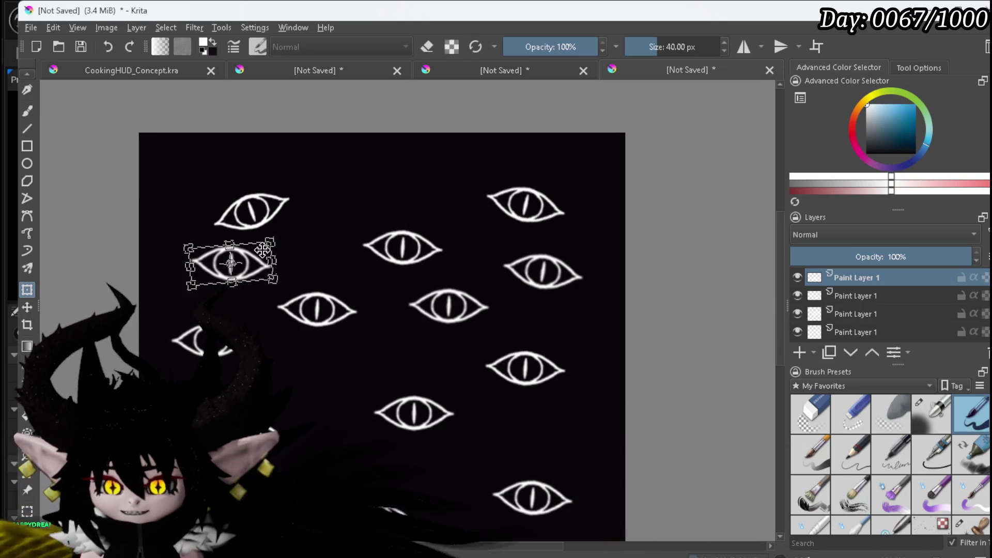
pyautogui.moveTo(258, 251); pyautogui.dragTo(257, 242)
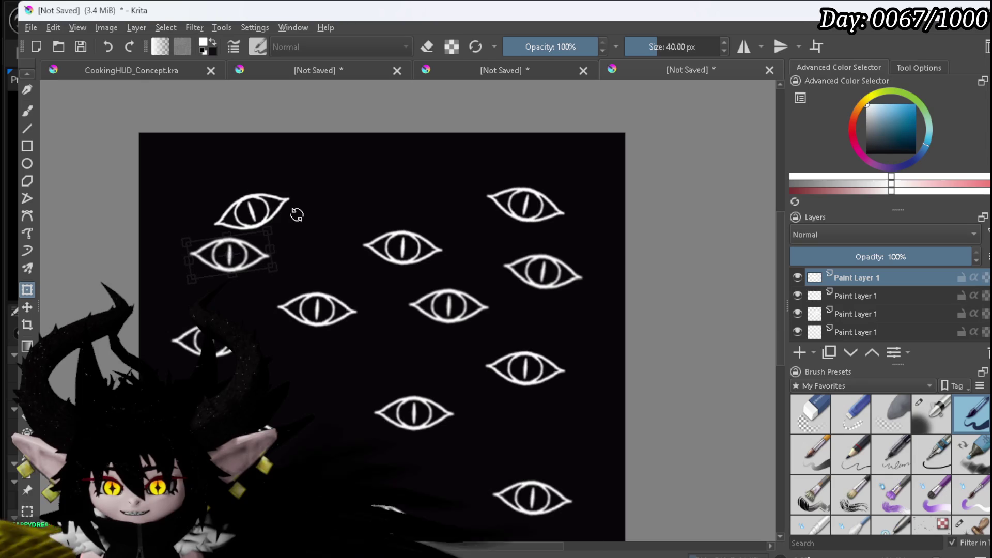
pyautogui.scroll(-1, 852, 308)
# - Tilt the top-left eye slightly clockwise and shift it further right
pyautogui.click(853, 310)
pyautogui.click(237, 215)
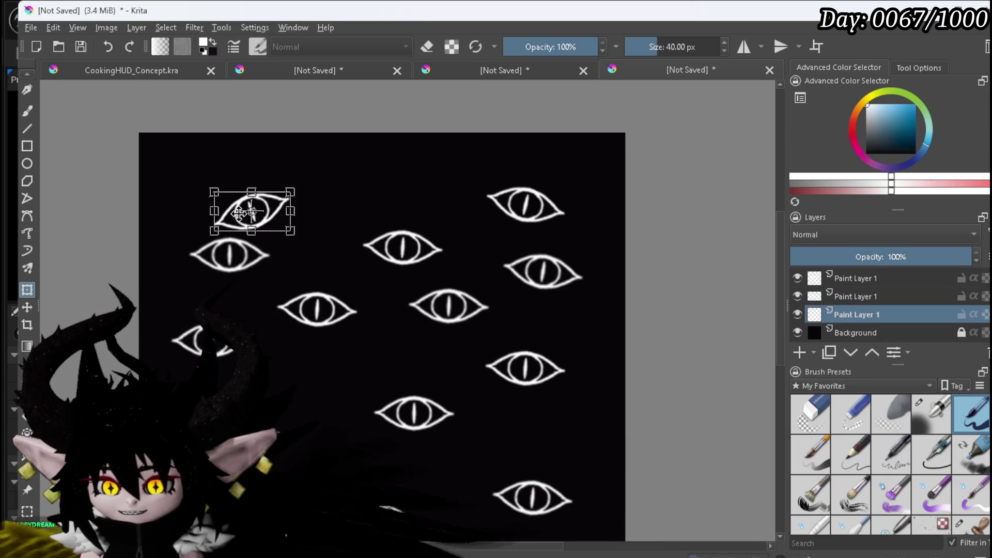
pyautogui.moveTo(278, 198)
pyautogui.mouseDown()
pyautogui.moveTo(291, 180)
pyautogui.moveTo(361, 197)
pyautogui.mouseUp()
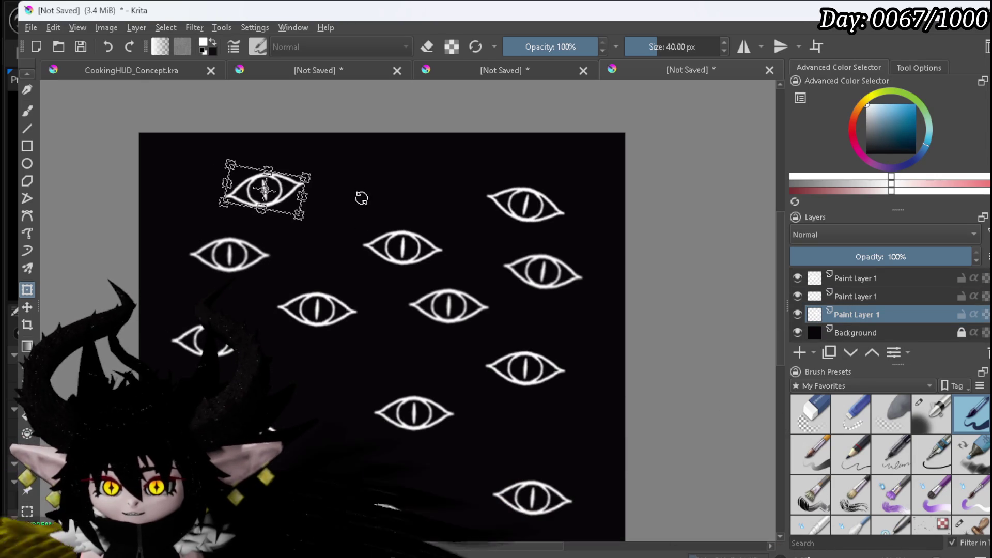
pyautogui.moveTo(280, 185); pyautogui.dragTo(319, 187)
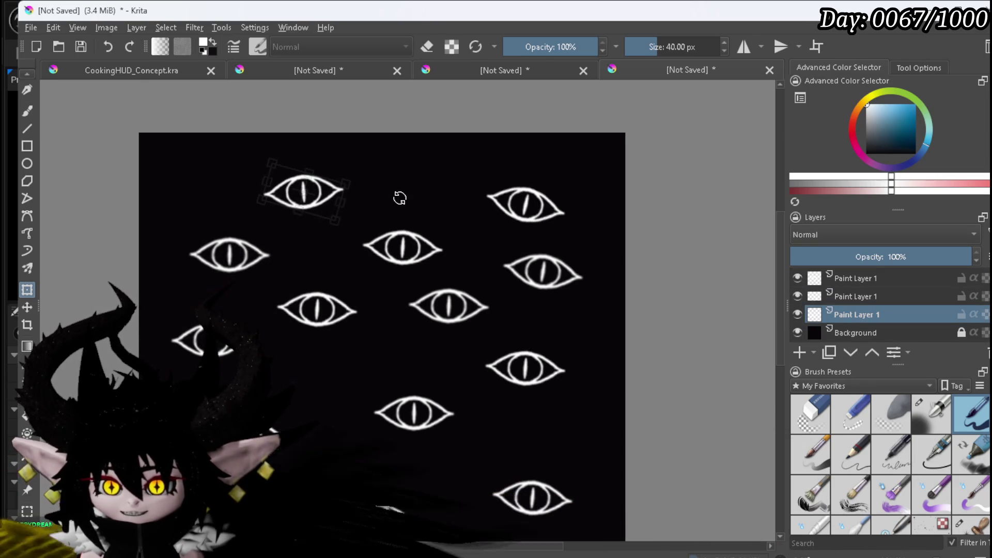
pyautogui.scroll(-2, 502, 219)
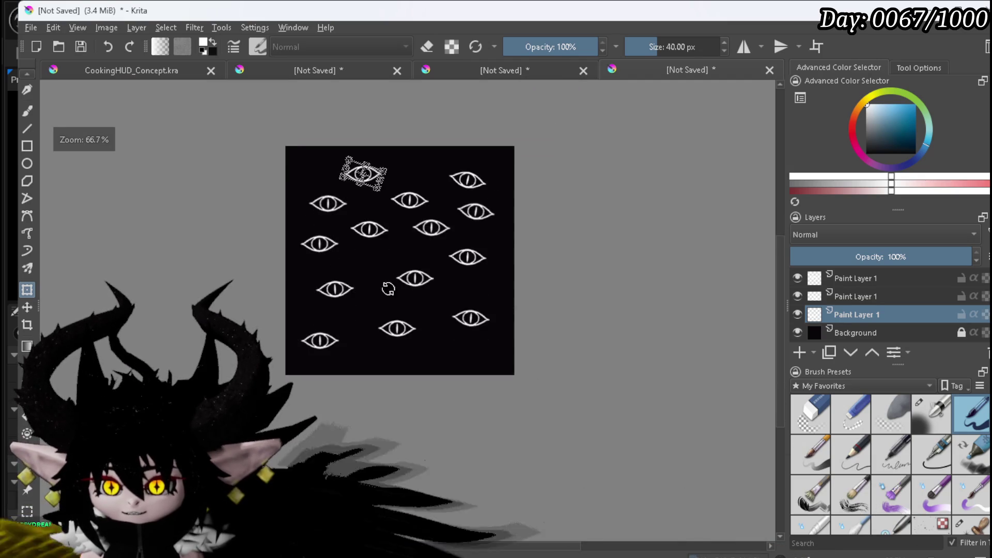
pyautogui.scroll(1, 369, 294)
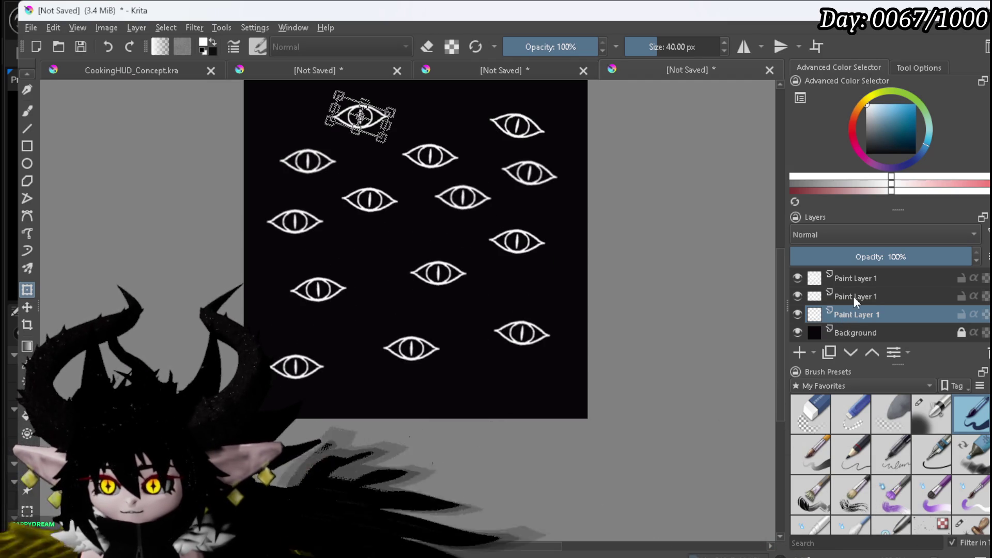
pyautogui.scroll(2, 853, 296)
# - Move the top layer's eye into an empty area and place a duplicate lower down
pyautogui.click(855, 279)
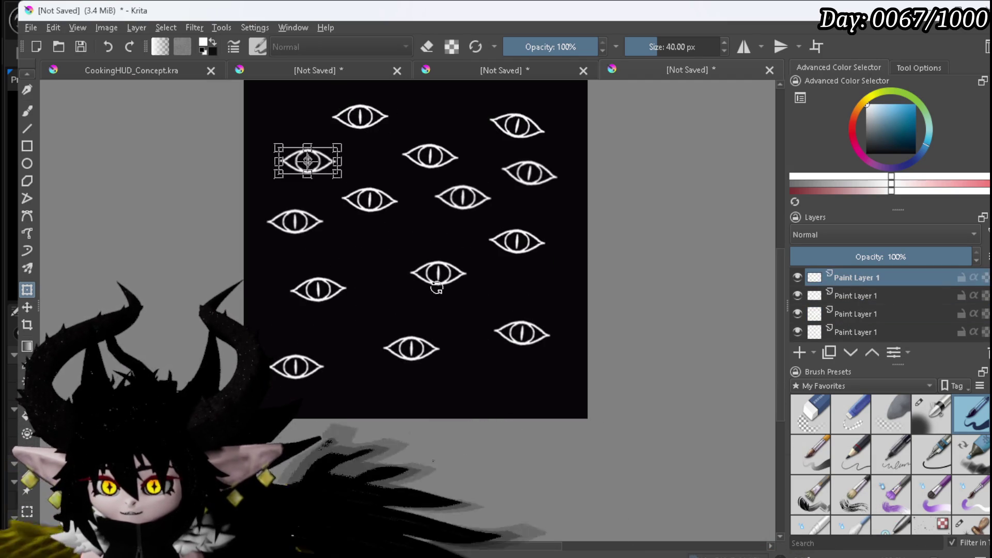
pyautogui.scroll(2, 306, 195)
pyautogui.moveTo(322, 155); pyautogui.dragTo(440, 330)
pyautogui.scroll(-3, 545, 277)
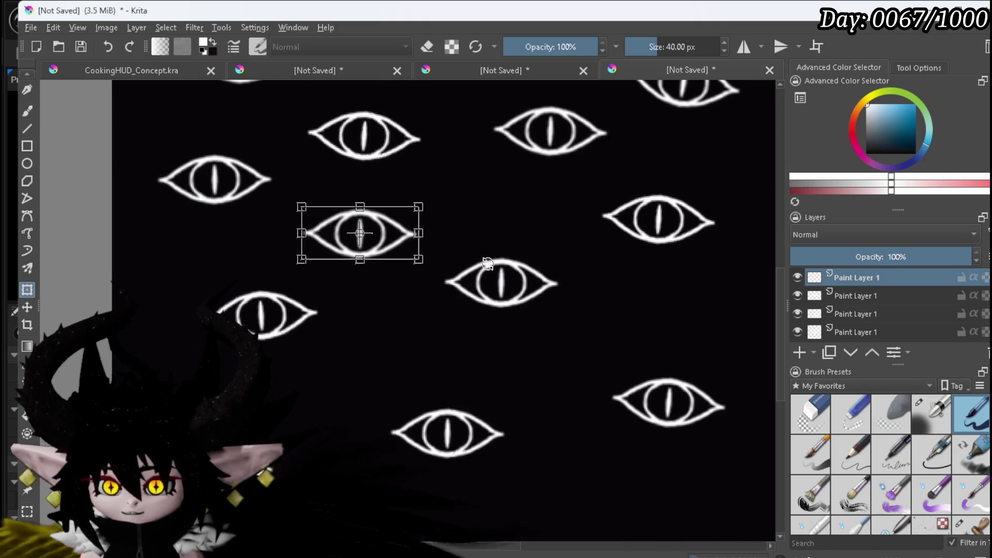
pyautogui.hotkey('ctrl', 'j')
pyautogui.moveTo(390, 230)
pyautogui.mouseDown()
pyautogui.moveTo(423, 354)
pyautogui.moveTo(350, 373)
pyautogui.mouseUp()
pyautogui.scroll(-1, 363, 375)
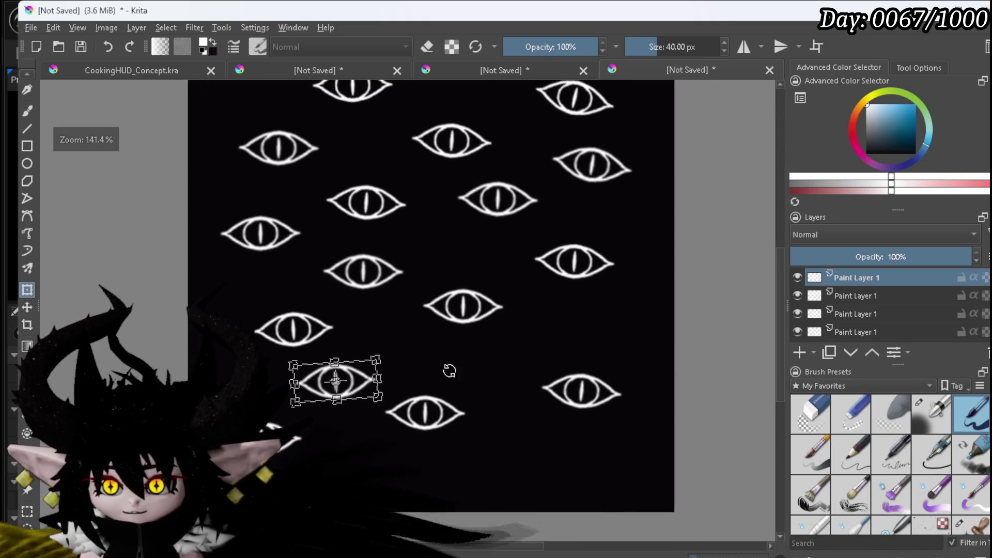
# - Nudge the eyes on several other layers, including the centre eye, to even out spacing
pyautogui.click(852, 299)
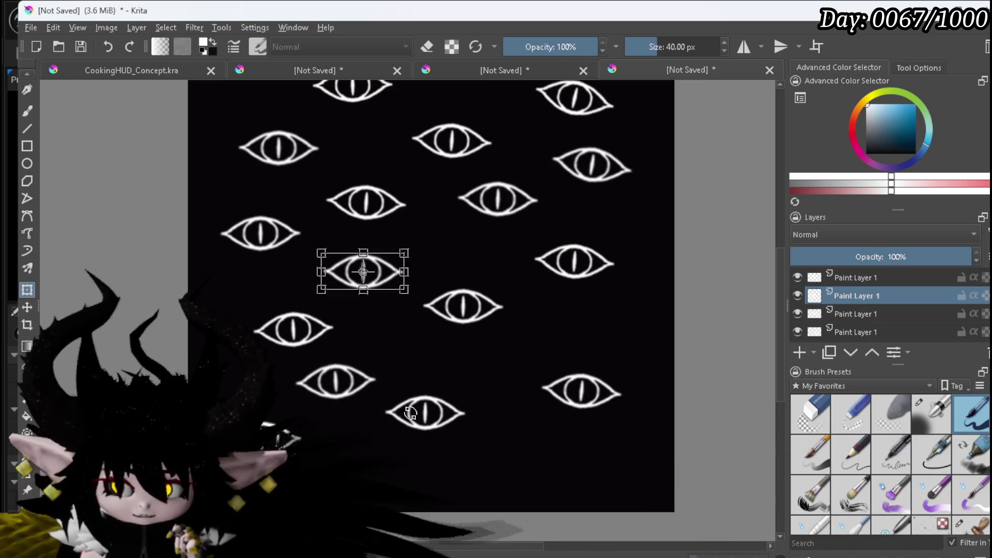
pyautogui.moveTo(372, 271)
pyautogui.mouseDown()
pyautogui.moveTo(351, 270)
pyautogui.moveTo(363, 279)
pyautogui.mouseUp()
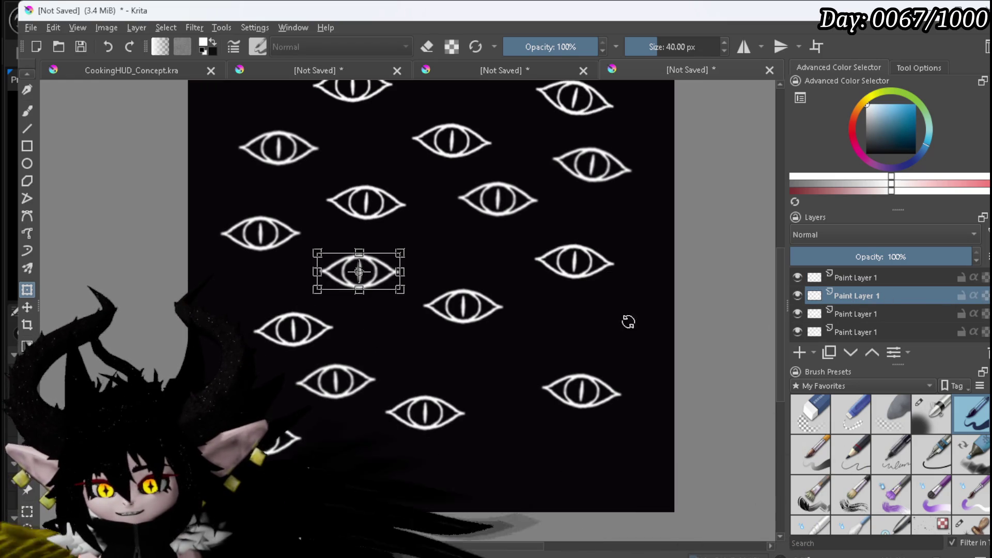
pyautogui.scroll(-1, 917, 291)
pyautogui.scroll(1, 909, 292)
pyautogui.click(866, 303)
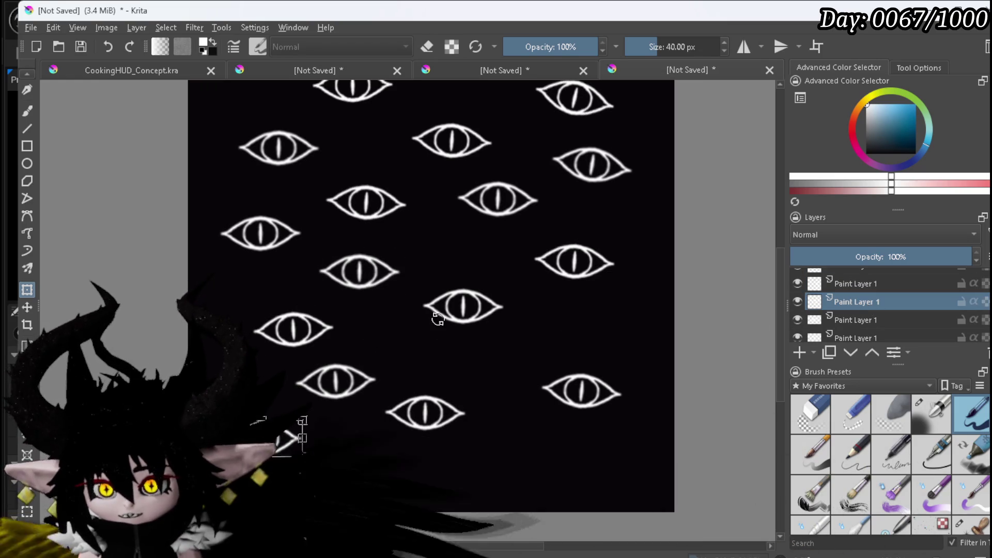
pyautogui.scroll(-1, 844, 320)
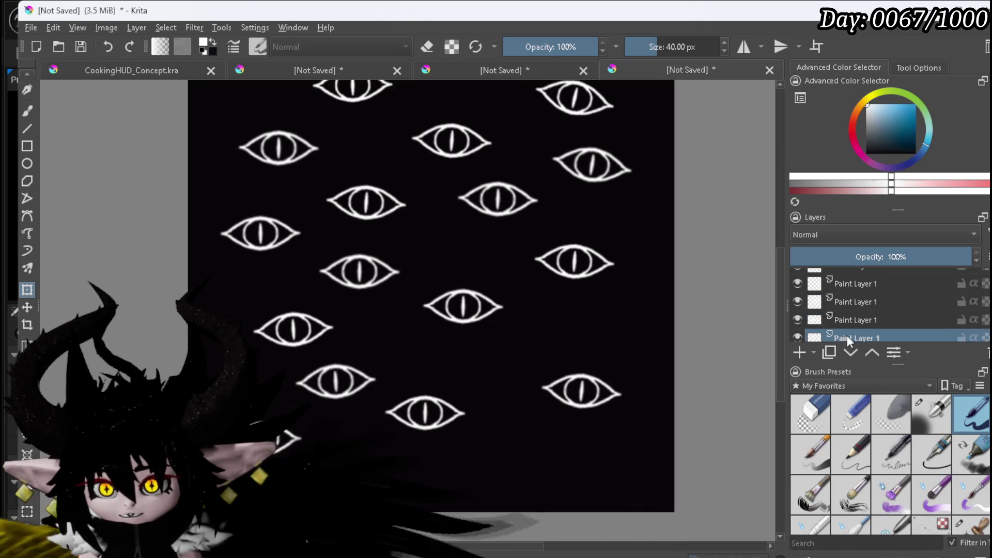
pyautogui.click(847, 335)
pyautogui.moveTo(485, 308); pyautogui.dragTo(501, 299)
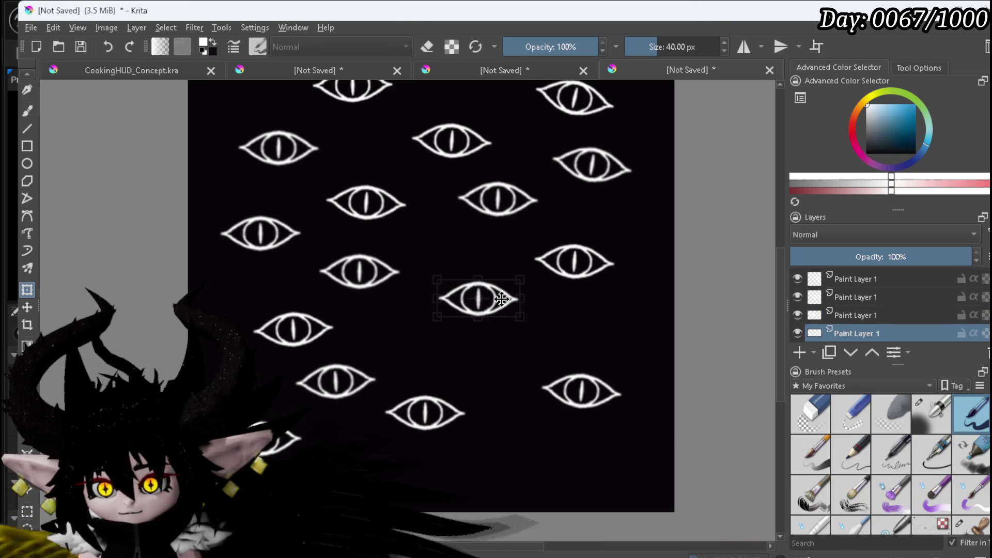
pyautogui.scroll(-1, 900, 293)
pyautogui.click(860, 326)
pyautogui.moveTo(318, 327)
pyautogui.mouseDown()
pyautogui.moveTo(308, 318)
pyautogui.moveTo(424, 350)
pyautogui.moveTo(420, 336)
pyautogui.moveTo(530, 349)
pyautogui.moveTo(602, 335)
pyautogui.moveTo(606, 320)
pyautogui.moveTo(543, 350)
pyautogui.moveTo(527, 345)
pyautogui.moveTo(544, 430)
pyautogui.mouseUp()
# - Duplicate the lower eye twice and move the copies up into remaining gaps
pyautogui.hotkey('ctrl', 'j')
pyautogui.hotkey('ctrl', 'j')
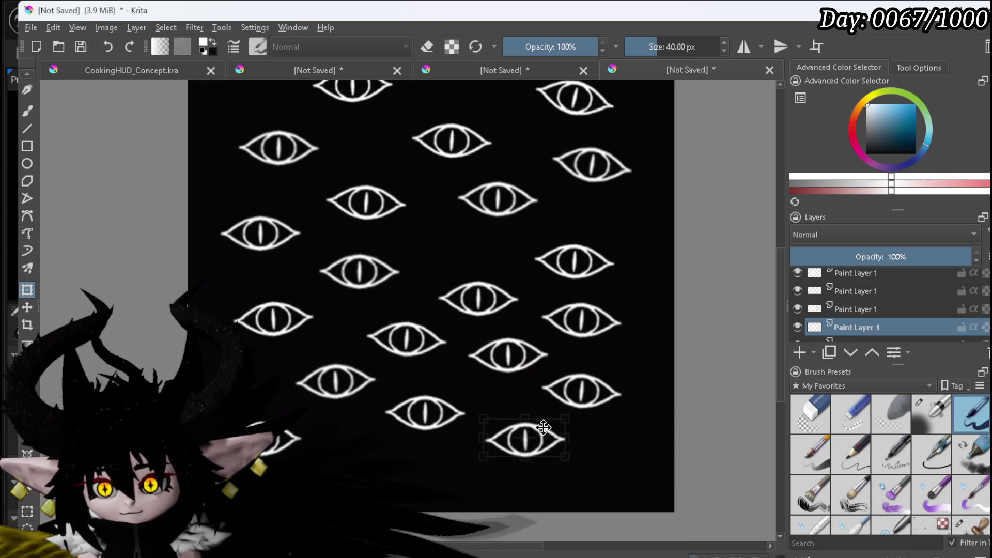
pyautogui.hotkey('ctrl', 'j')
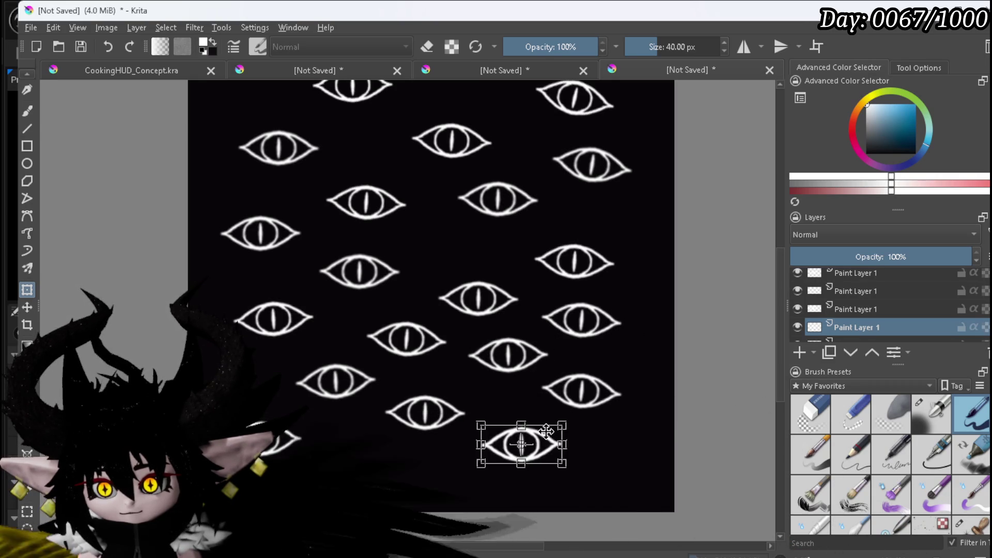
pyautogui.moveTo(547, 424)
pyautogui.mouseDown()
pyautogui.moveTo(544, 359)
pyautogui.moveTo(469, 221)
pyautogui.mouseUp()
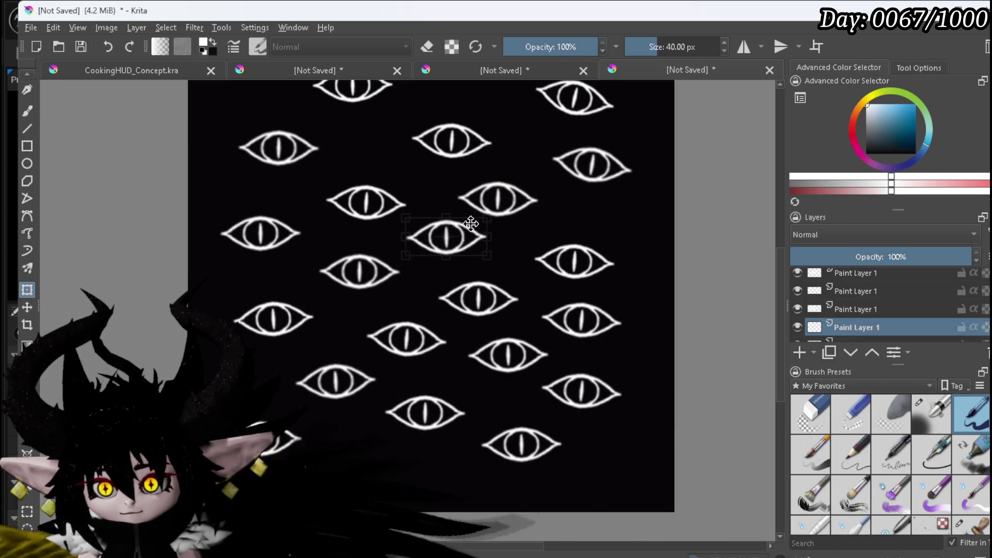
pyautogui.scroll(3, 571, 351)
pyautogui.hotkey('ctrl', 'j')
pyautogui.moveTo(454, 372)
pyautogui.mouseDown()
pyautogui.moveTo(390, 283)
pyautogui.moveTo(453, 238)
pyautogui.moveTo(496, 224)
pyautogui.mouseUp()
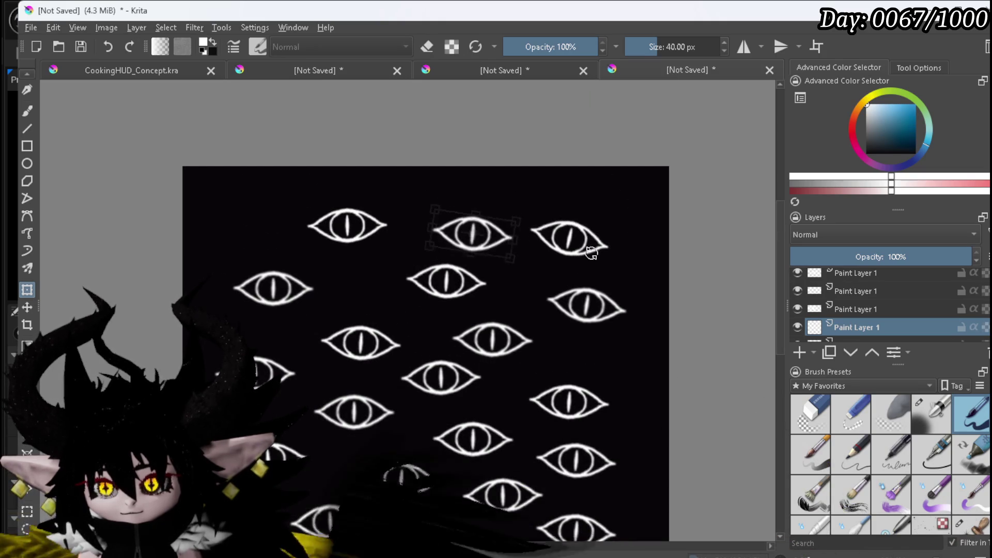
pyautogui.scroll(-3, 529, 302)
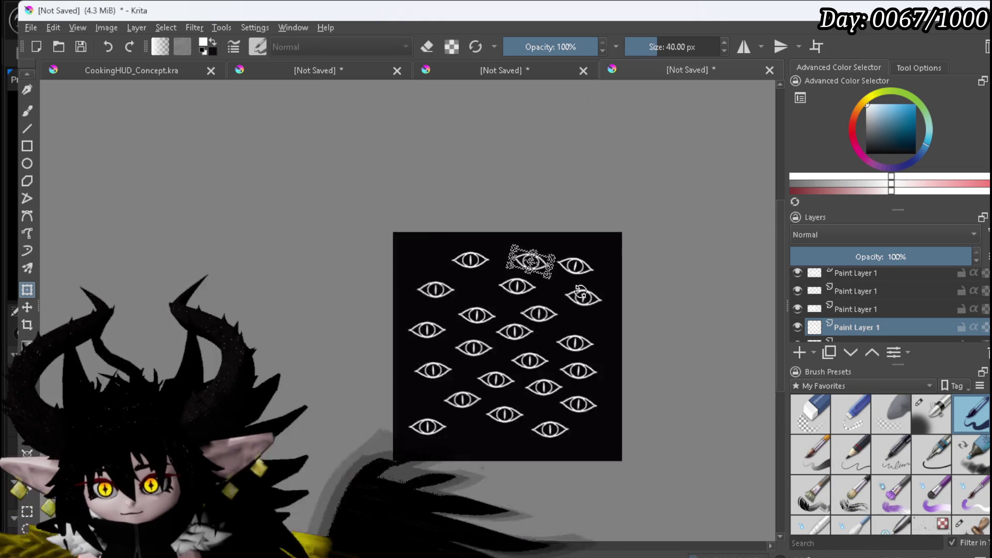
# - Apply the pending transform and hide the black Background layer
pyautogui.press('Return')
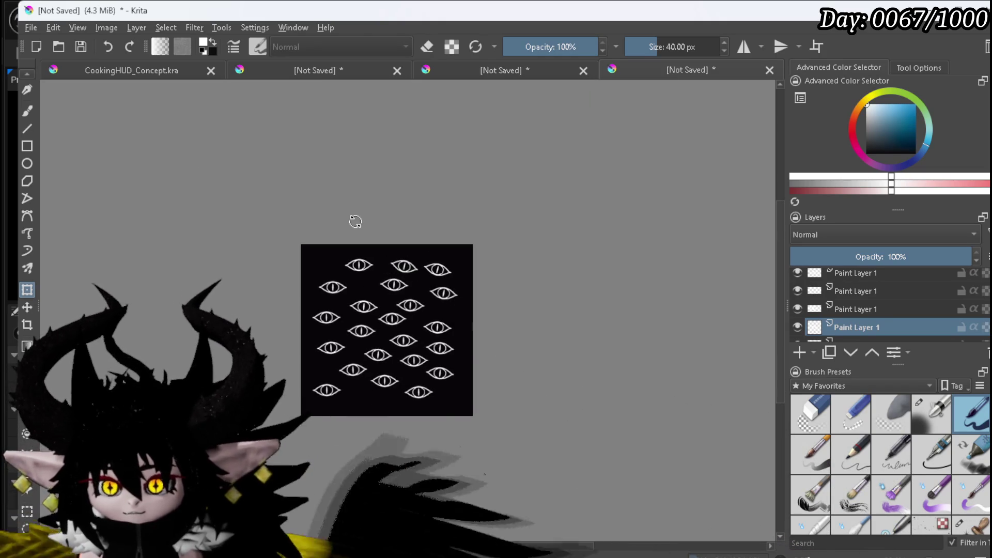
pyautogui.hotkey('ctrl', 'e')
pyautogui.click(798, 332)
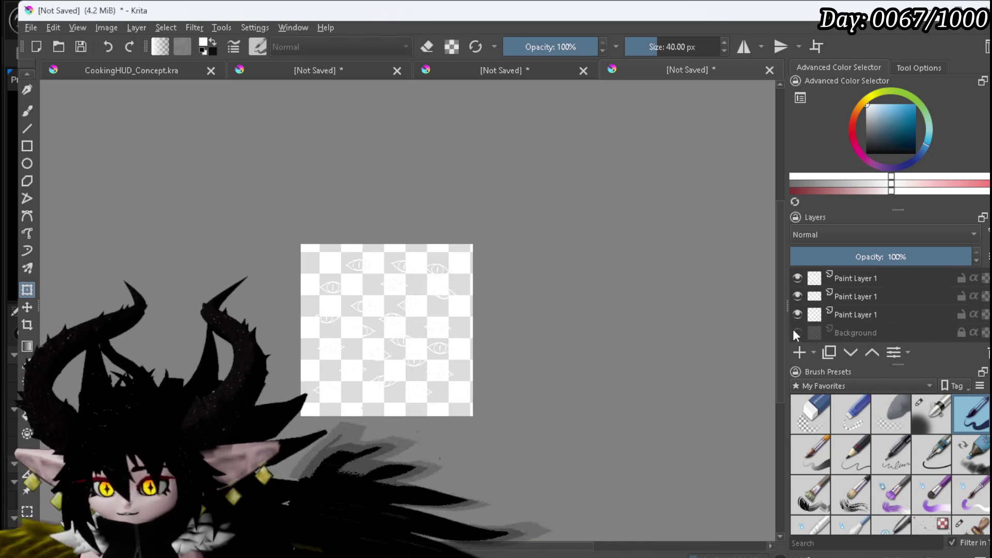
# - Export the eye pattern as a PNG with alpha into the textures folder
pyautogui.click(30, 29)
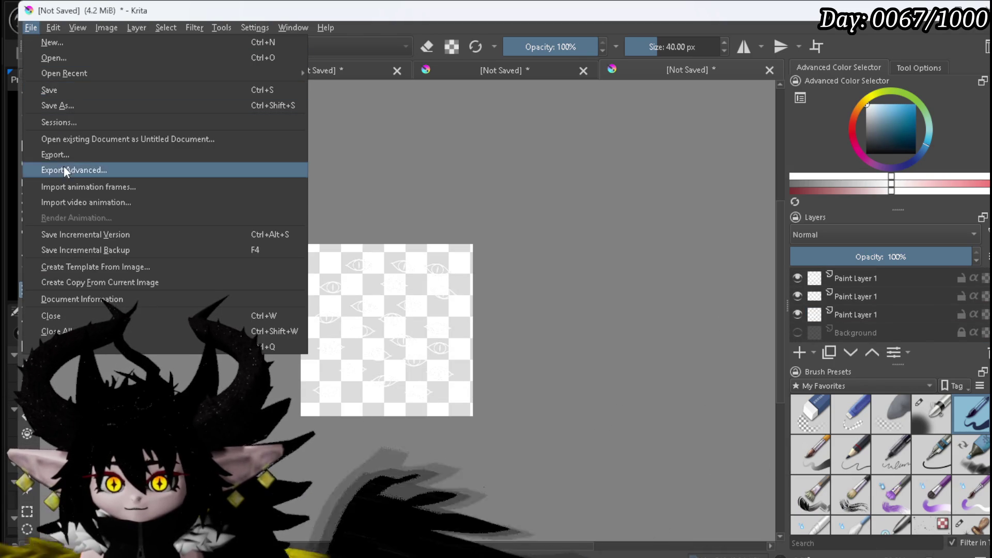
pyautogui.click(63, 156)
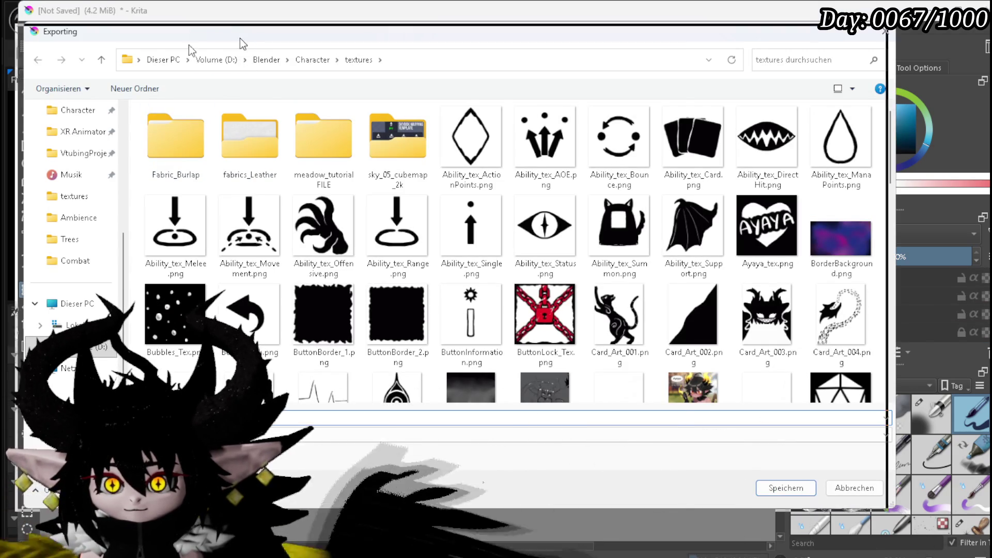
pyautogui.press('Escape')
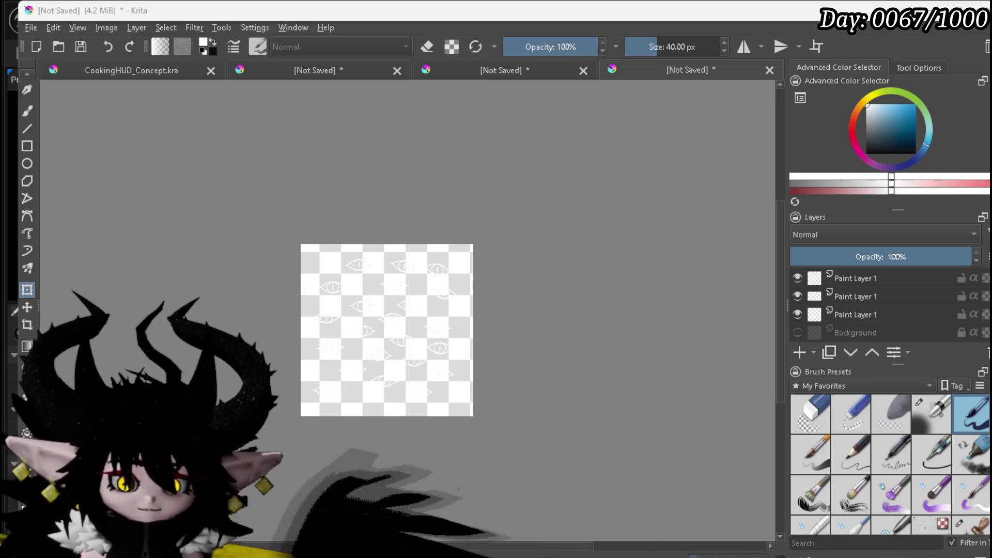
pyautogui.press('Return')
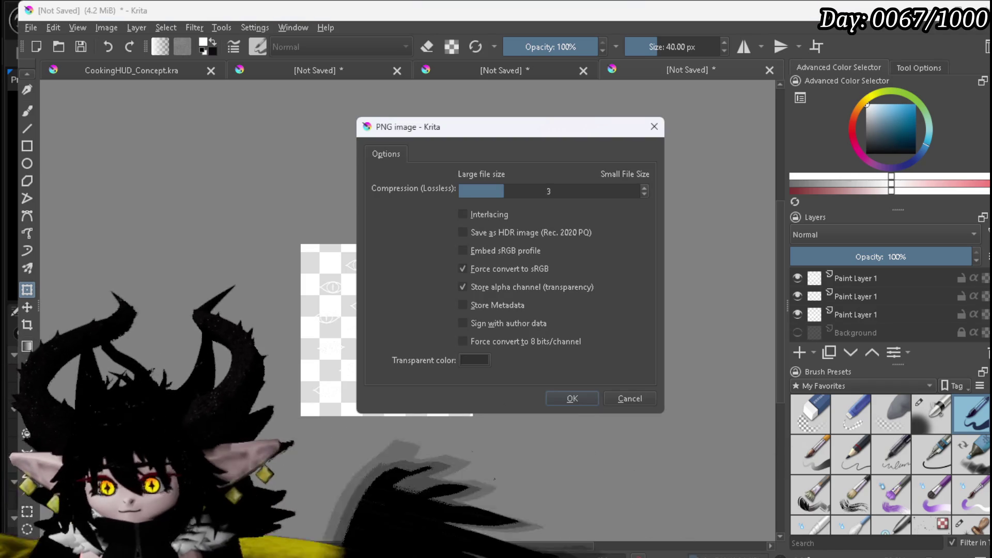
pyautogui.click(563, 395)
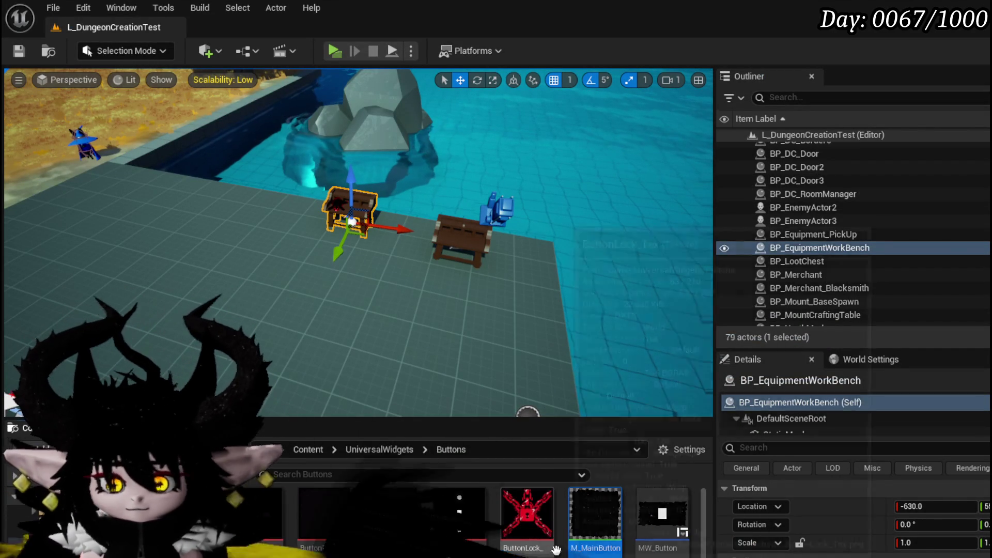
# - Save all modified assets and open the M_MainButton material
pyautogui.hotkey('ctrl', 'shift', 's')
pyautogui.press('Return')
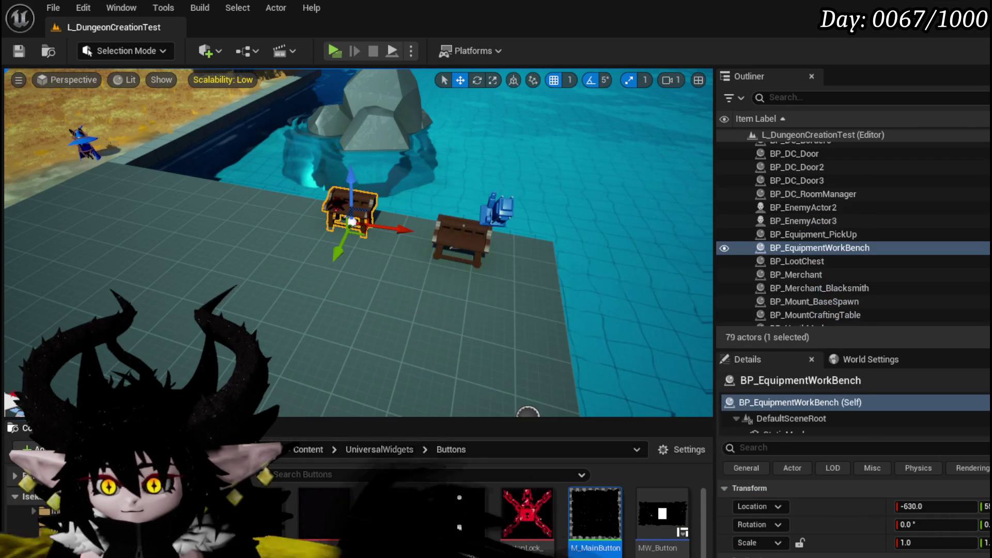
pyautogui.doubleClick(594, 542)
# - Bring the ButtonHoverCover texture into the graph and rearrange the texture sample nodes
pyautogui.moveTo(538, 284)
pyautogui.mouseDown()
pyautogui.moveTo(766, 260)
pyautogui.moveTo(677, 137)
pyautogui.mouseUp()
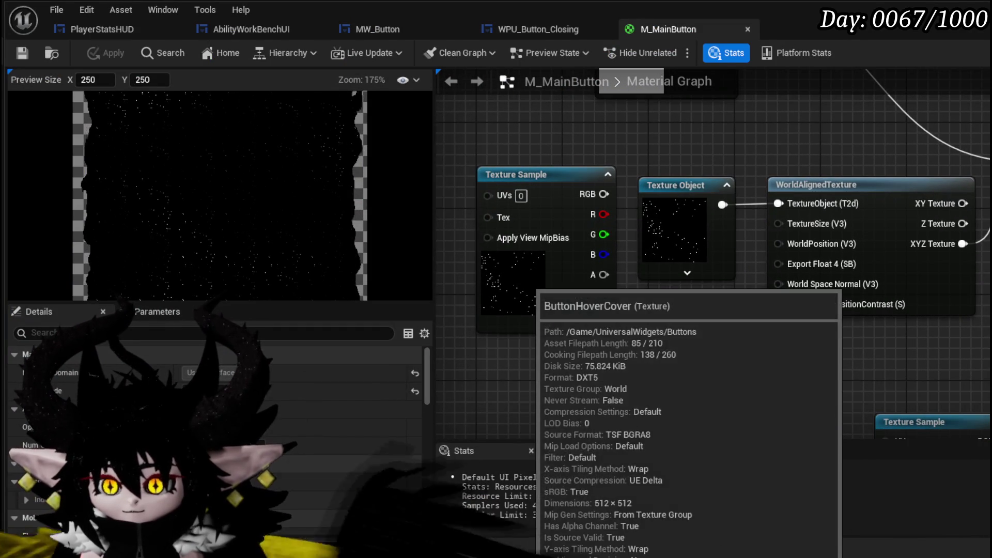
pyautogui.moveTo(605, 445)
pyautogui.mouseDown()
pyautogui.moveTo(540, 393)
pyautogui.moveTo(594, 347)
pyautogui.moveTo(548, 358)
pyautogui.mouseUp()
pyautogui.moveTo(507, 218); pyautogui.dragTo(630, 191)
pyautogui.moveTo(664, 154); pyautogui.dragTo(517, 142)
pyautogui.moveTo(718, 338)
pyautogui.mouseDown()
pyautogui.moveTo(645, 269)
pyautogui.moveTo(662, 269)
pyautogui.mouseUp()
pyautogui.moveTo(810, 193); pyautogui.dragTo(750, 211)
# - Set the Texture Object node's Texture to ButtonHoverCover
pyautogui.click(750, 210)
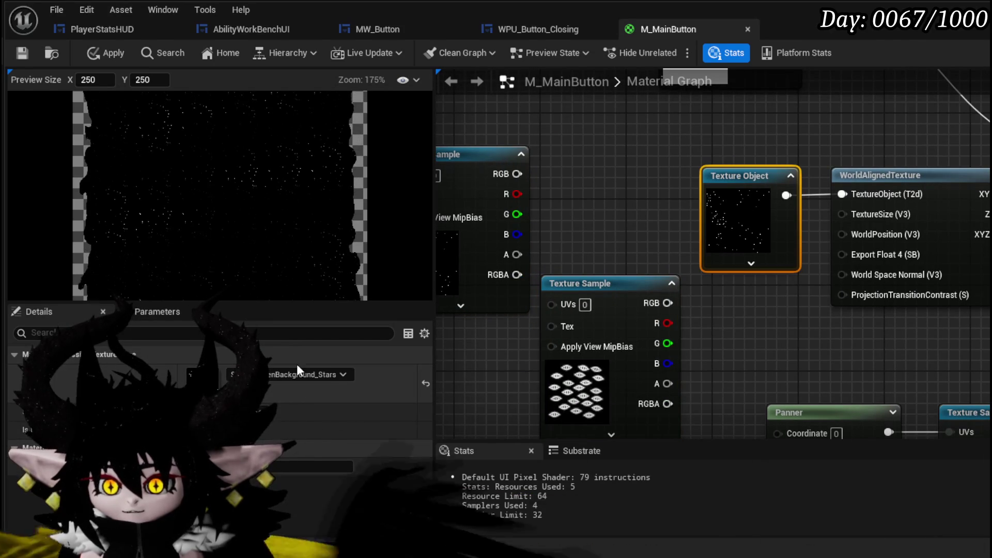
pyautogui.click(289, 375)
pyautogui.click(320, 413)
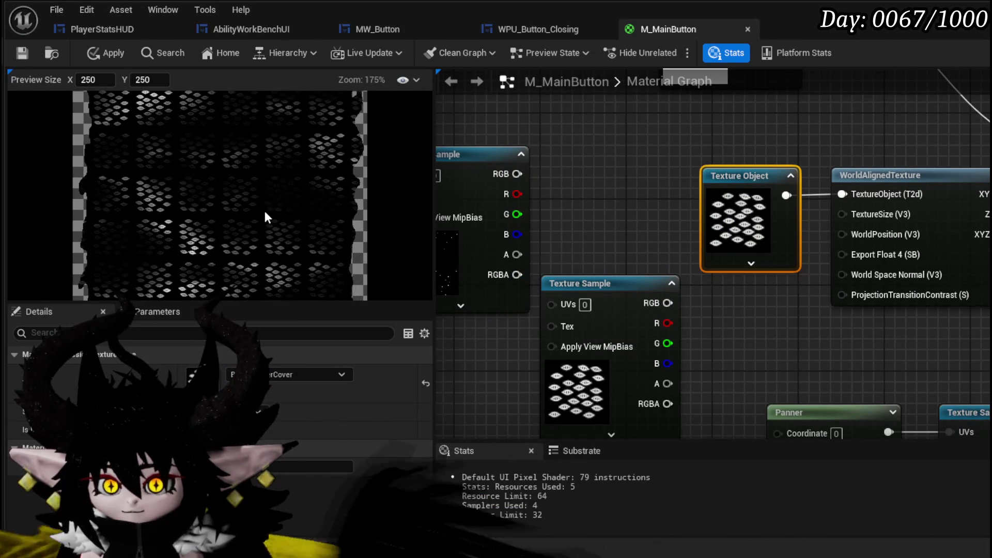
pyautogui.moveTo(774, 284)
pyautogui.mouseDown()
pyautogui.moveTo(605, 309)
pyautogui.moveTo(503, 247)
pyautogui.mouseUp()
pyautogui.click(571, 284)
# - Leave the sampler type unchanged and move the Texture Sample beside the Texture Object
pyautogui.click(550, 204)
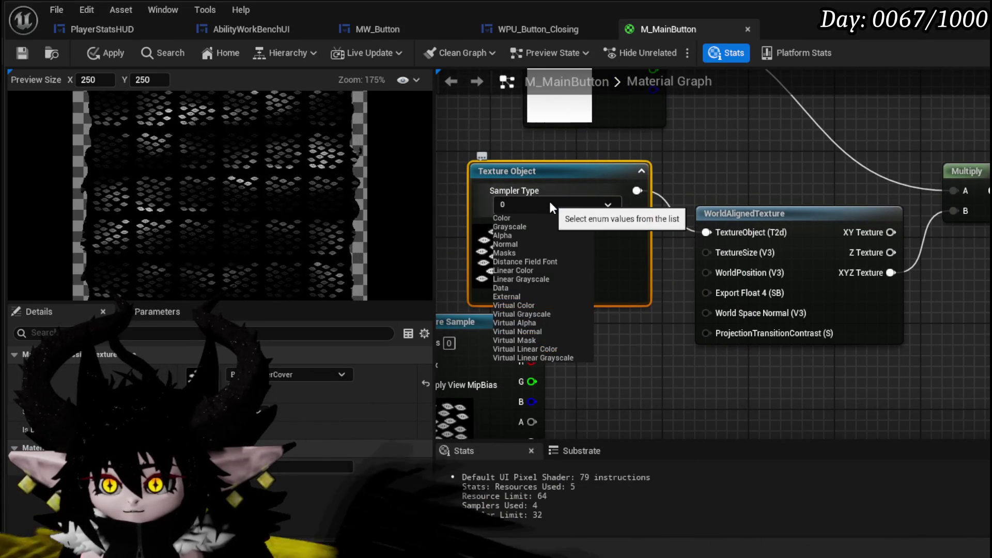
pyautogui.click(550, 203)
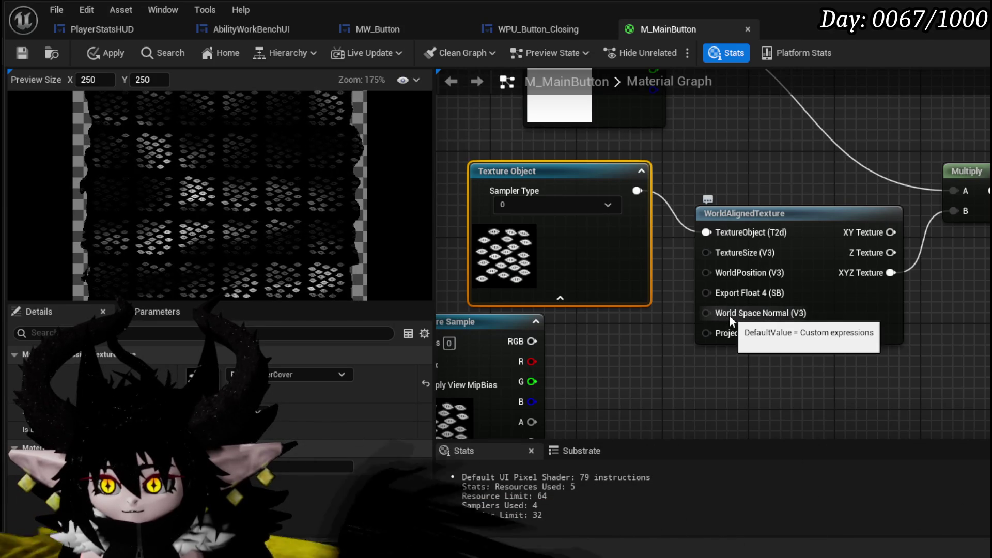
pyautogui.moveTo(648, 345)
pyautogui.mouseDown()
pyautogui.moveTo(700, 351)
pyautogui.moveTo(724, 335)
pyautogui.mouseUp()
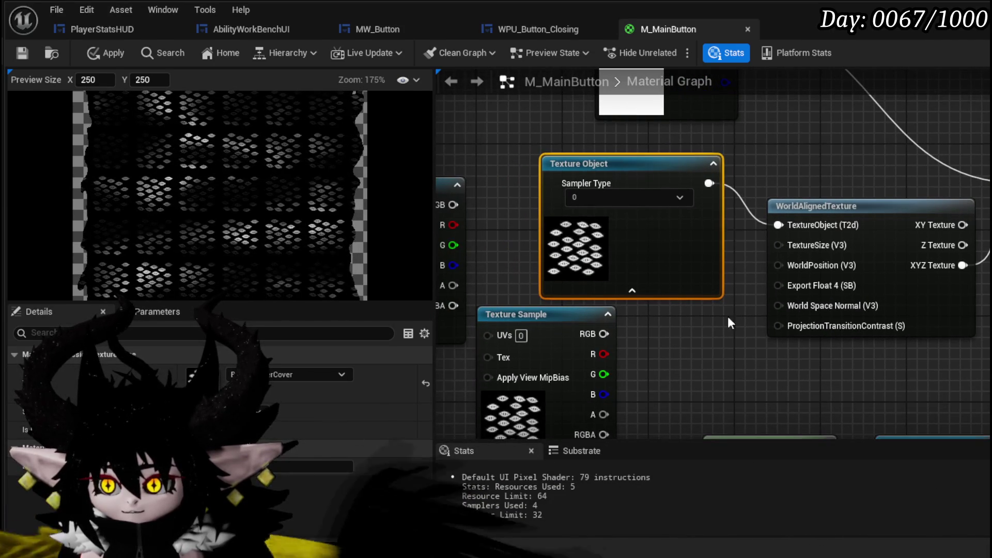
pyautogui.moveTo(718, 184)
pyautogui.mouseDown()
pyautogui.moveTo(801, 247)
pyautogui.moveTo(665, 318)
pyautogui.moveTo(741, 337)
pyautogui.mouseUp()
pyautogui.moveTo(599, 309)
pyautogui.mouseDown()
pyautogui.moveTo(452, 402)
pyautogui.moveTo(538, 150)
pyautogui.mouseUp()
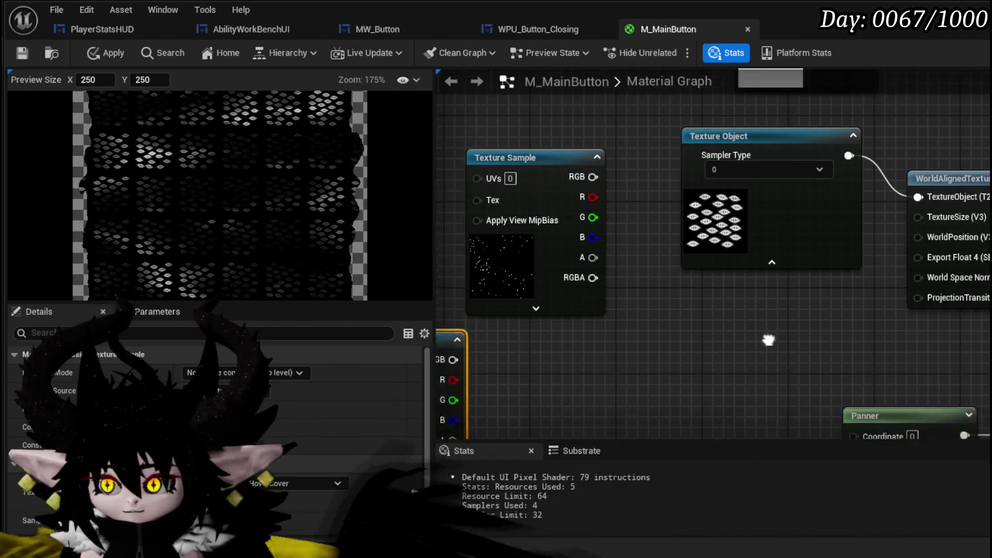
pyautogui.moveTo(794, 351); pyautogui.dragTo(581, 345)
# - Add a 0,0,0 Constant3Vector and wire it into WorldAlignedTexture's TextureSize
pyautogui.click(534, 325)
pyautogui.click(531, 317)
pyautogui.moveTo(670, 349); pyautogui.dragTo(628, 325)
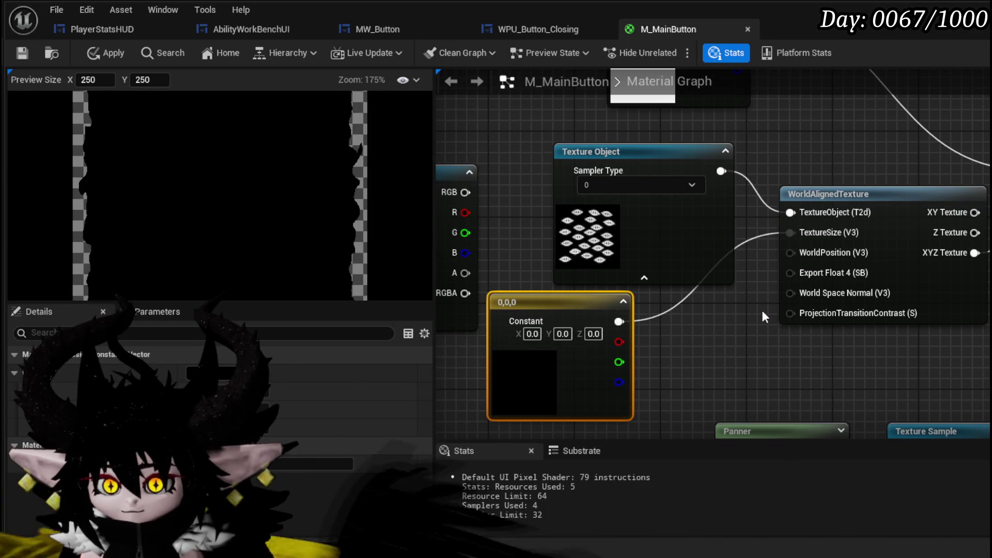
# - Try Constant3Vector values of 1,1,1, then 64,64,64
pyautogui.click(532, 334)
pyautogui.write('1')
pyautogui.press('Return')
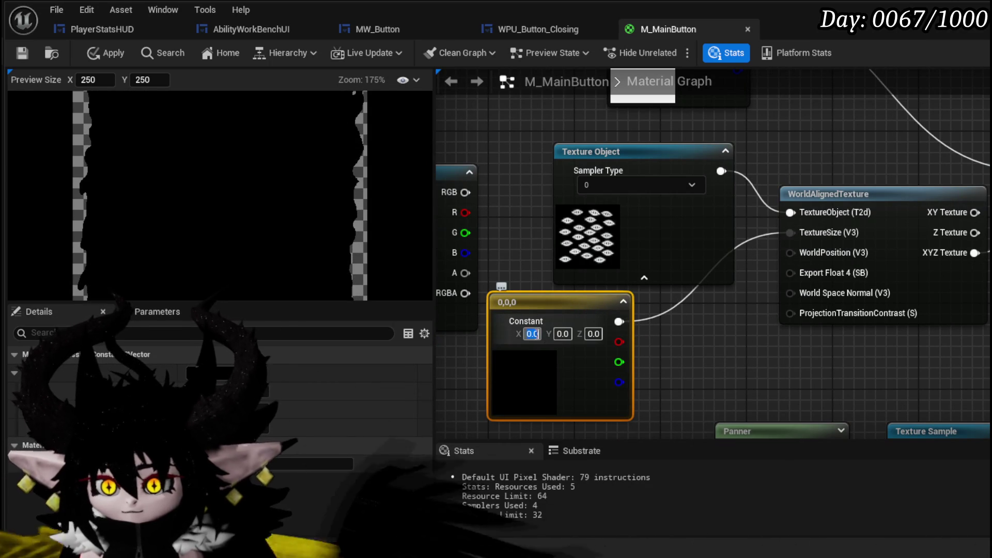
pyautogui.write('1')
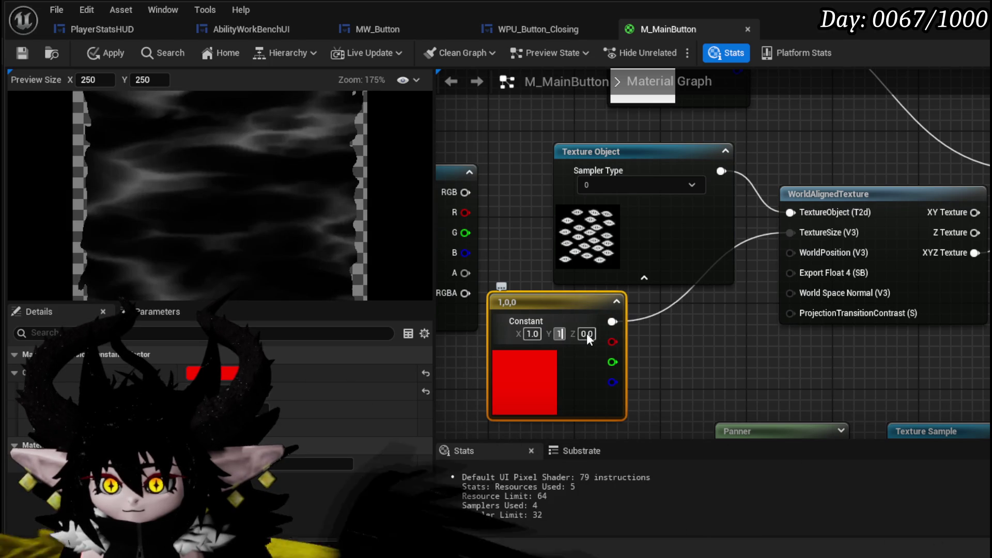
pyautogui.click(586, 333)
pyautogui.write('1')
pyautogui.press('Return')
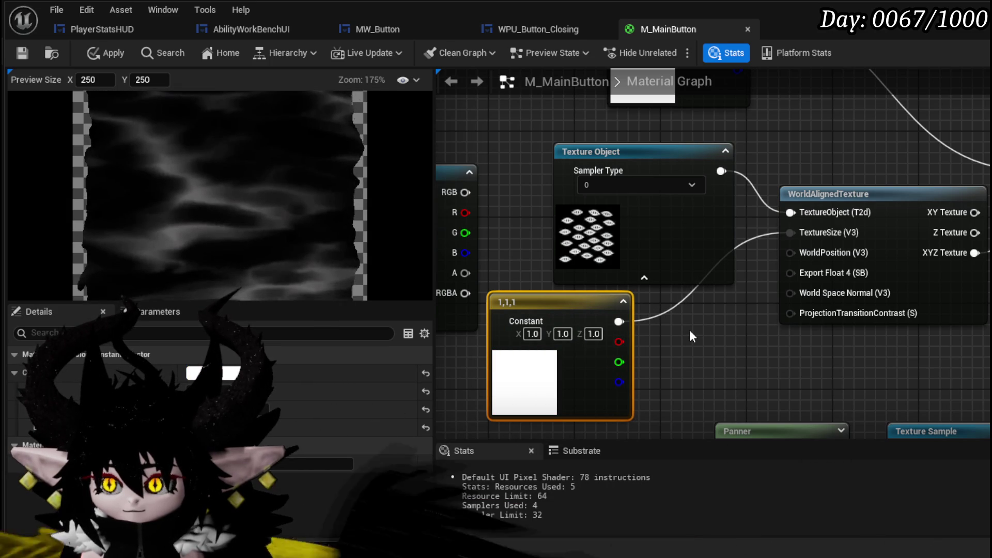
pyautogui.moveTo(692, 336)
pyautogui.mouseDown()
pyautogui.moveTo(669, 275)
pyautogui.moveTo(692, 299)
pyautogui.mouseUp()
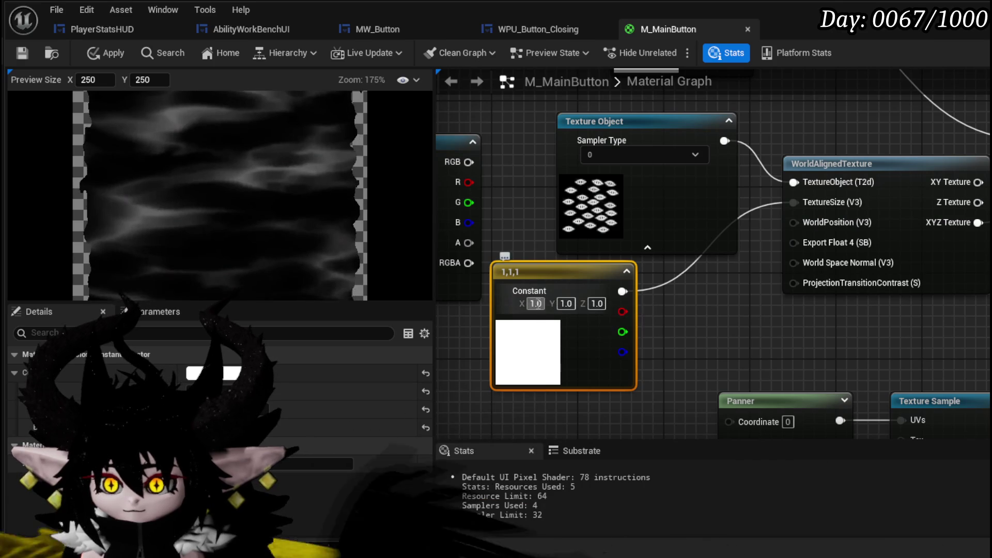
pyautogui.write('04')
pyautogui.press('Return')
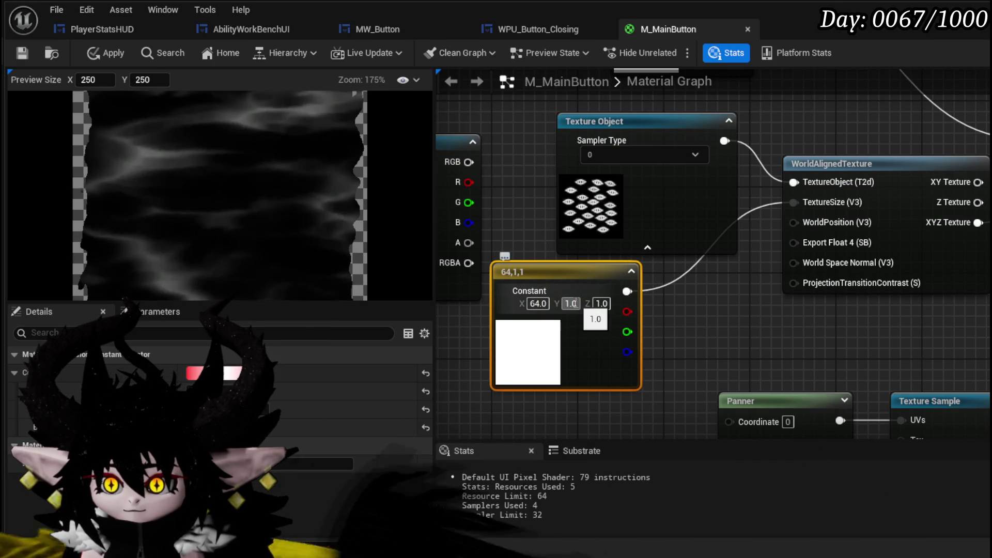
pyautogui.write('64')
pyautogui.press('Return')
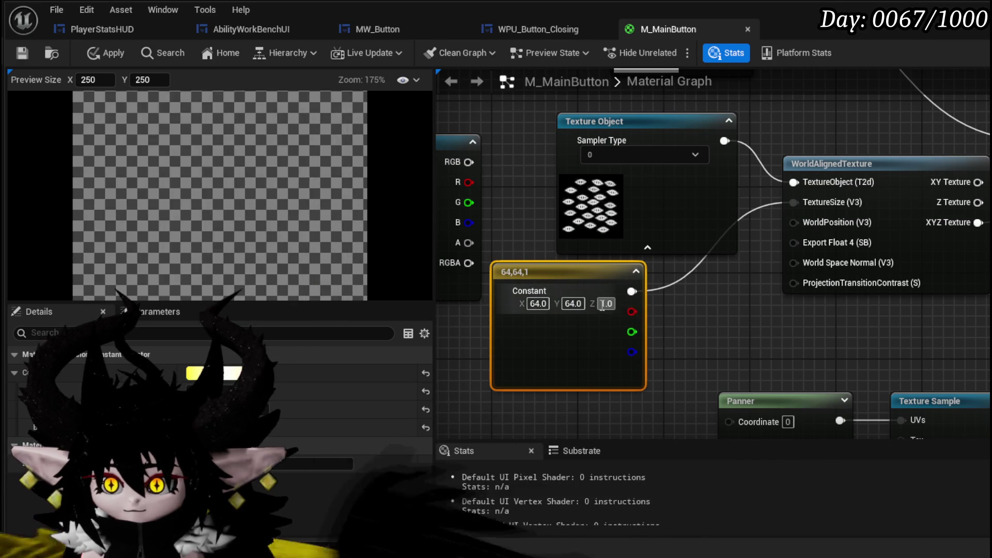
pyautogui.click(606, 303)
pyautogui.write('64')
pyautogui.press('Return')
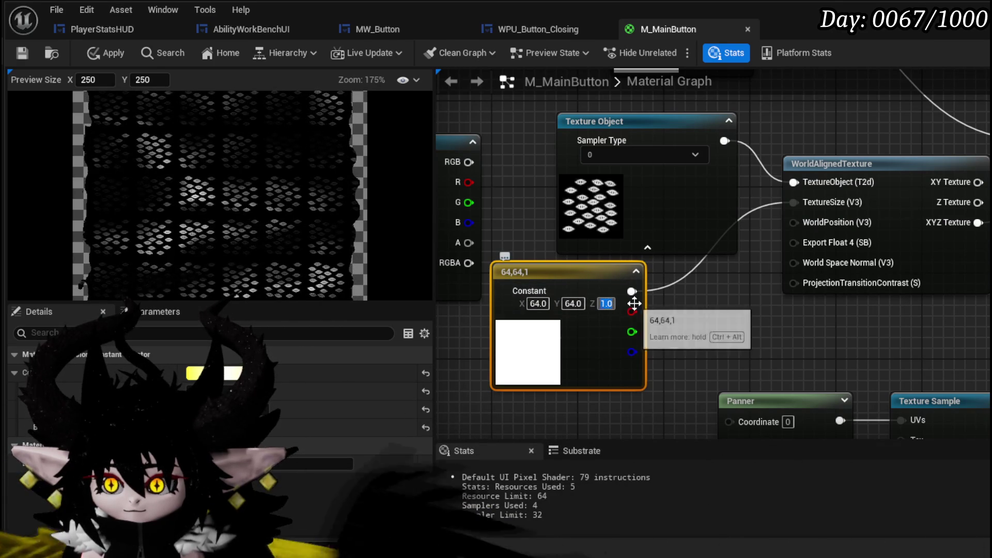
pyautogui.click(608, 304)
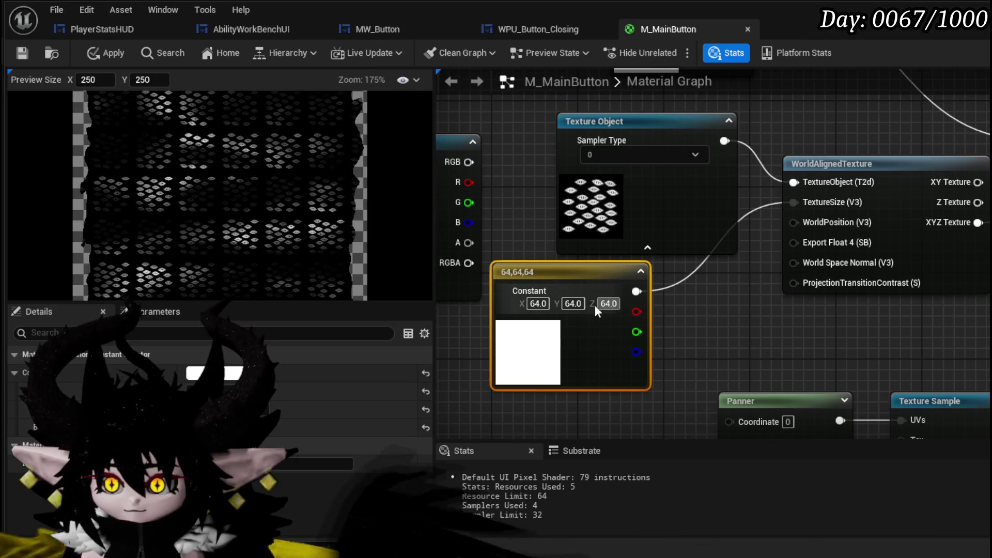
# - Wire WorldAlignedTexture into Multiply B via its Z Texture output, with the constant's Z set to 0
pyautogui.moveTo(761, 320); pyautogui.dragTo(650, 328)
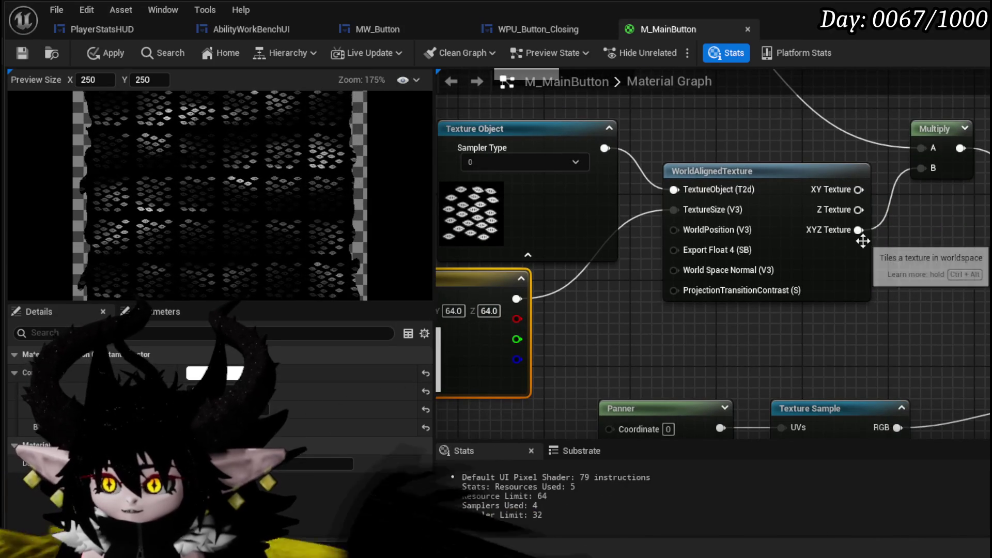
pyautogui.moveTo(858, 190)
pyautogui.mouseDown()
pyautogui.moveTo(918, 193)
pyautogui.moveTo(923, 170)
pyautogui.mouseUp()
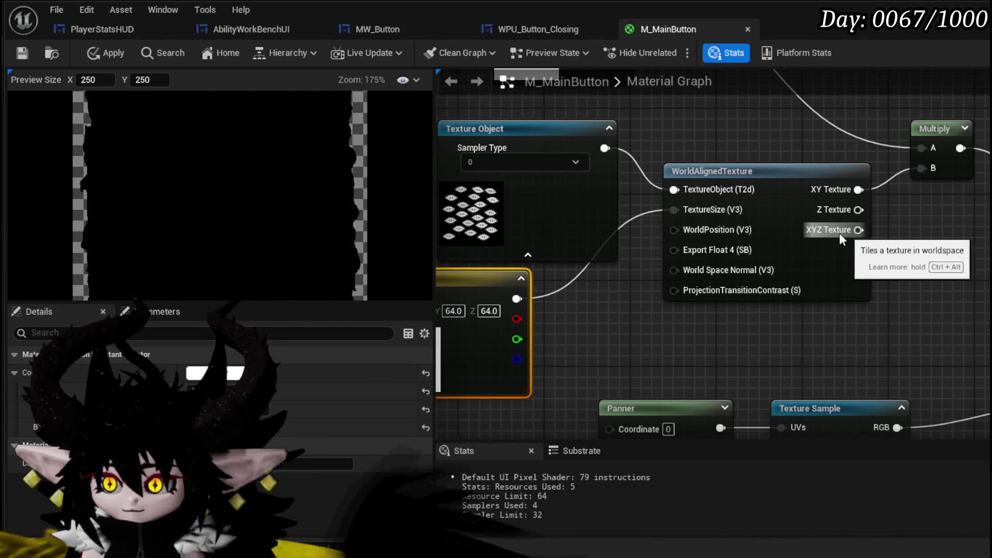
pyautogui.moveTo(593, 309)
pyautogui.mouseDown()
pyautogui.moveTo(699, 301)
pyautogui.moveTo(754, 316)
pyautogui.mouseUp()
pyautogui.click(616, 317)
pyautogui.write('0')
pyautogui.press('Return')
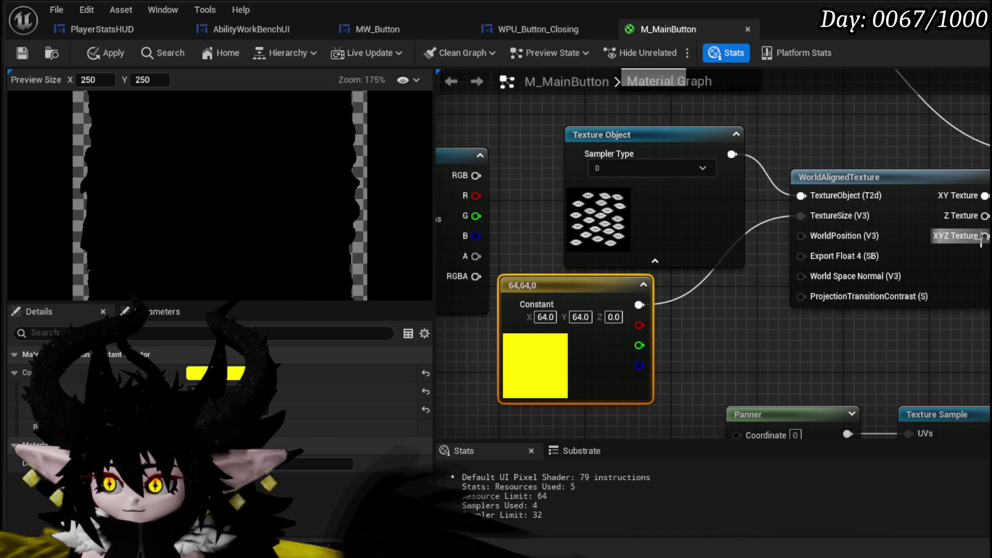
pyautogui.moveTo(984, 195); pyautogui.dragTo(984, 216)
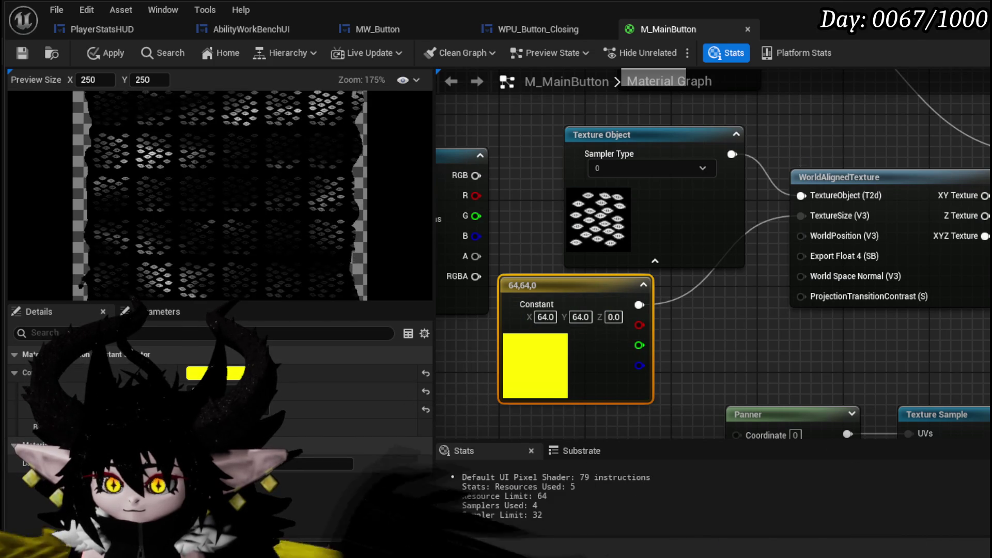
# - Set the constant to 0,0,64 and check its colour picker without changes
pyautogui.click(580, 316)
pyautogui.write('0')
pyautogui.press('Return')
pyautogui.click(542, 316)
pyautogui.write('0')
pyautogui.press('Return')
pyautogui.write('64')
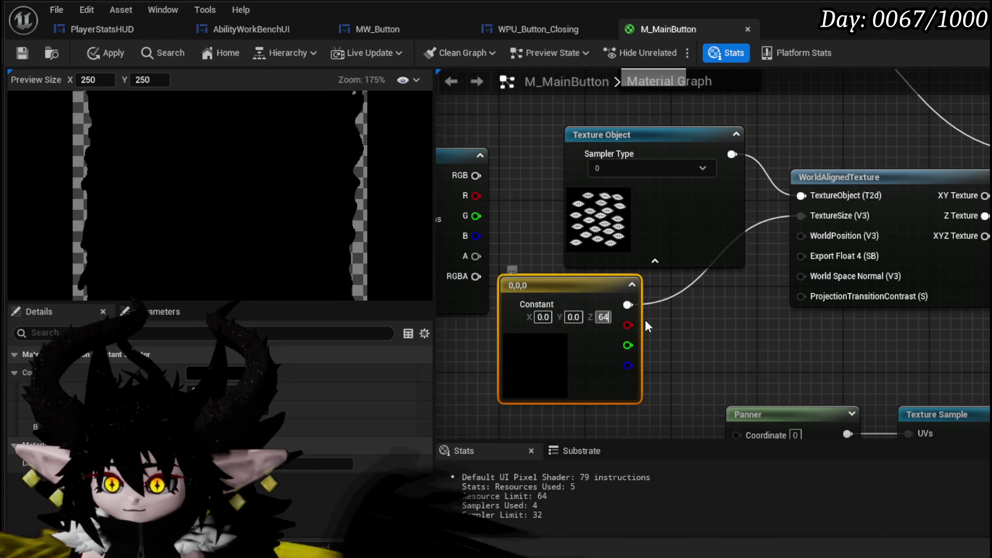
pyautogui.press('Return')
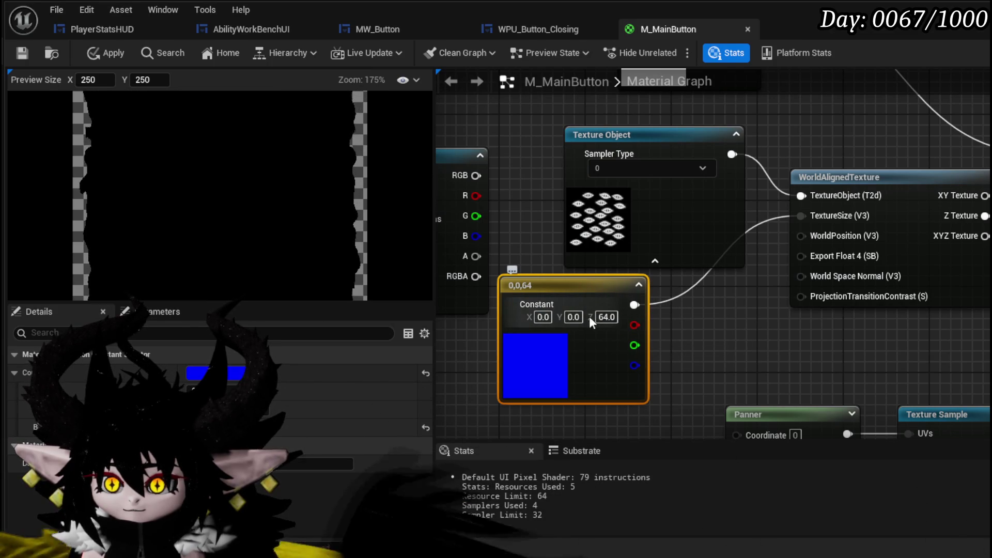
pyautogui.doubleClick(568, 314)
pyautogui.press('Escape')
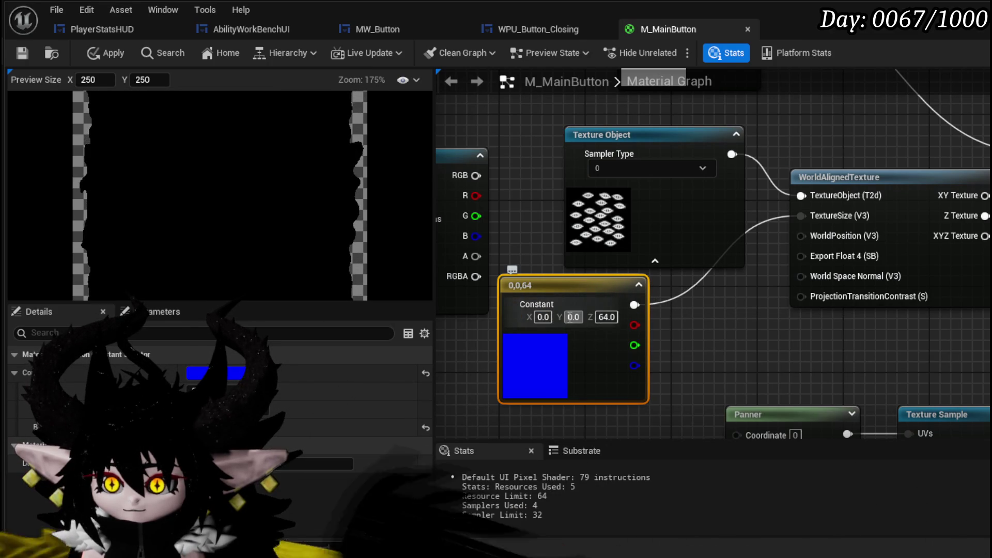
# - Change the constant's values to 64,64,0
pyautogui.write('64')
pyautogui.press('Return')
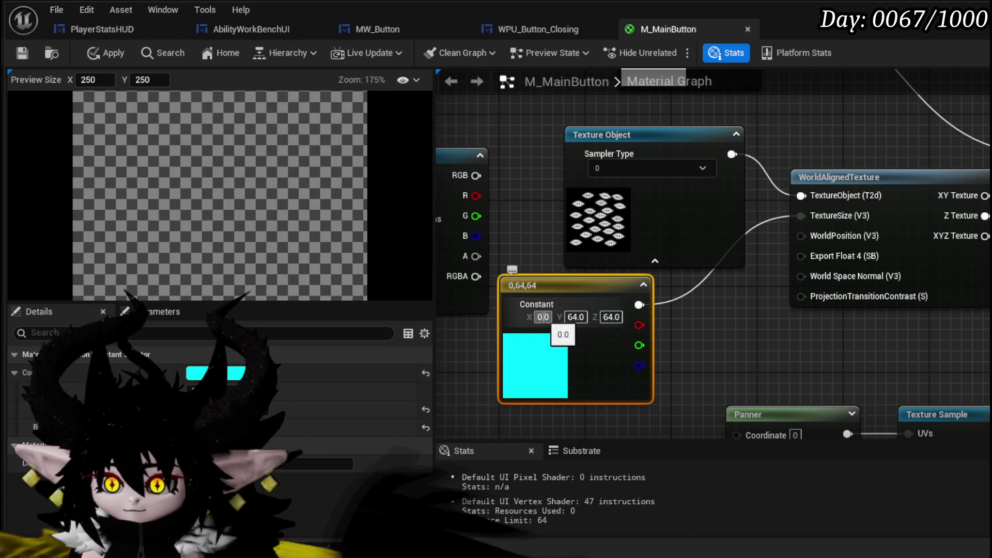
pyautogui.write('64')
pyautogui.press('Return')
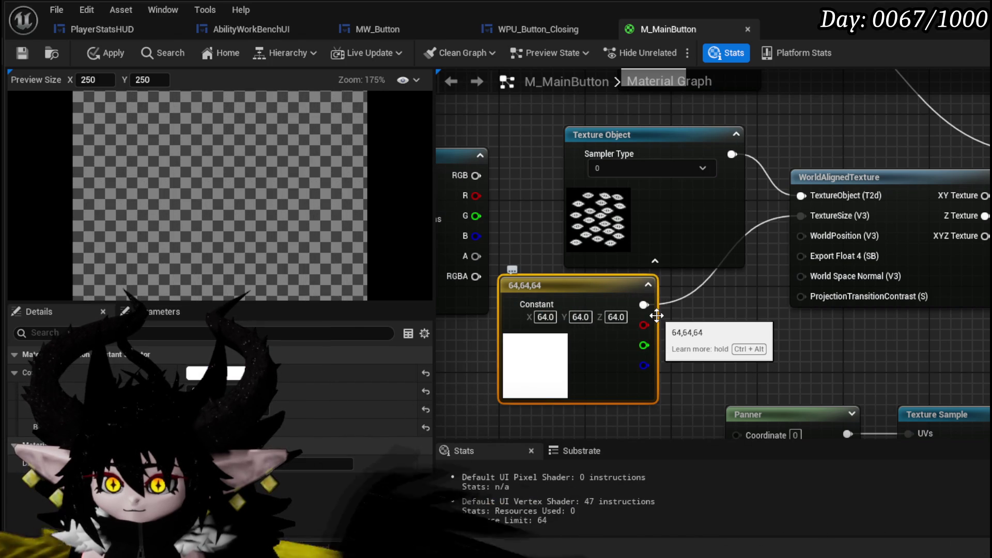
pyautogui.click(580, 317)
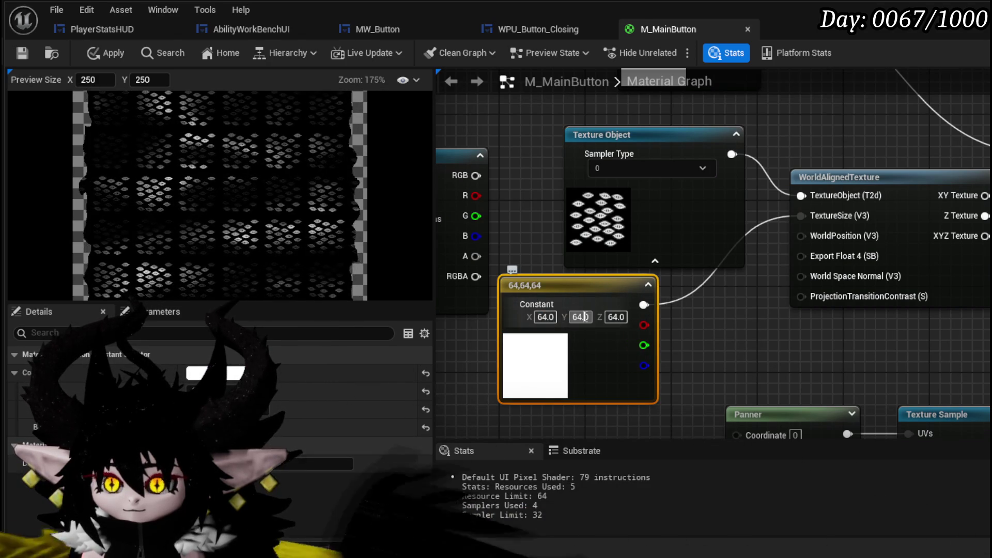
pyautogui.write('0')
pyautogui.press('Return')
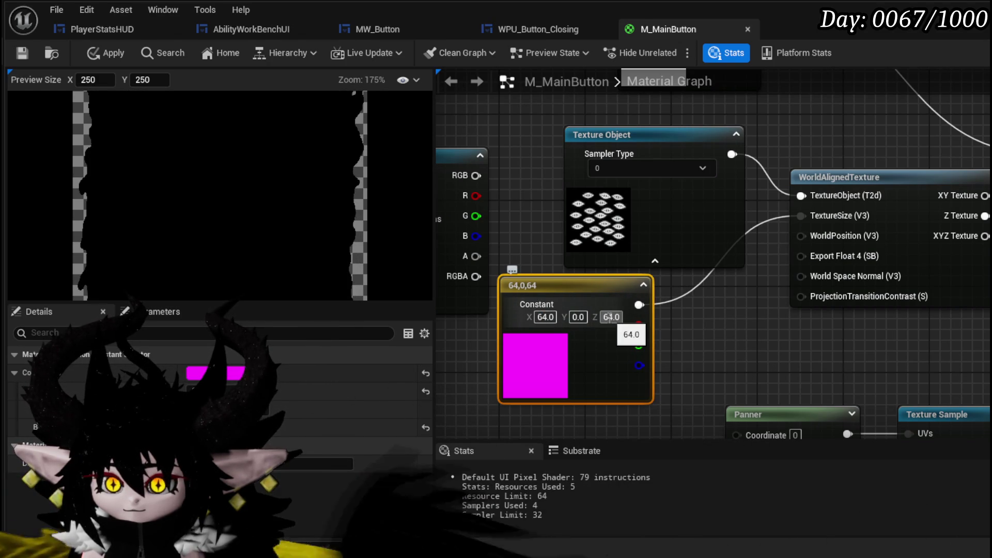
pyautogui.write('64')
pyautogui.press('Return')
pyautogui.click(613, 317)
pyautogui.write('0')
pyautogui.press('Return')
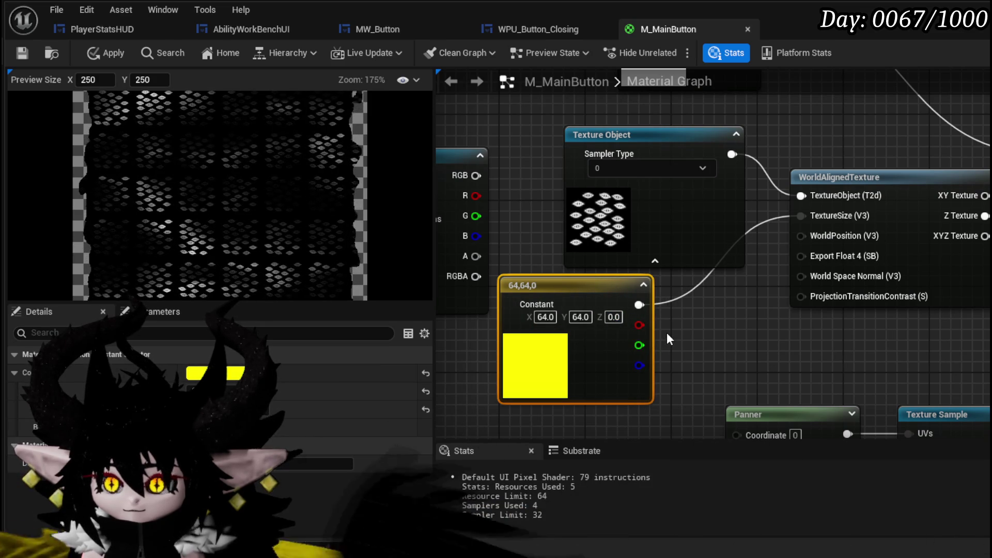
# - Rearrange the Texture Object, Texture Sample and constant nodes into a tidier layout
pyautogui.moveTo(666, 338)
pyautogui.mouseDown()
pyautogui.moveTo(642, 321)
pyautogui.moveTo(724, 372)
pyautogui.moveTo(769, 359)
pyautogui.mouseUp()
pyautogui.moveTo(788, 266); pyautogui.dragTo(733, 246)
pyautogui.moveTo(791, 304); pyautogui.dragTo(708, 258)
pyautogui.scroll(-1, 212, 222)
pyautogui.moveTo(705, 275)
pyautogui.mouseDown()
pyautogui.moveTo(625, 292)
pyautogui.moveTo(619, 283)
pyautogui.moveTo(640, 291)
pyautogui.mouseUp()
pyautogui.click(566, 290)
pyautogui.moveTo(565, 289)
pyautogui.mouseDown()
pyautogui.moveTo(594, 288)
pyautogui.moveTo(476, 258)
pyautogui.mouseUp()
pyautogui.moveTo(590, 281); pyautogui.dragTo(640, 300)
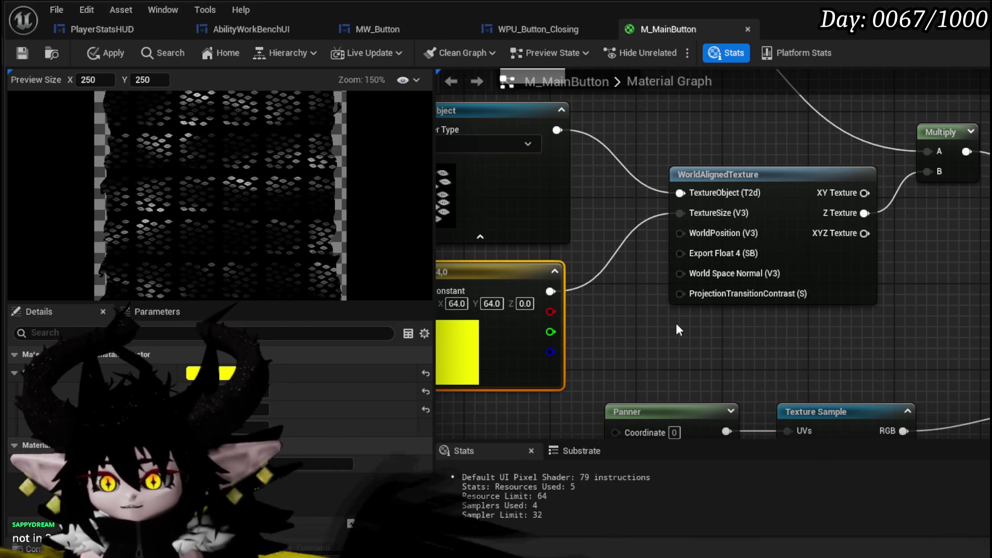
pyautogui.moveTo(675, 322)
pyautogui.mouseDown()
pyautogui.moveTo(686, 255)
pyautogui.moveTo(784, 340)
pyautogui.moveTo(540, 386)
pyautogui.mouseUp()
pyautogui.scroll(-2, 645, 287)
pyautogui.moveTo(562, 195); pyautogui.dragTo(740, 379)
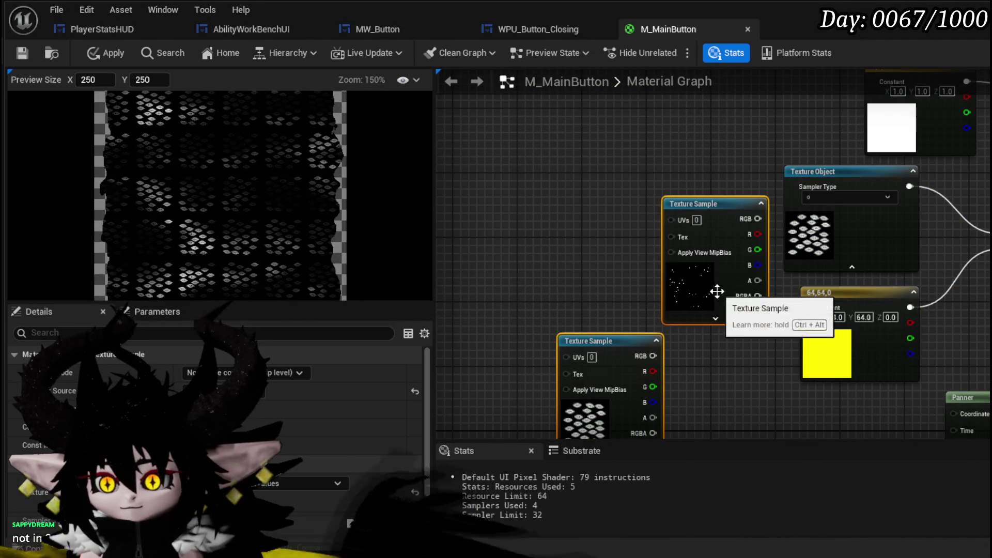
pyautogui.moveTo(713, 288); pyautogui.dragTo(608, 175)
pyautogui.moveTo(780, 266)
pyautogui.mouseDown()
pyautogui.moveTo(865, 229)
pyautogui.moveTo(783, 229)
pyautogui.moveTo(707, 204)
pyautogui.mouseUp()
pyautogui.scroll(2, 723, 227)
pyautogui.moveTo(738, 239); pyautogui.dragTo(710, 242)
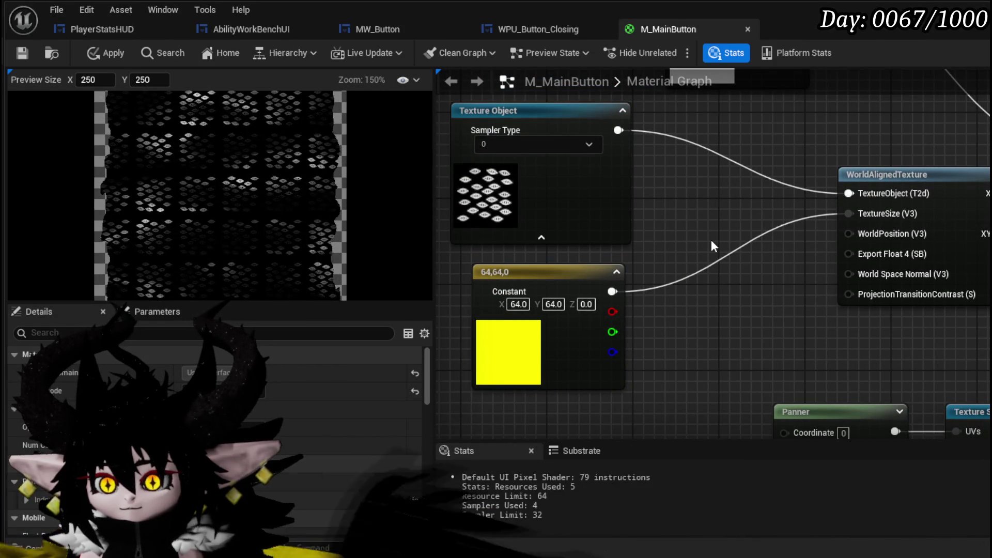
# - Set the constant's X and Y to 200, then to 250, giving 250,250,0
pyautogui.click(553, 303)
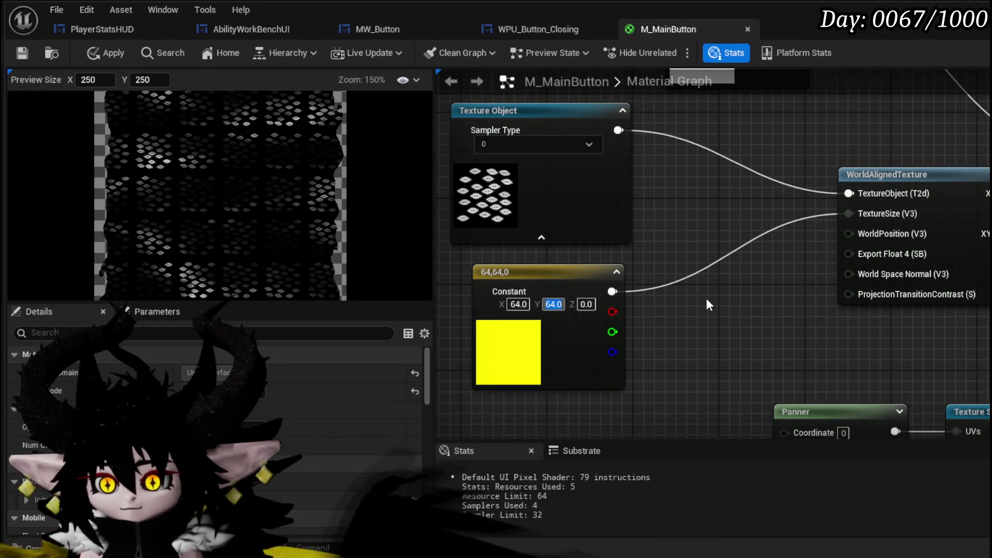
pyautogui.write('200')
pyautogui.press('Return')
pyautogui.click(519, 304)
pyautogui.write('200')
pyautogui.press('Return')
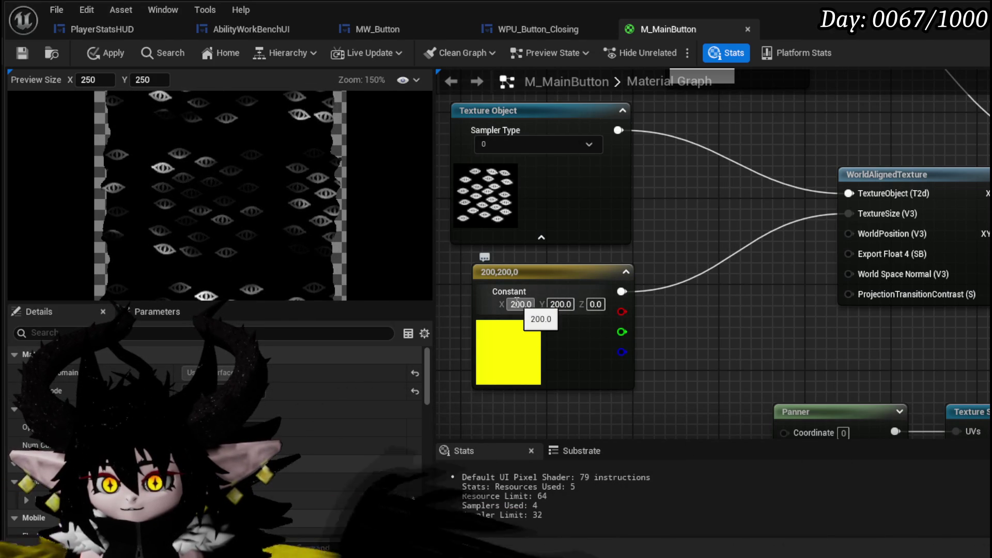
pyautogui.write('250')
pyautogui.press('Tab')
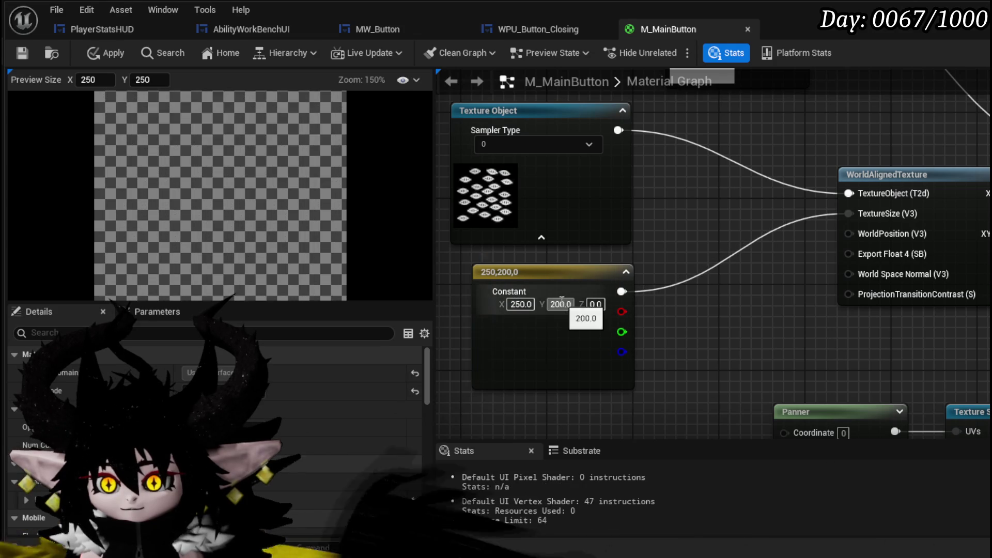
pyautogui.write('250')
pyautogui.press('Return')
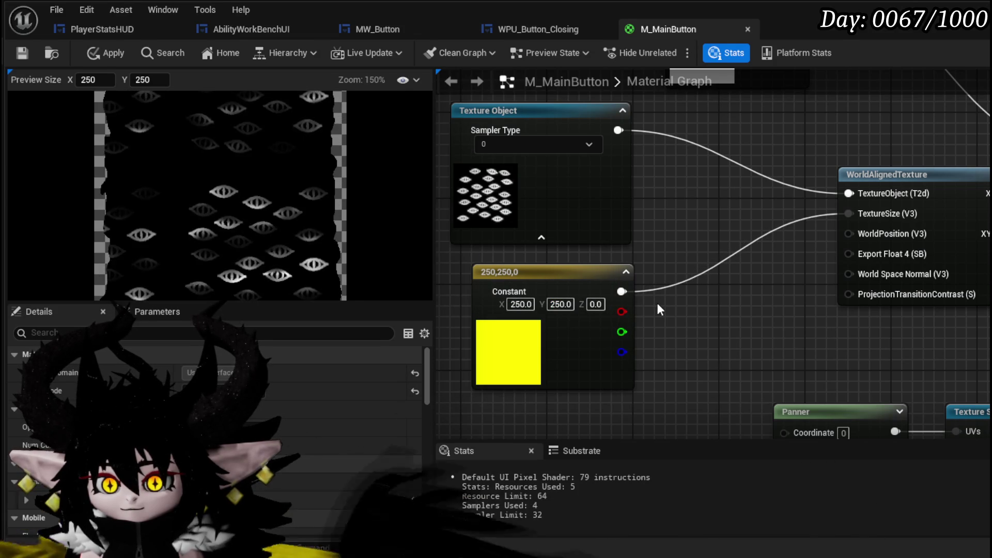
pyautogui.scroll(-2, 727, 303)
pyautogui.moveTo(727, 304); pyautogui.dragTo(785, 283)
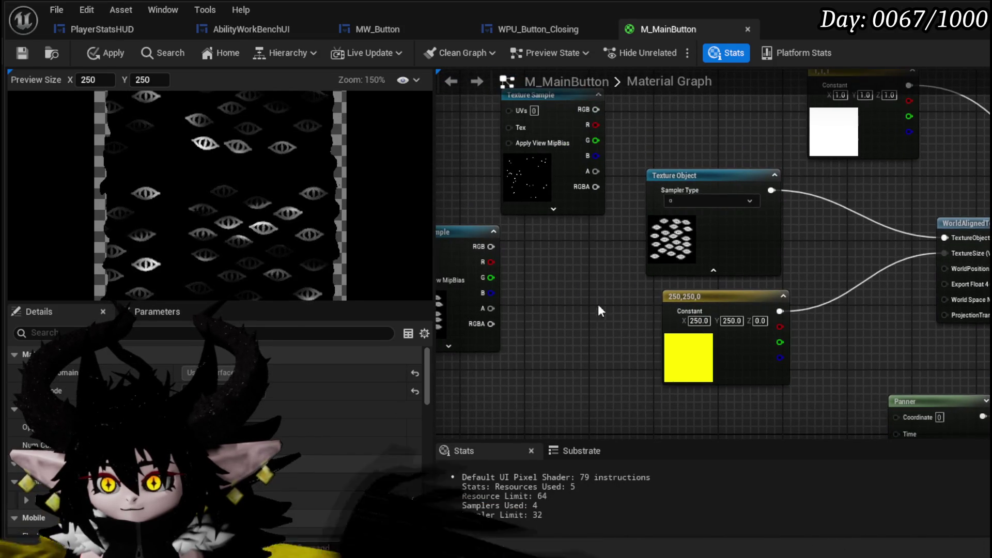
pyautogui.click(687, 250)
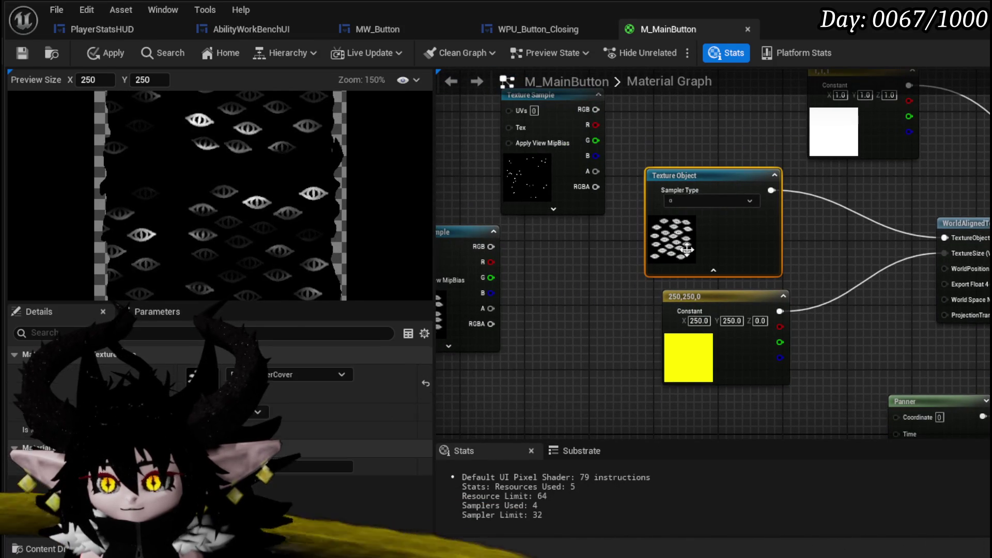
# - Paste the stars texture into the Texture Object node for comparison
pyautogui.click(312, 371)
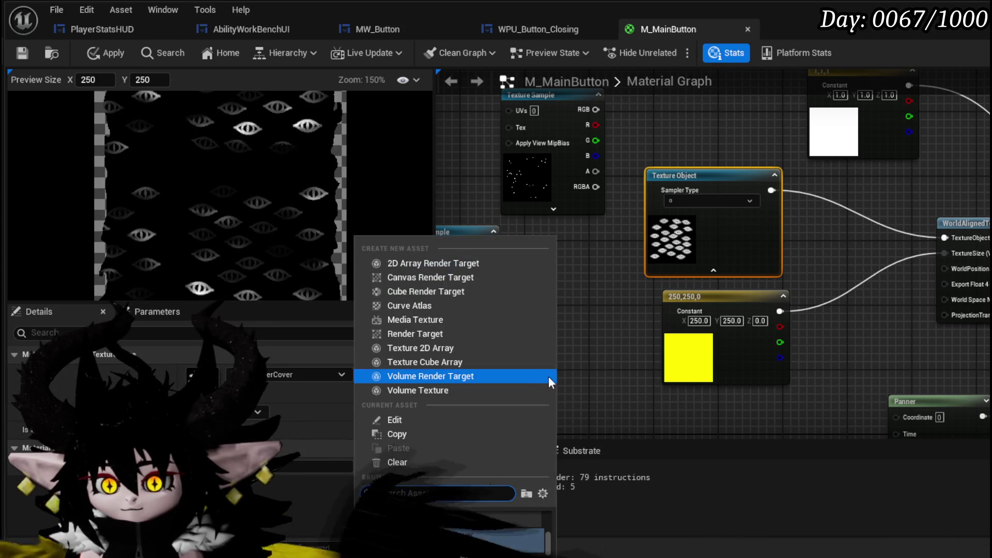
pyautogui.click(619, 422)
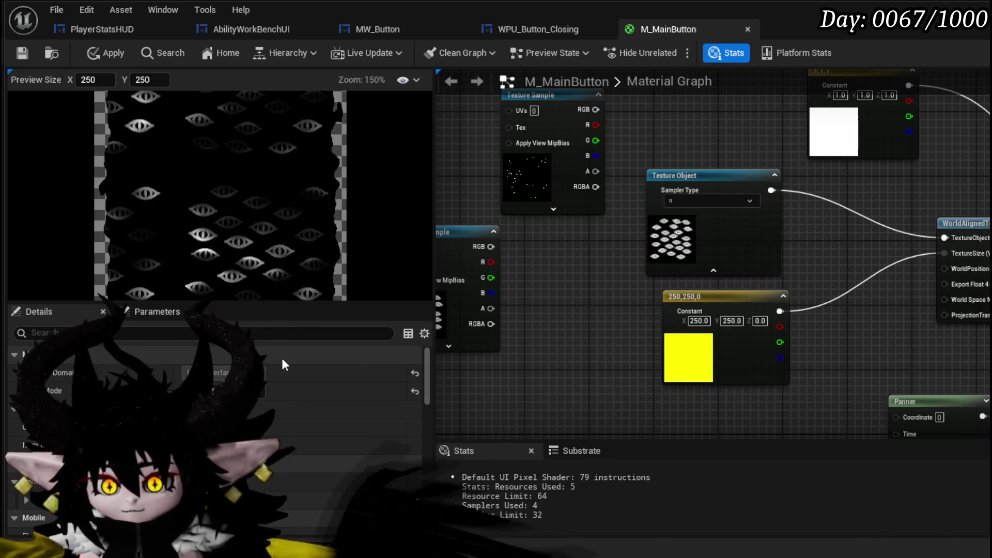
pyautogui.click(522, 160)
pyautogui.click(732, 206)
pyautogui.rightClick(279, 375)
pyautogui.click(290, 436)
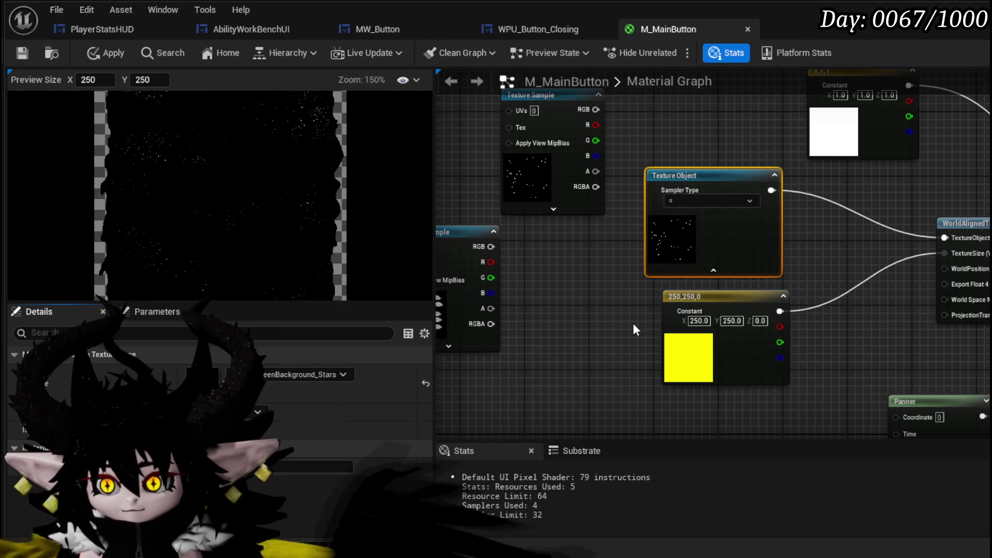
# - Paste the eye-pattern texture back into the Texture Object, then apply and save M_MainButton
pyautogui.moveTo(587, 323); pyautogui.dragTo(468, 307)
pyautogui.click(468, 307)
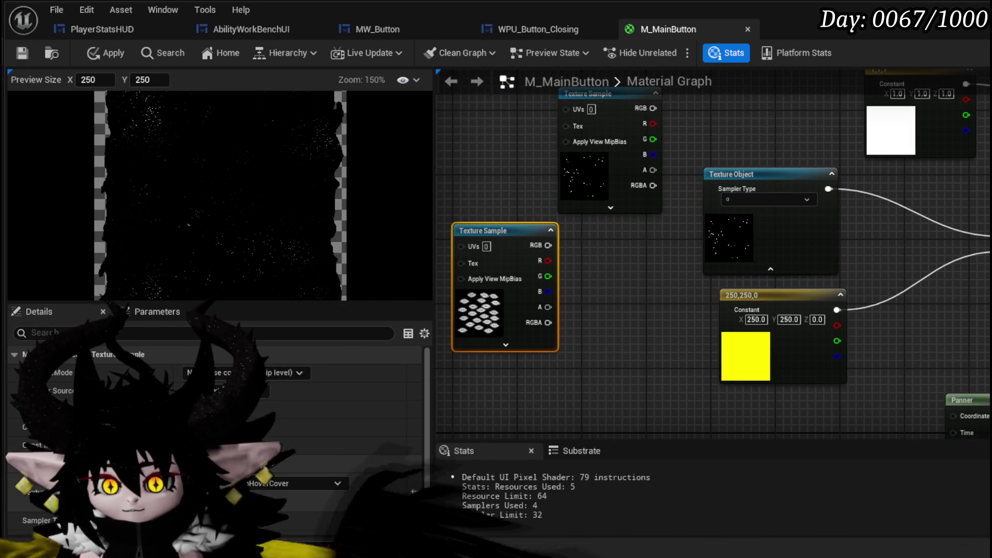
pyautogui.rightClick(258, 520)
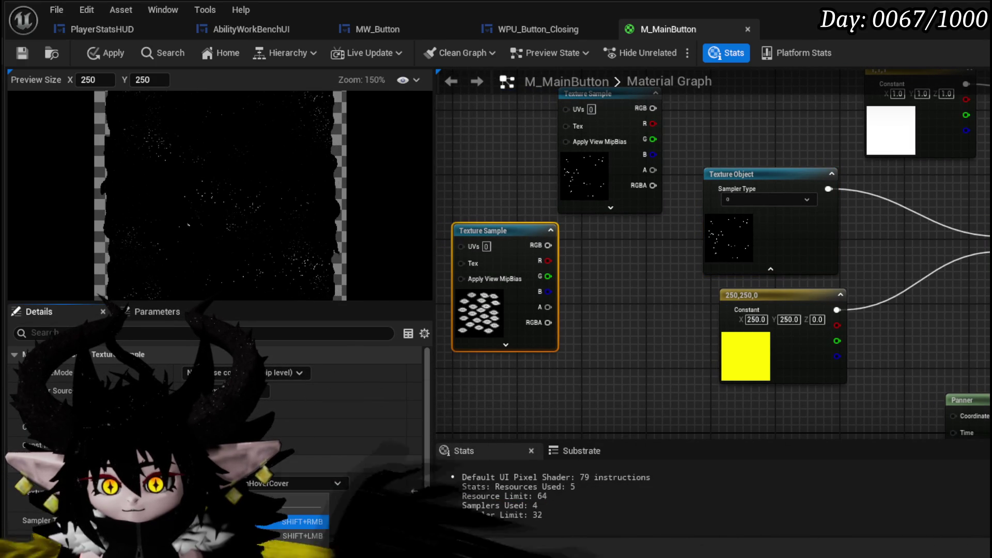
pyautogui.click(785, 239)
pyautogui.rightClick(710, 230)
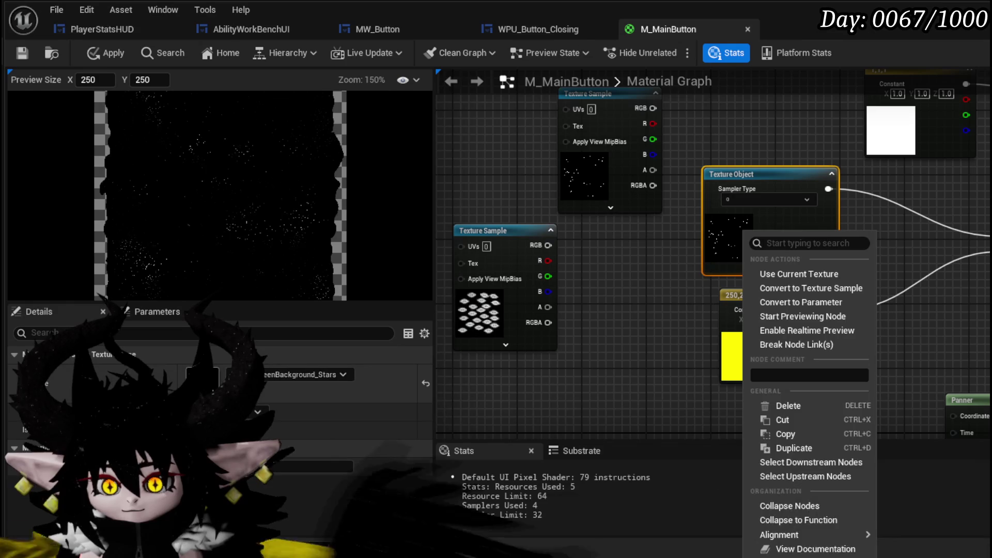
pyautogui.rightClick(253, 404)
pyautogui.click(294, 424)
pyautogui.click(107, 52)
pyautogui.click(22, 53)
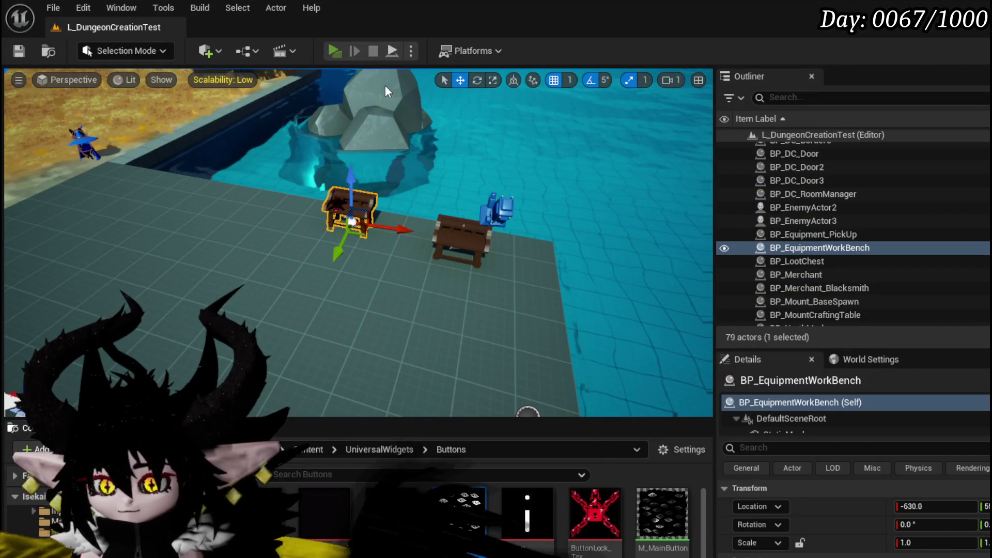
pyautogui.hotkey('alt', 'p')
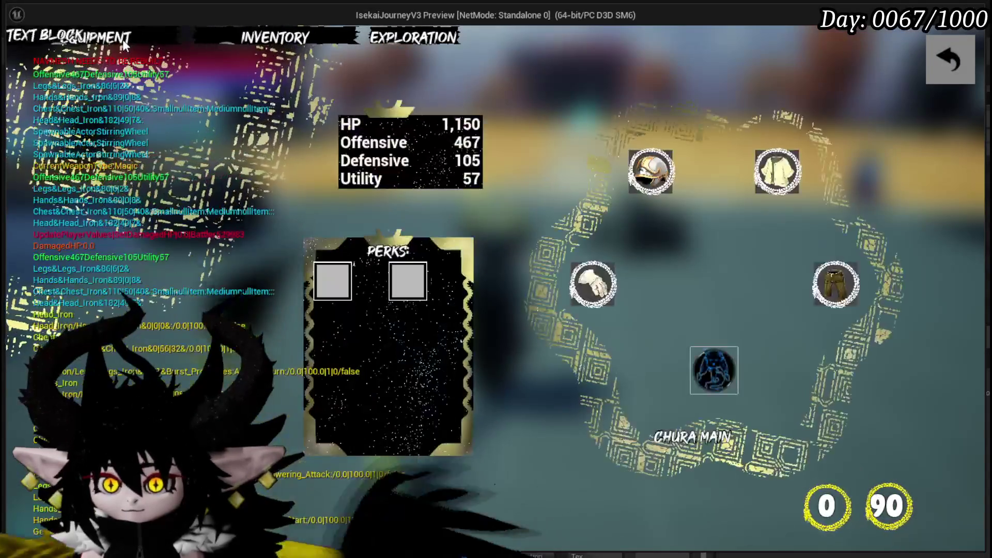
pyautogui.click(592, 281)
pyautogui.scroll(-5, 155, 269)
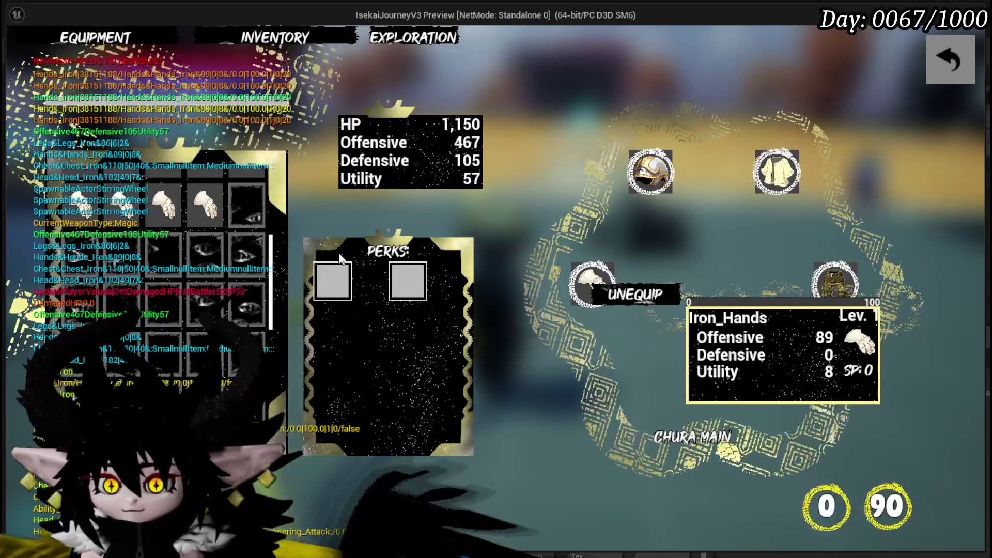
pyautogui.scroll(-3, 239, 273)
pyautogui.scroll(-3, 238, 274)
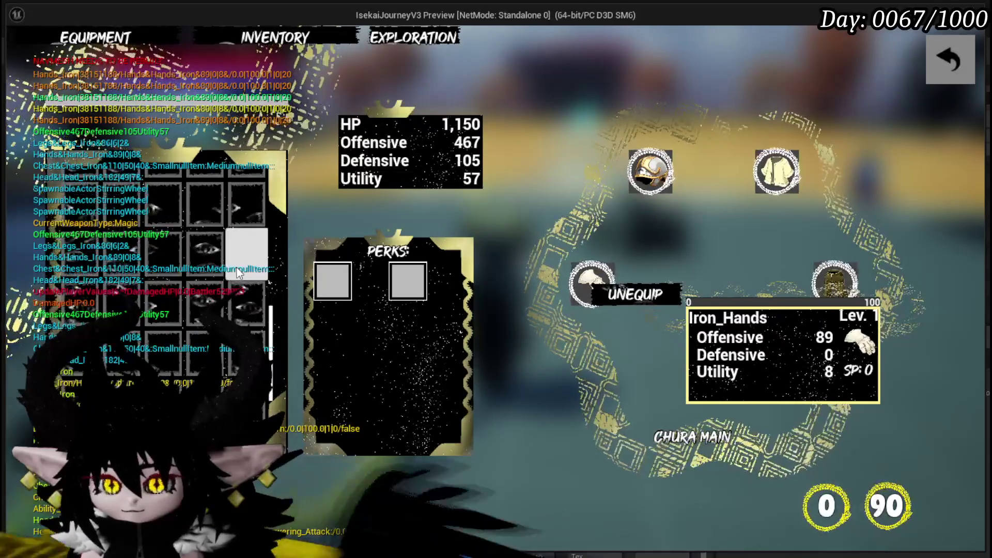
pyautogui.scroll(-2, 236, 272)
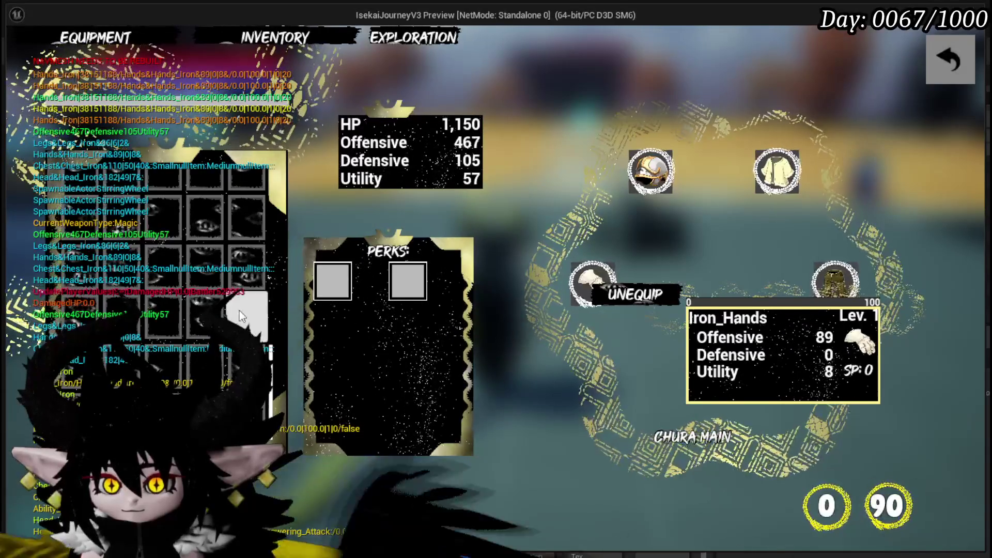
pyautogui.click(966, 69)
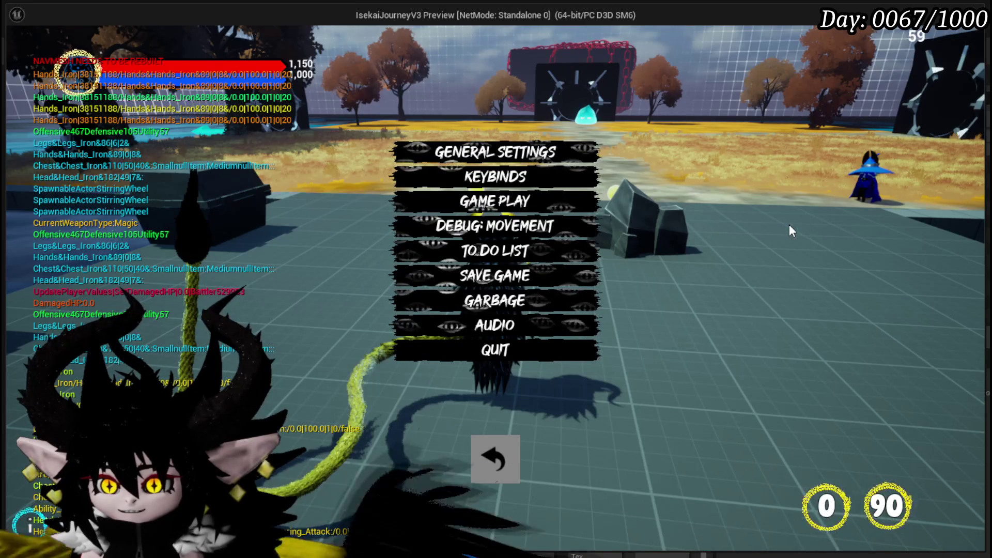
pyautogui.click(494, 458)
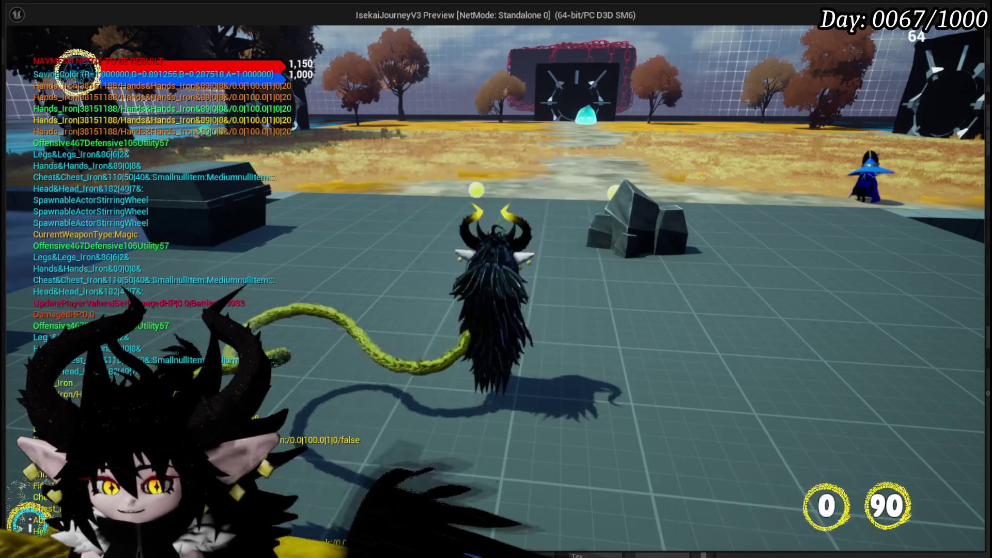
pyautogui.hotkey('alt', 'Tab')
pyautogui.press('Escape')
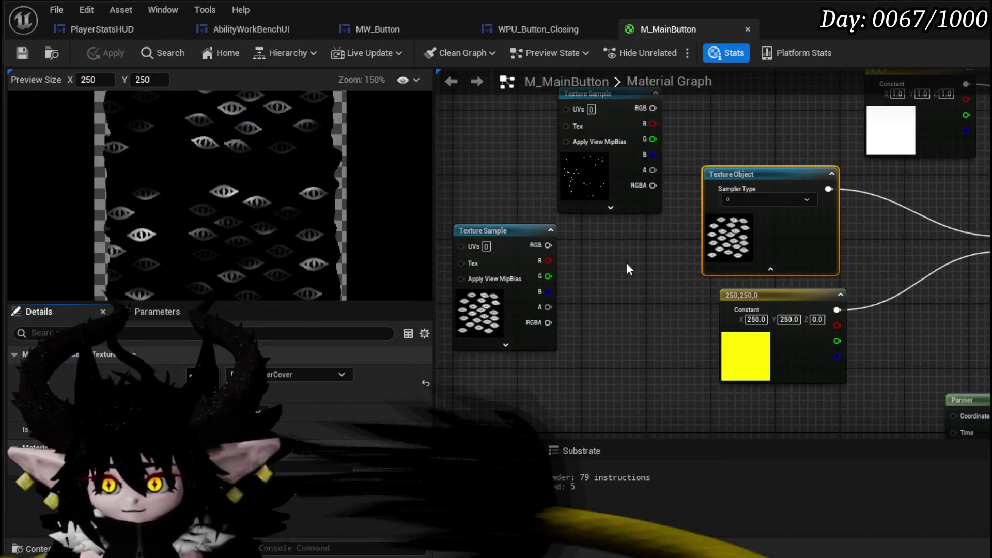
# - Test a 0,0 Constant2Vector on TextureSize, then reconnect the 250,250,0 constant and delete it
pyautogui.scroll(3, 495, 253)
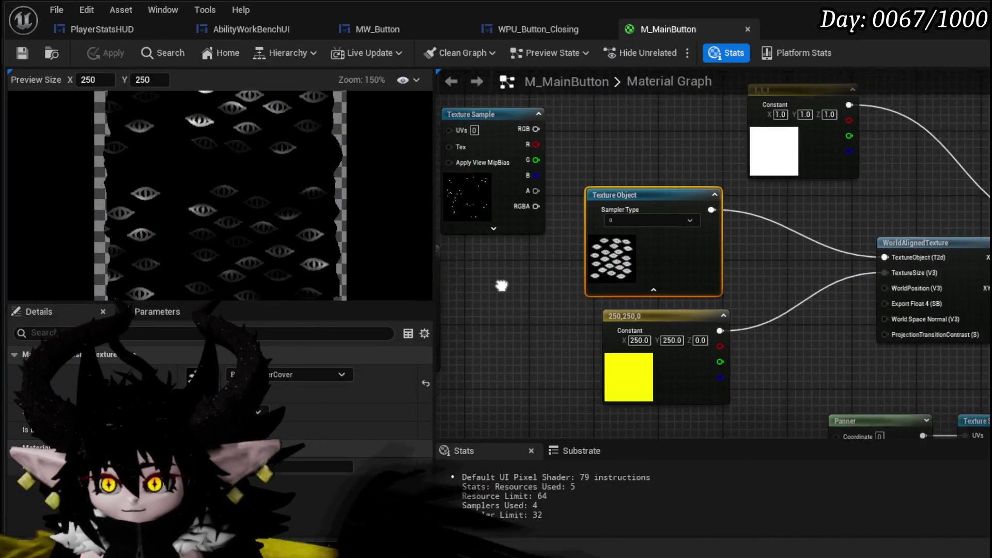
pyautogui.scroll(2, 494, 253)
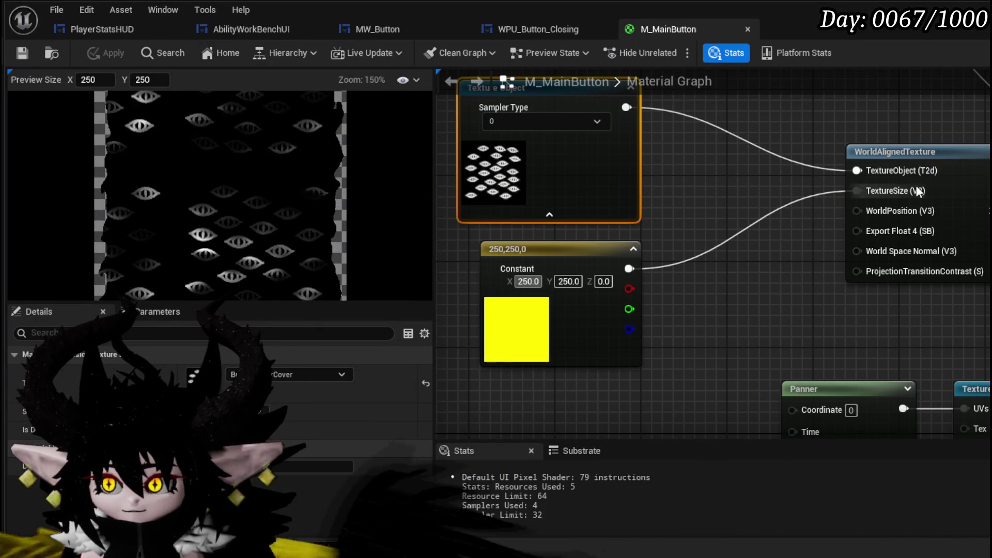
pyautogui.click(599, 309)
pyautogui.click(685, 264)
pyautogui.moveTo(747, 294); pyautogui.dragTo(856, 191)
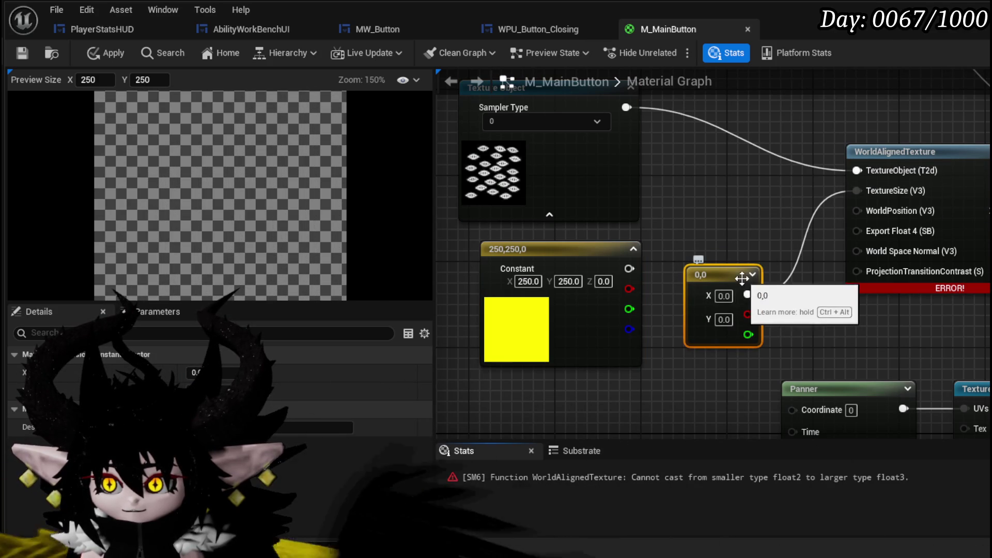
pyautogui.moveTo(652, 265); pyautogui.dragTo(867, 190)
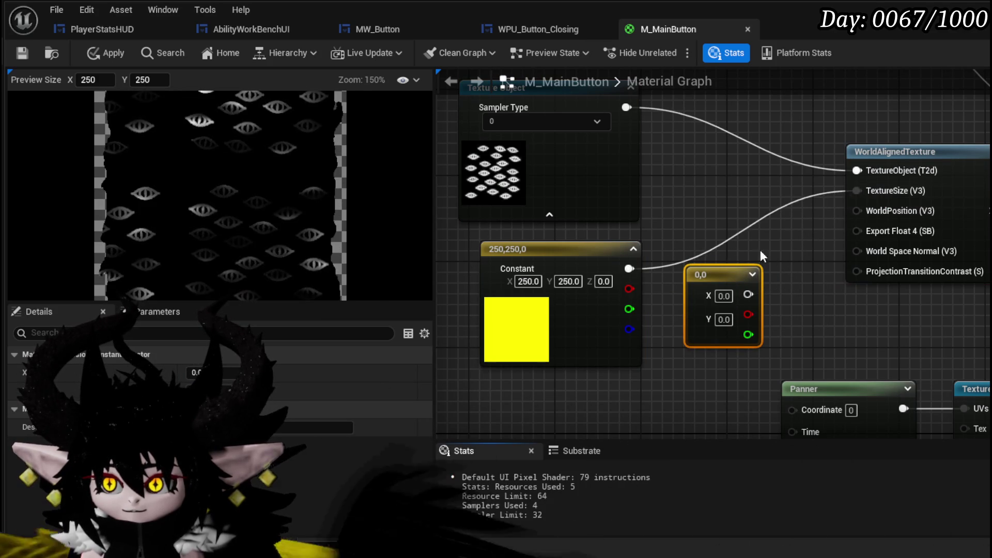
pyautogui.press('Delete')
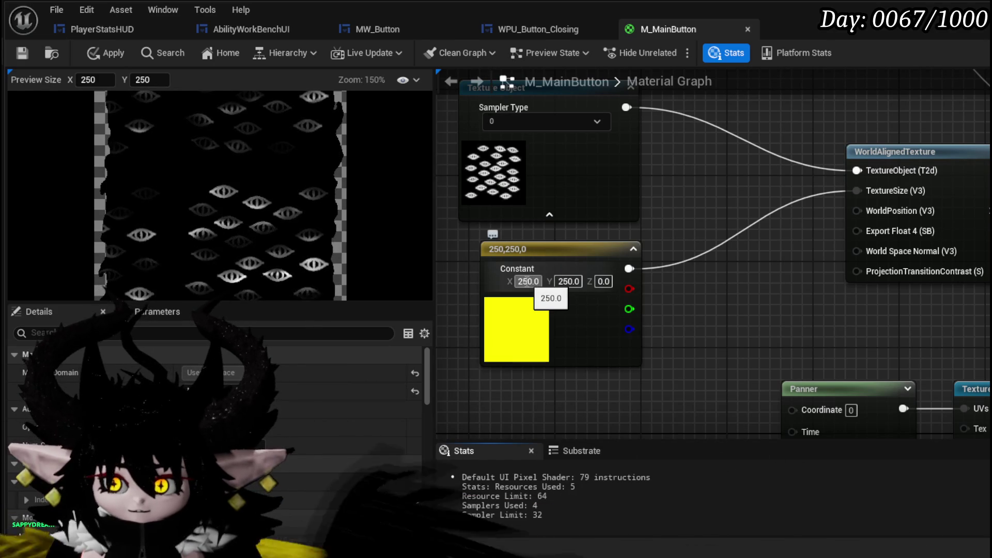
# - Set the constant's X and Y to 120, then apply and save the material
pyautogui.click(528, 281)
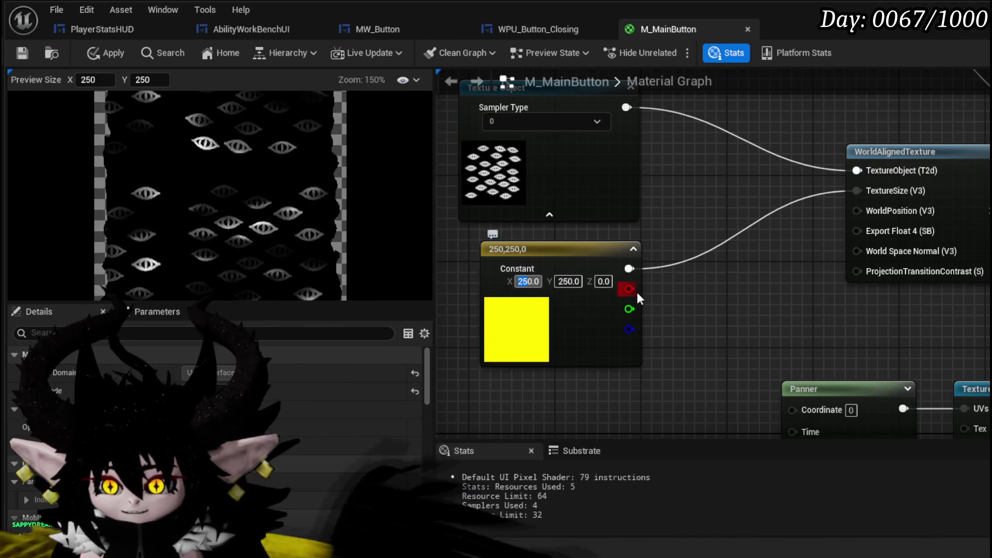
pyautogui.press('BackSpace')
pyautogui.press('BackSpace')
pyautogui.write('12')
pyautogui.press('Return')
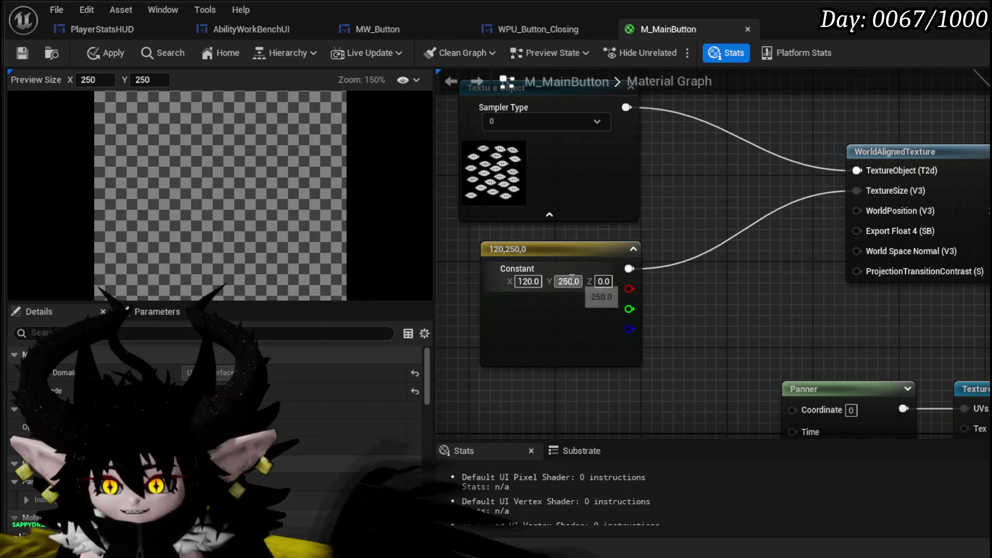
pyautogui.press('BackSpace')
pyautogui.press('BackSpace')
pyautogui.write('12')
pyautogui.press('Return')
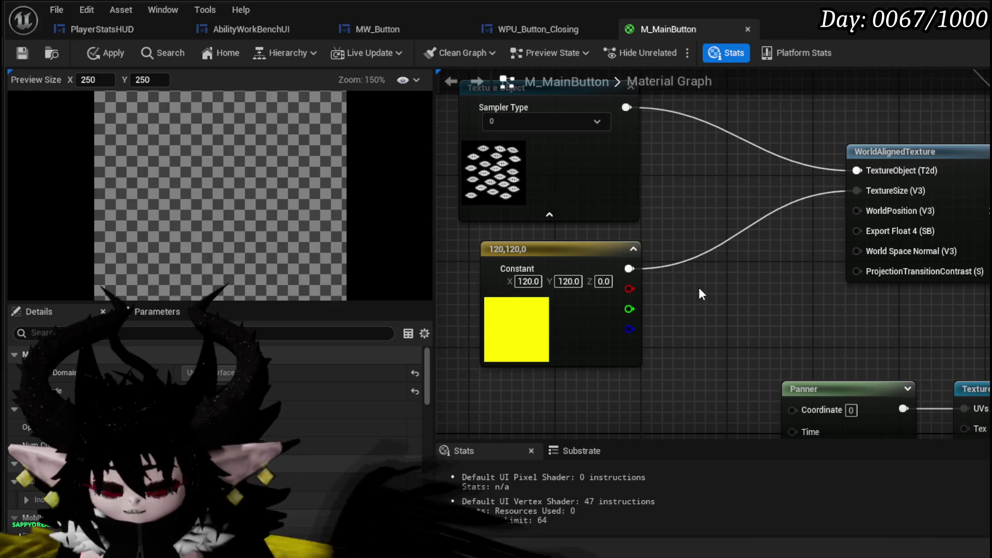
pyautogui.click(97, 55)
pyautogui.hotkey('ctrl', 's')
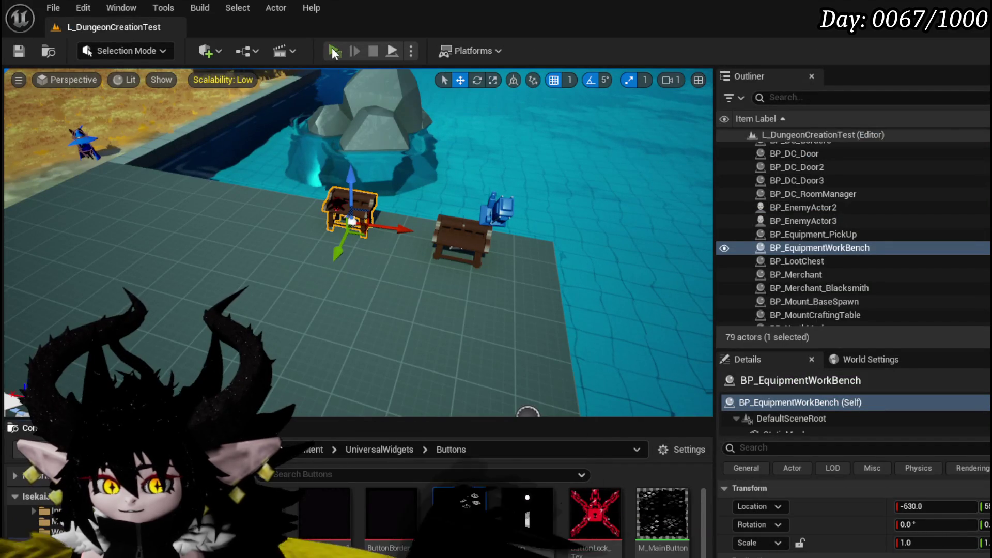
# - Play-test with Alt+P, open and close the pause menu, stop with Esc, and switch to Krita
pyautogui.hotkey('alt', 'p')
pyautogui.press('Tab')
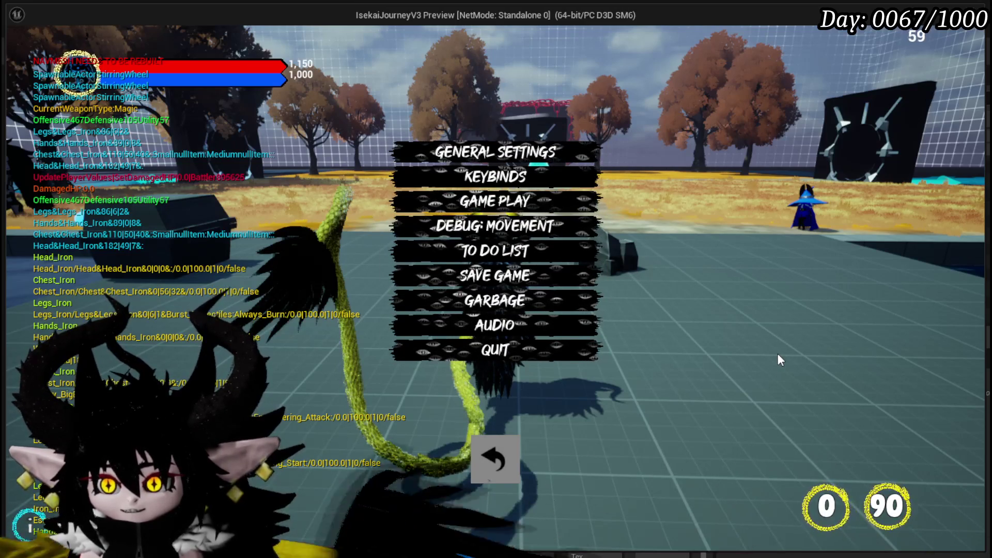
pyautogui.click(490, 457)
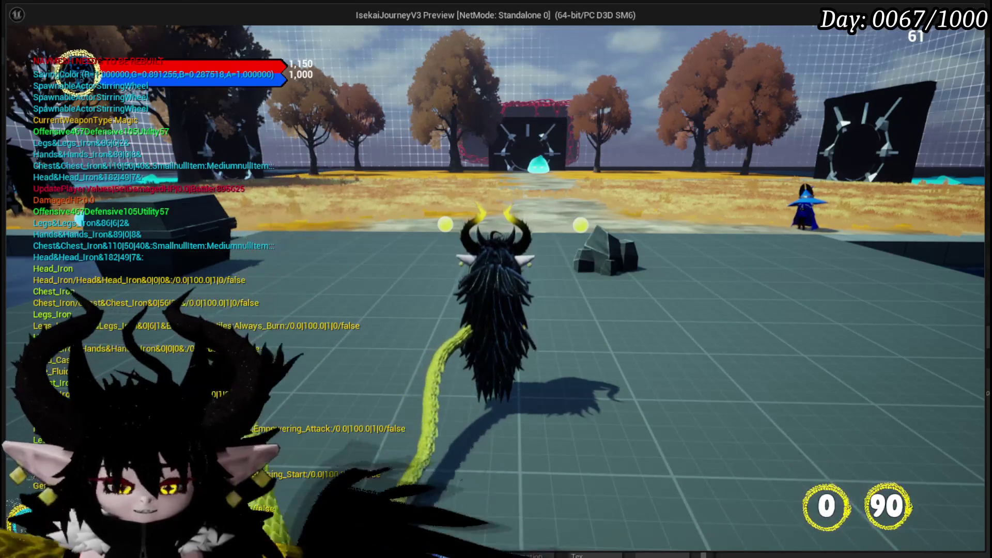
pyautogui.press('Escape')
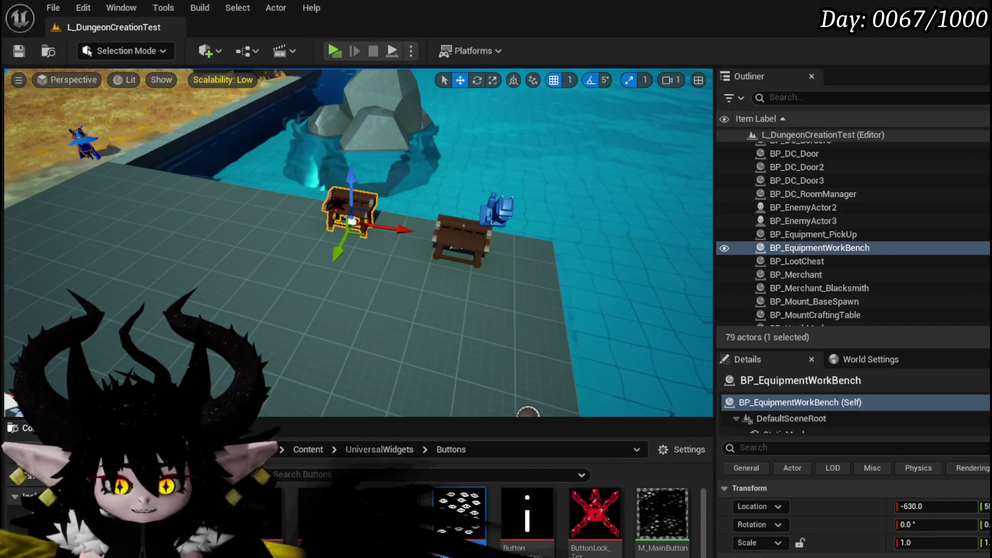
pyautogui.hotkey('alt', 'Tab')
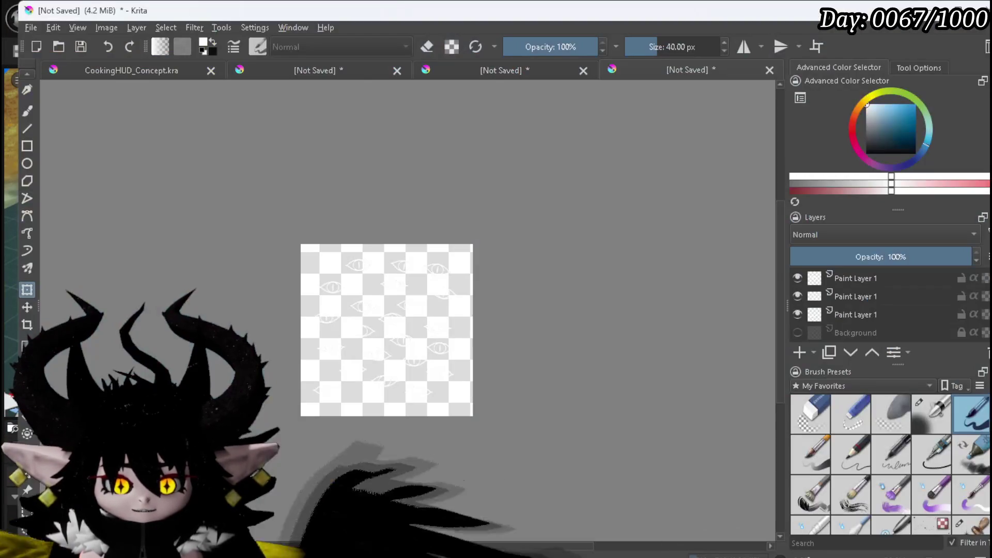
# - Show the black Background layer, enable wrap-around, and select the top Paint Layer 1
pyautogui.click(797, 332)
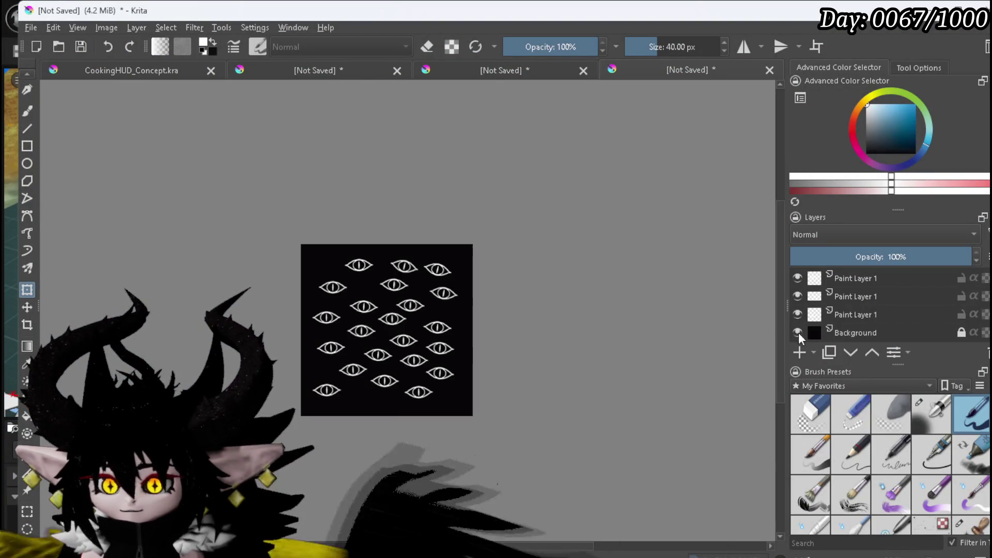
pyautogui.click(813, 47)
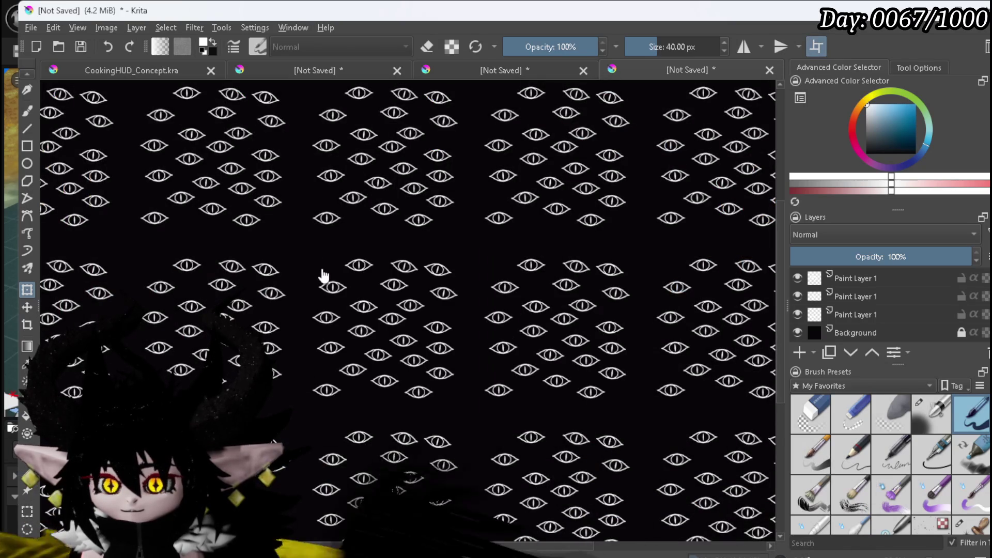
pyautogui.scroll(-2, 233, 270)
pyautogui.scroll(5, 268, 274)
pyautogui.scroll(-3, 503, 288)
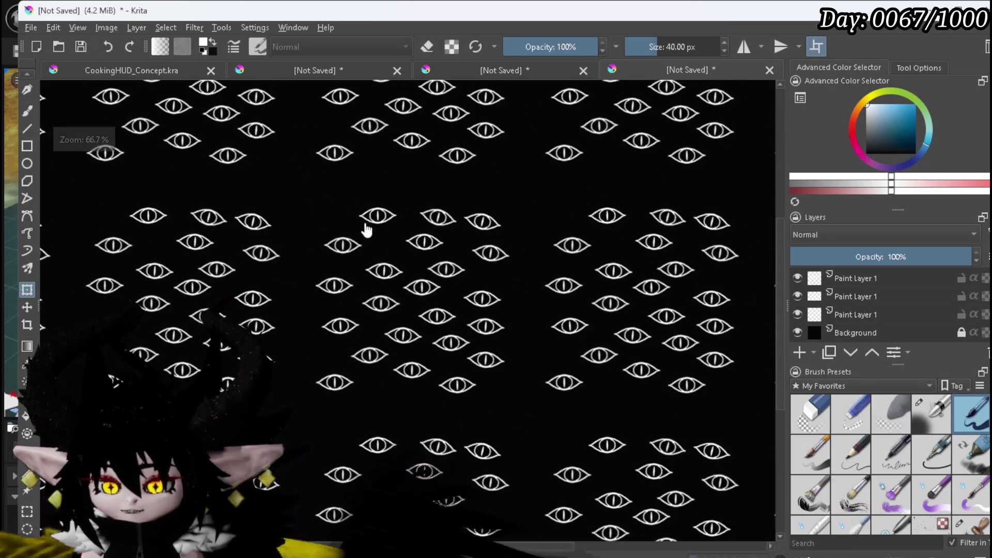
pyautogui.moveTo(868, 283)
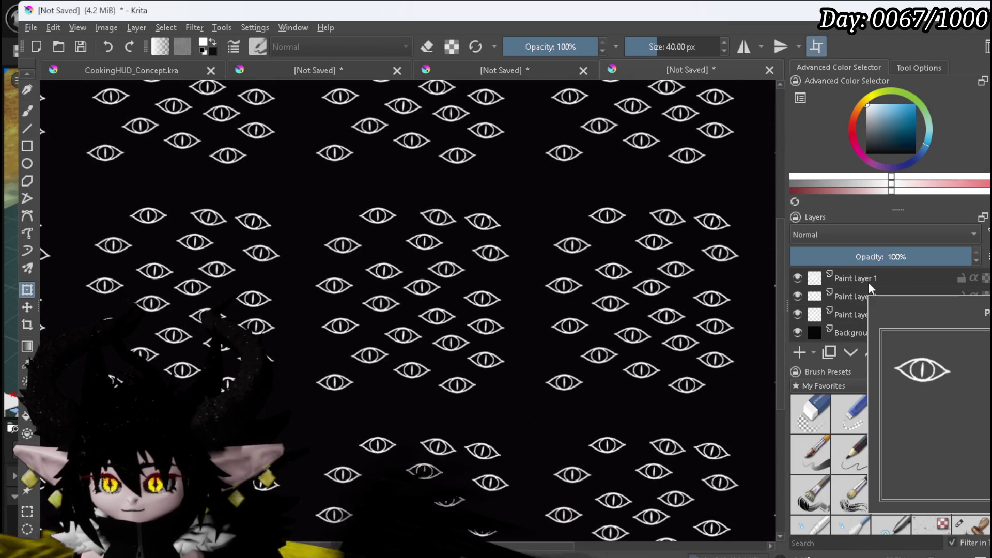
pyautogui.click(868, 282)
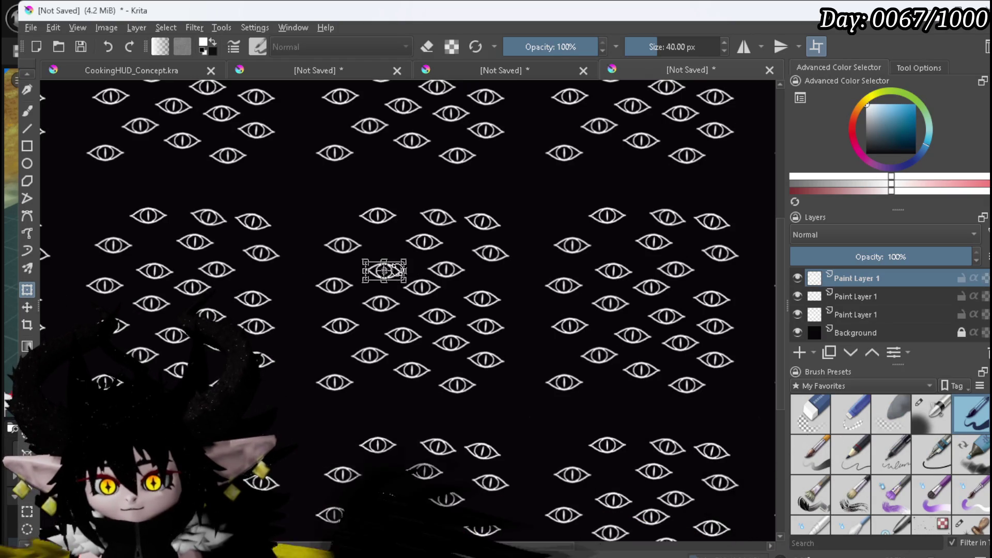
# - Move an eye into an empty spot near the top and apply the placement
pyautogui.scroll(3, 387, 270)
pyautogui.moveTo(307, 265)
pyautogui.mouseDown()
pyautogui.moveTo(71, 227)
pyautogui.moveTo(138, 248)
pyautogui.mouseUp()
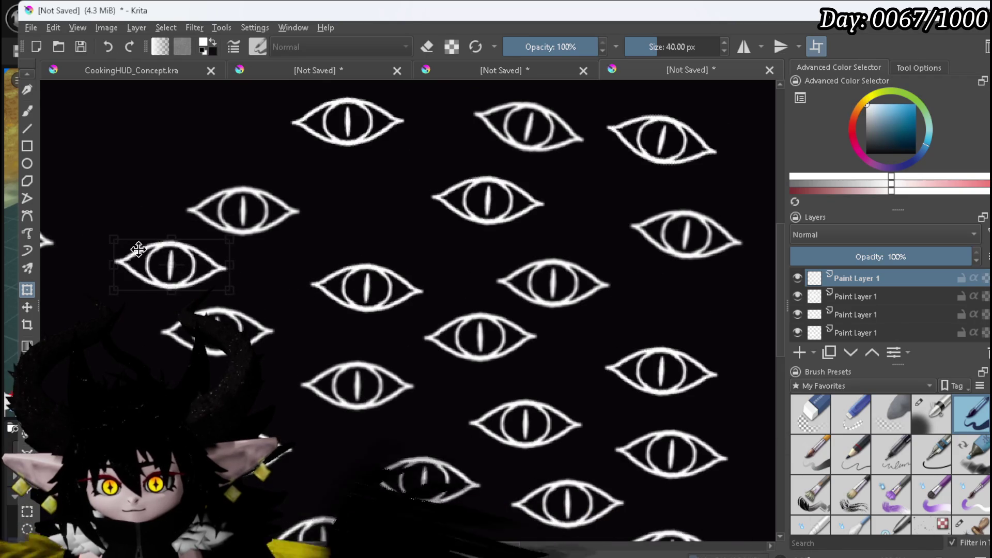
pyautogui.scroll(-3, 142, 249)
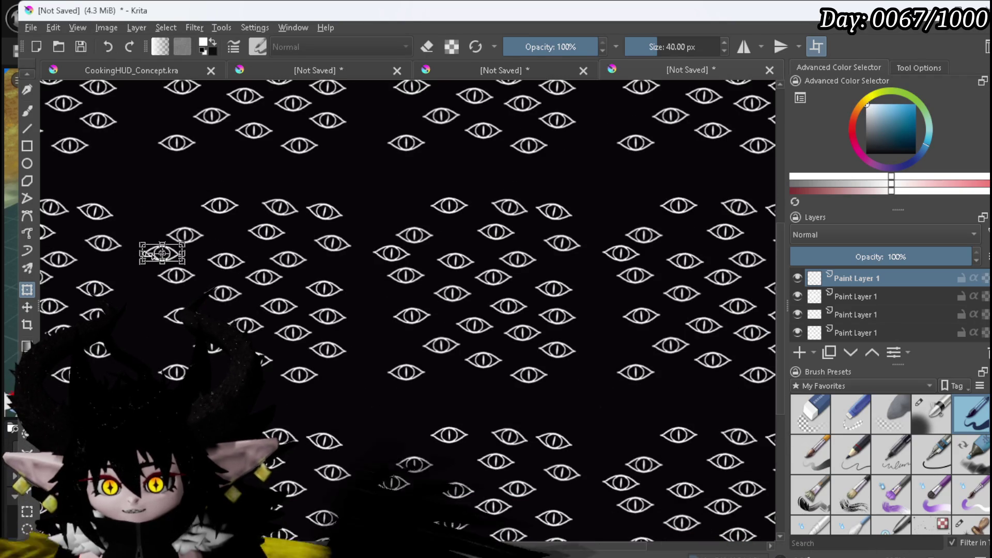
pyautogui.scroll(3, 165, 251)
pyautogui.moveTo(174, 253)
pyautogui.mouseDown()
pyautogui.moveTo(177, 134)
pyautogui.moveTo(148, 80)
pyautogui.moveTo(178, 119)
pyautogui.moveTo(419, 114)
pyautogui.mouseUp()
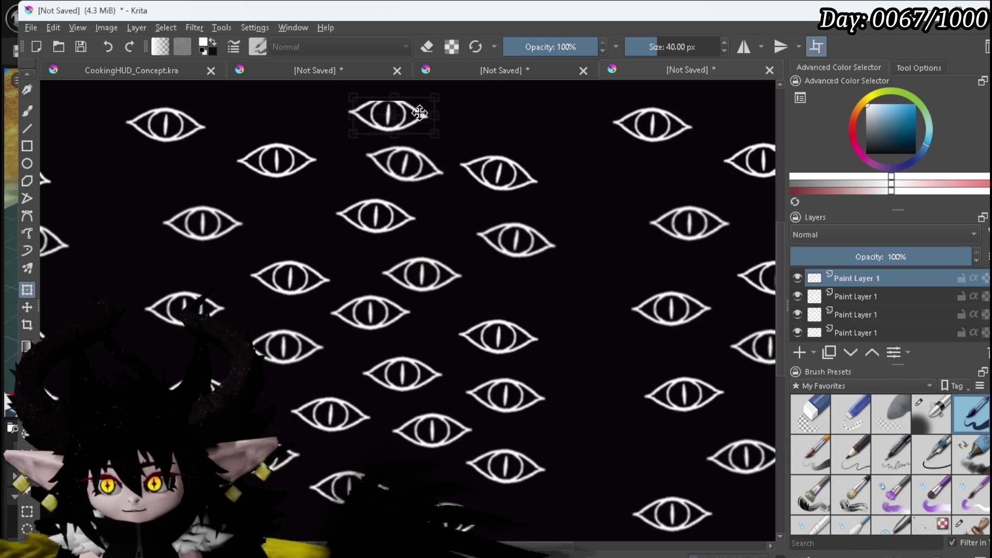
pyautogui.moveTo(361, 121); pyautogui.dragTo(572, 118)
pyautogui.press('Return')
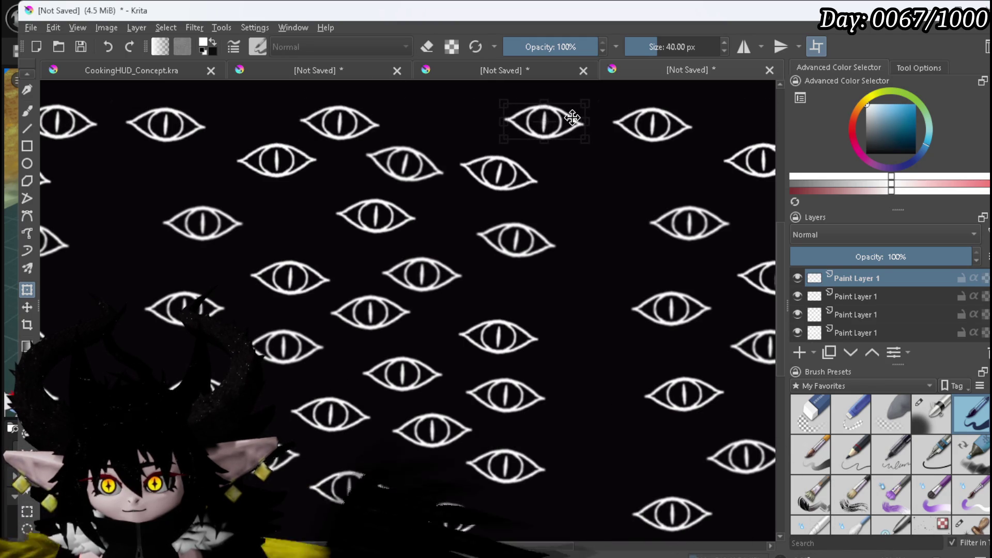
# - Tilt the top eye counterclockwise, then move an eye fragment into the left-side gap
pyautogui.moveTo(639, 123); pyautogui.dragTo(637, 108)
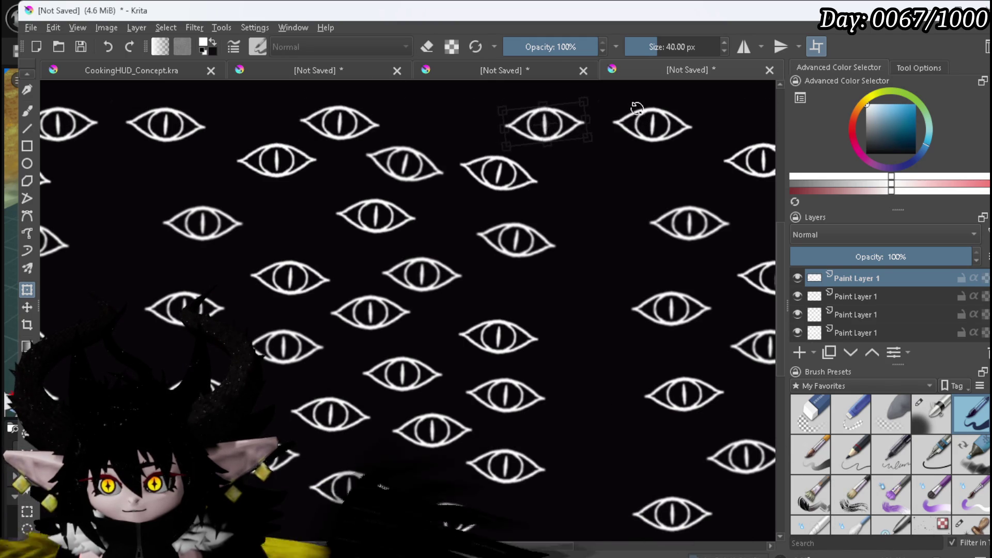
pyautogui.moveTo(563, 119); pyautogui.dragTo(535, 116)
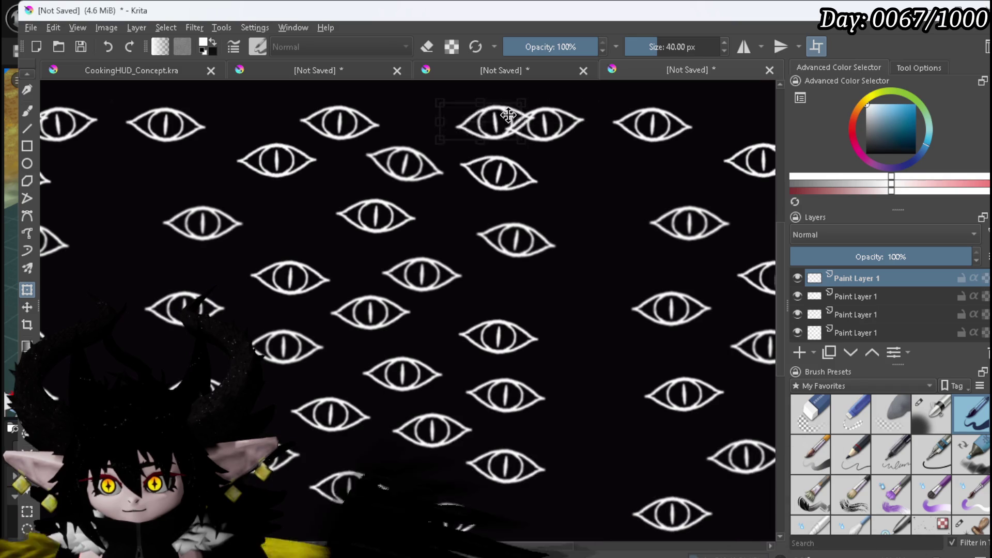
pyautogui.press('Return')
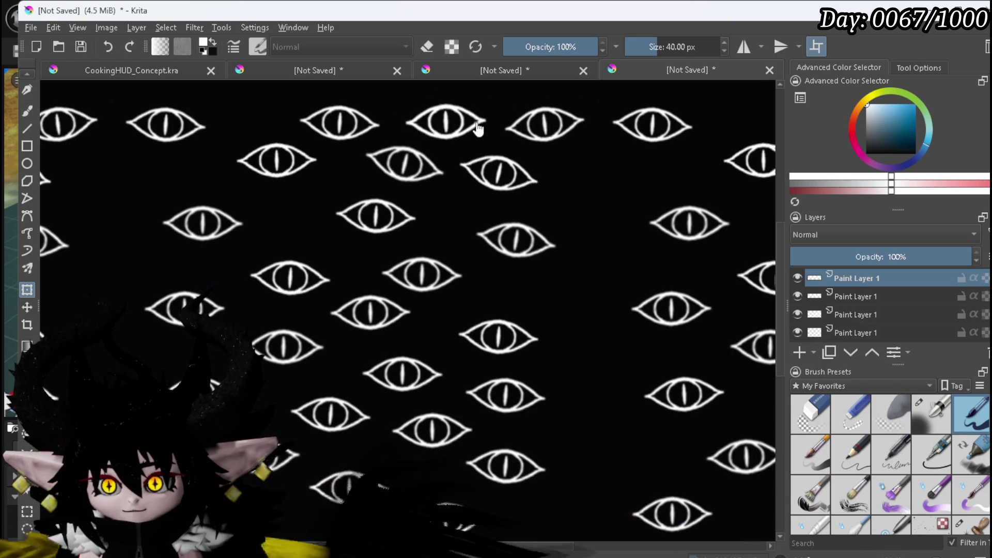
pyautogui.moveTo(469, 121)
pyautogui.mouseDown()
pyautogui.moveTo(633, 169)
pyautogui.moveTo(612, 170)
pyautogui.moveTo(630, 164)
pyautogui.mouseUp()
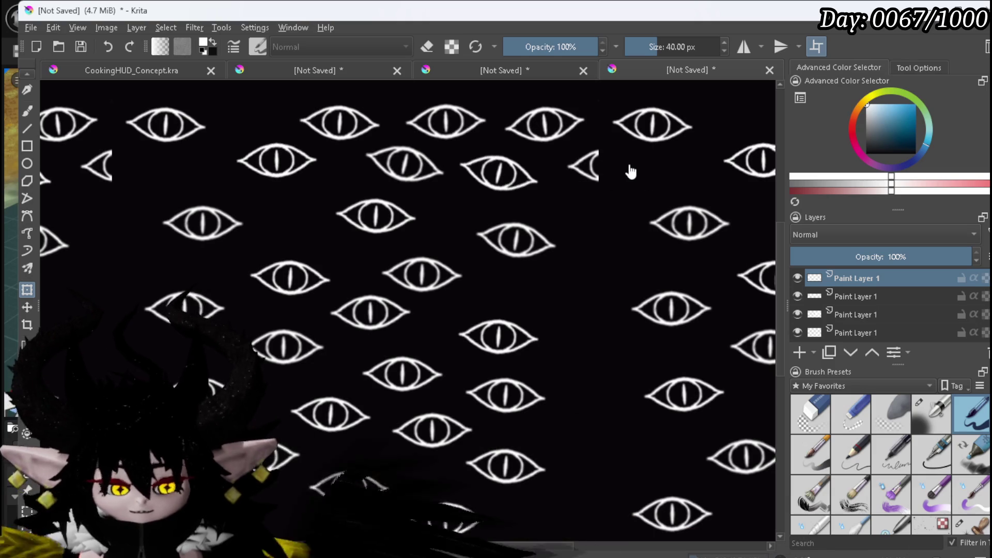
pyautogui.click(612, 168)
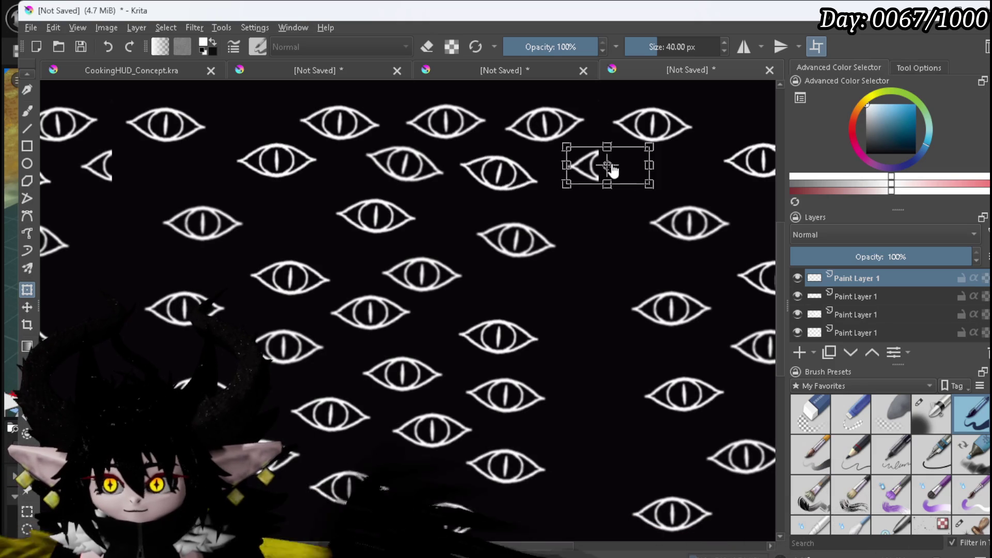
pyautogui.moveTo(577, 164); pyautogui.dragTo(94, 158)
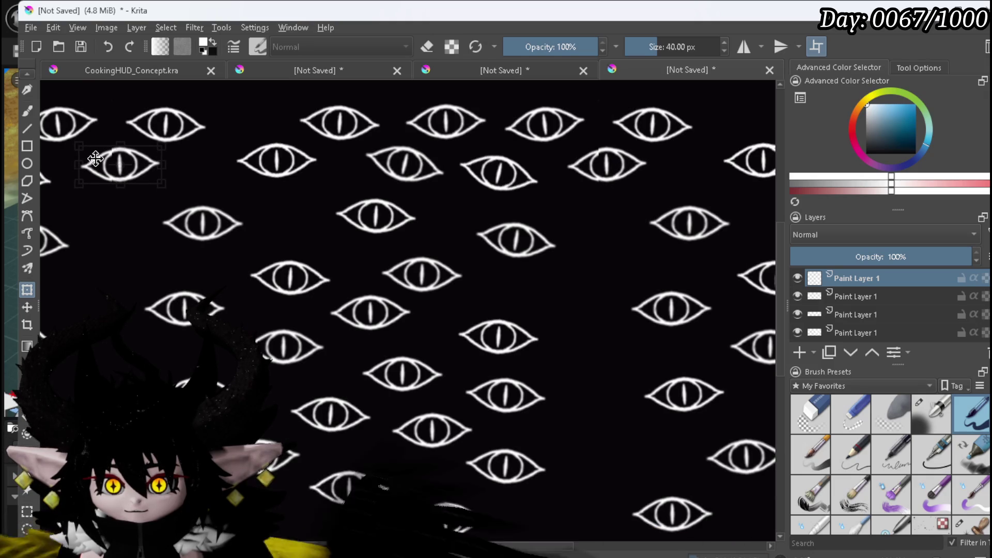
pyautogui.moveTo(93, 159); pyautogui.dragTo(94, 160)
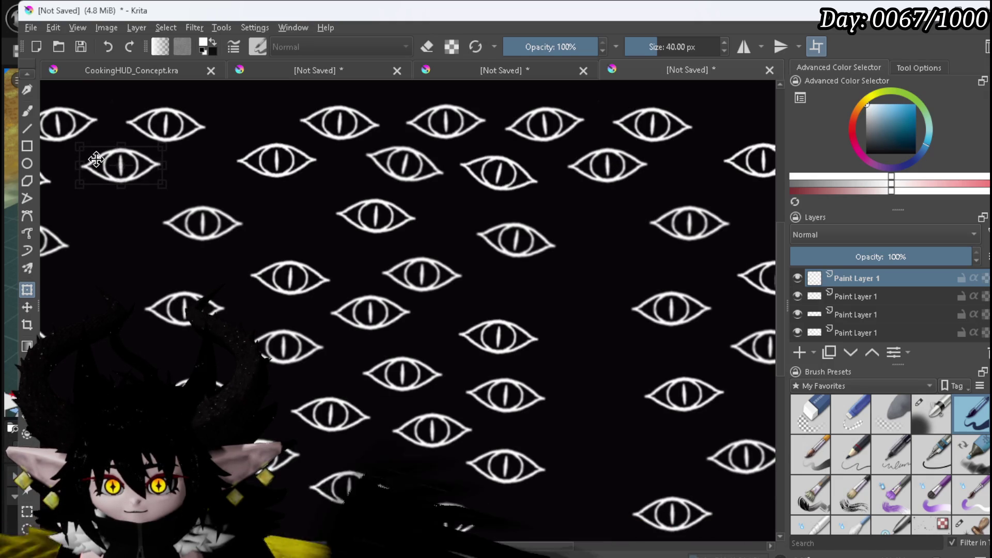
pyautogui.scroll(-4, 393, 175)
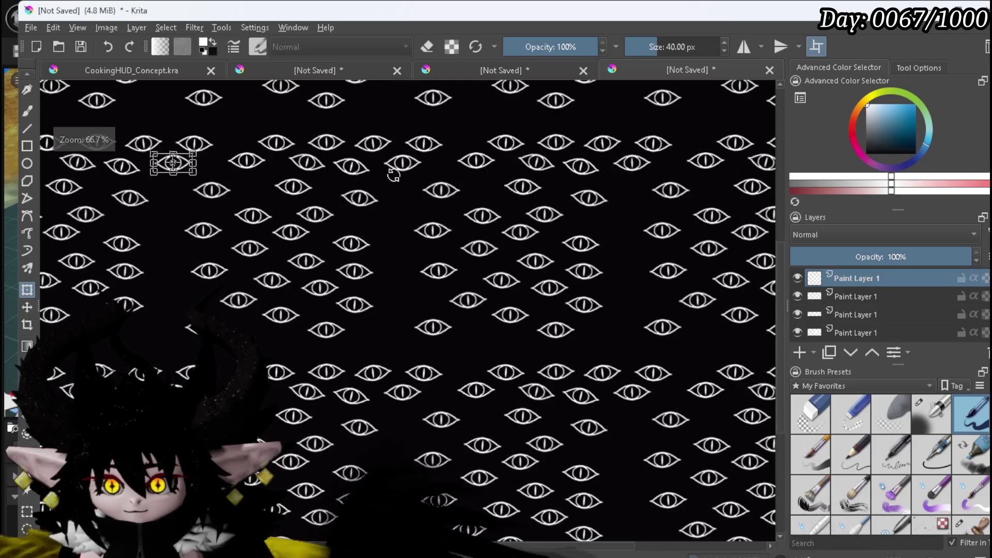
# - Move an eye and a copied eye down into gaps, rotating the copy counterclockwise
pyautogui.scroll(3, 408, 174)
pyautogui.press('Return')
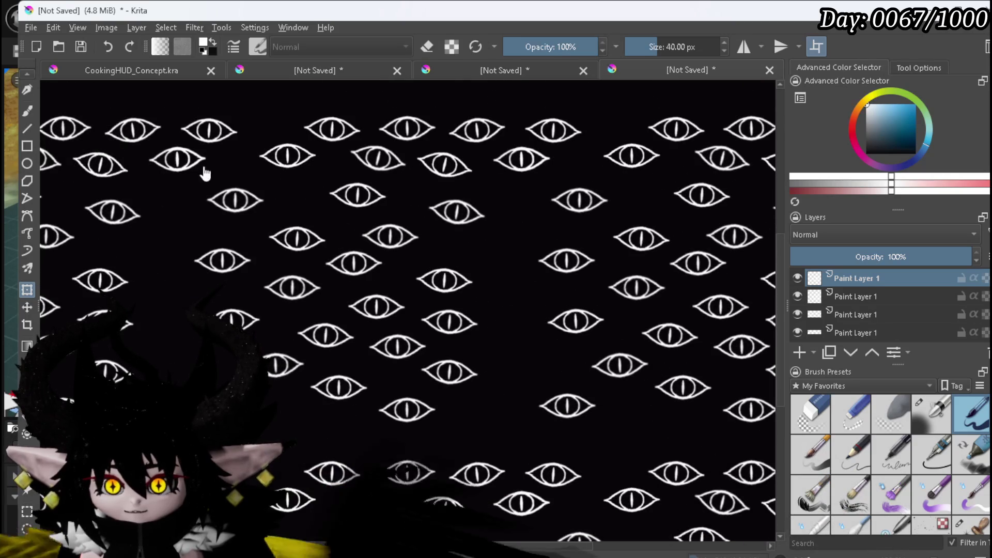
pyautogui.moveTo(191, 153)
pyautogui.mouseDown()
pyautogui.moveTo(195, 218)
pyautogui.moveTo(178, 210)
pyautogui.moveTo(535, 205)
pyautogui.mouseUp()
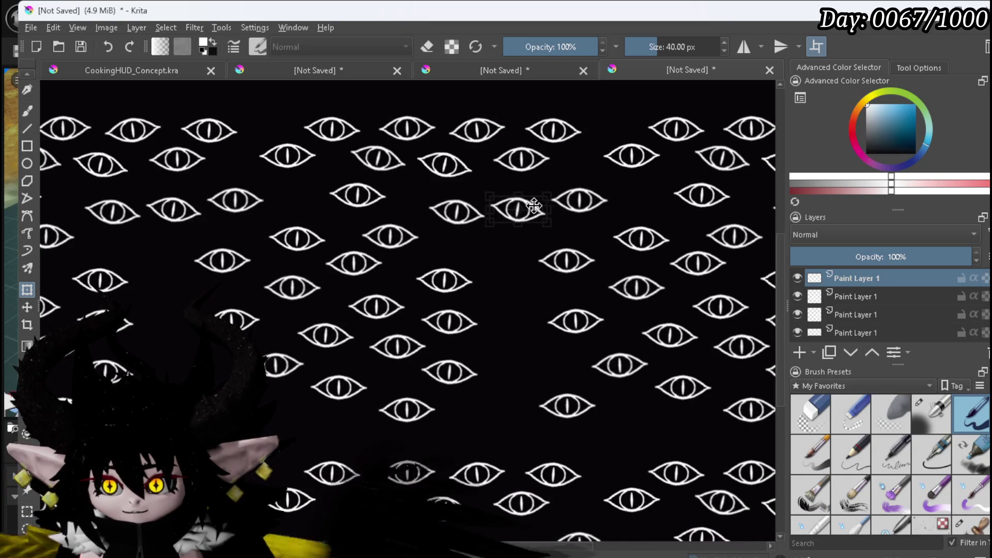
pyautogui.scroll(3, 533, 207)
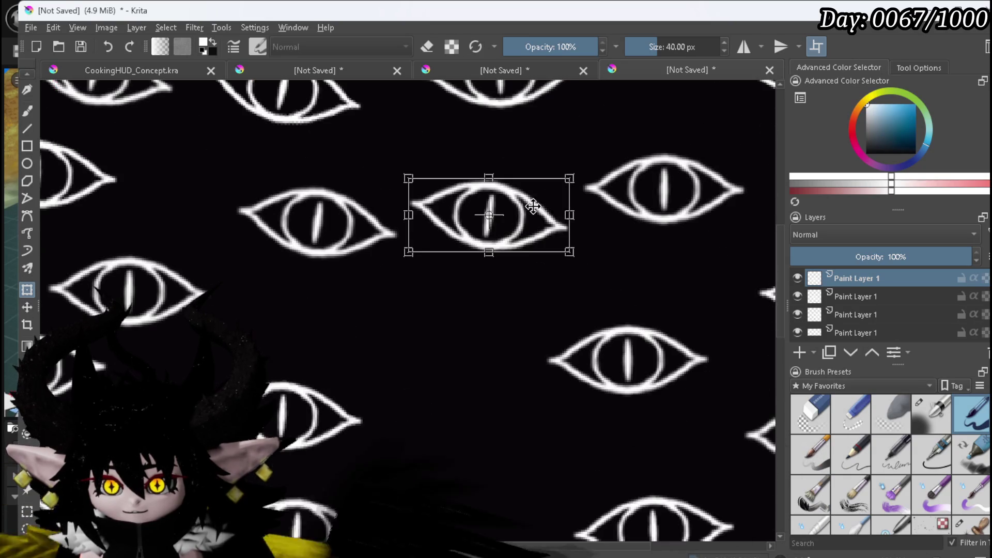
pyautogui.scroll(-5, 571, 204)
pyautogui.press('Return')
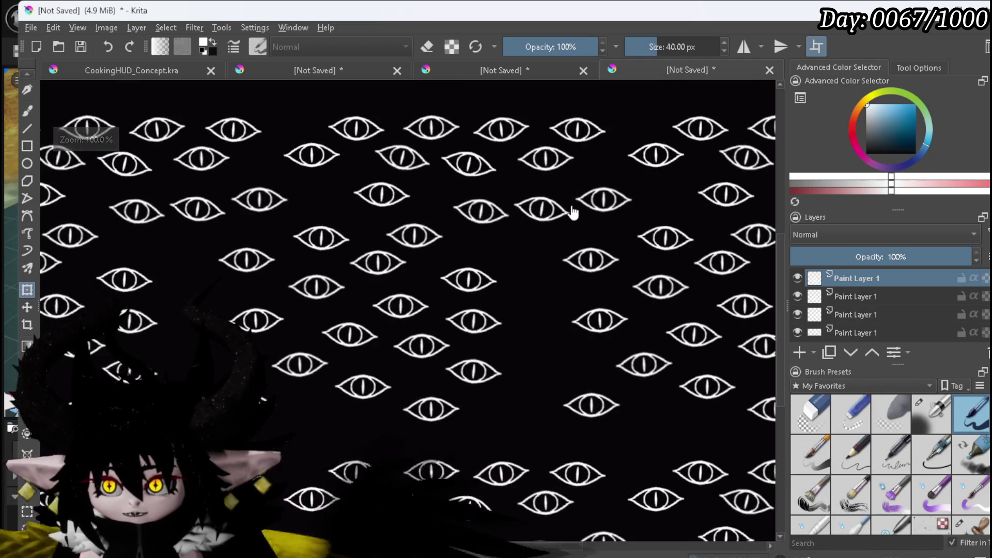
pyautogui.moveTo(543, 204); pyautogui.dragTo(552, 241)
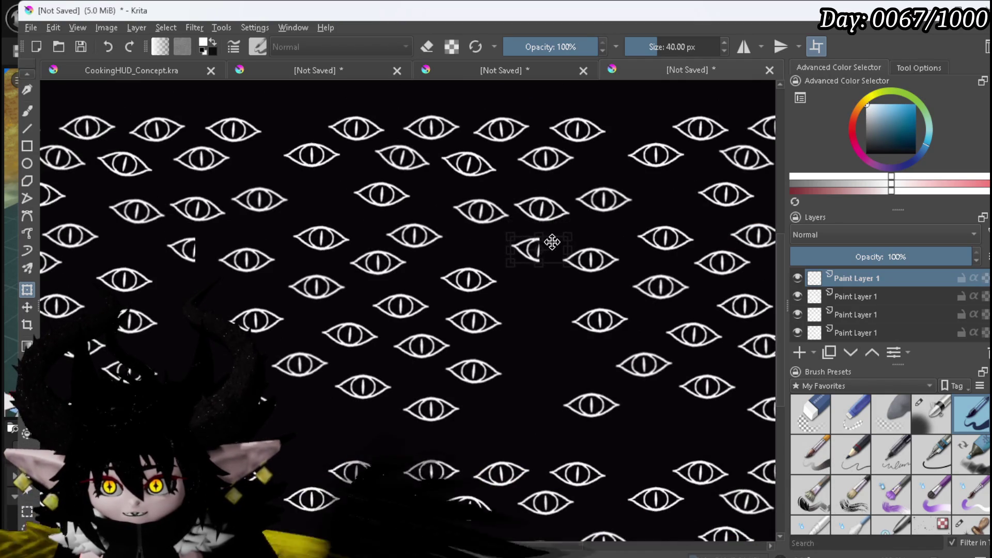
pyautogui.moveTo(615, 229); pyautogui.dragTo(604, 205)
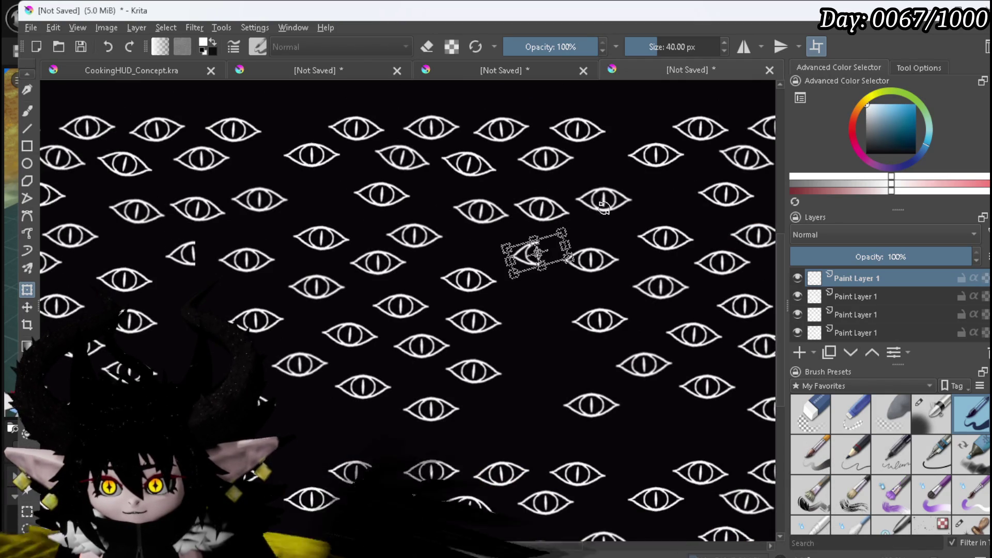
pyautogui.press('Return')
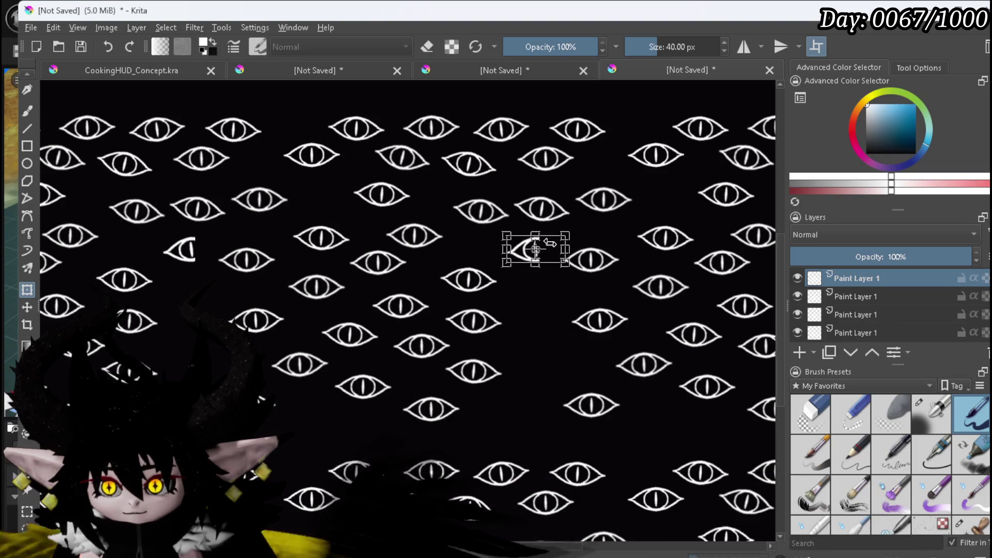
# - Position an eye fragment so it completes a half-eye across the wrap-around edge
pyautogui.moveTo(547, 241); pyautogui.dragTo(205, 241)
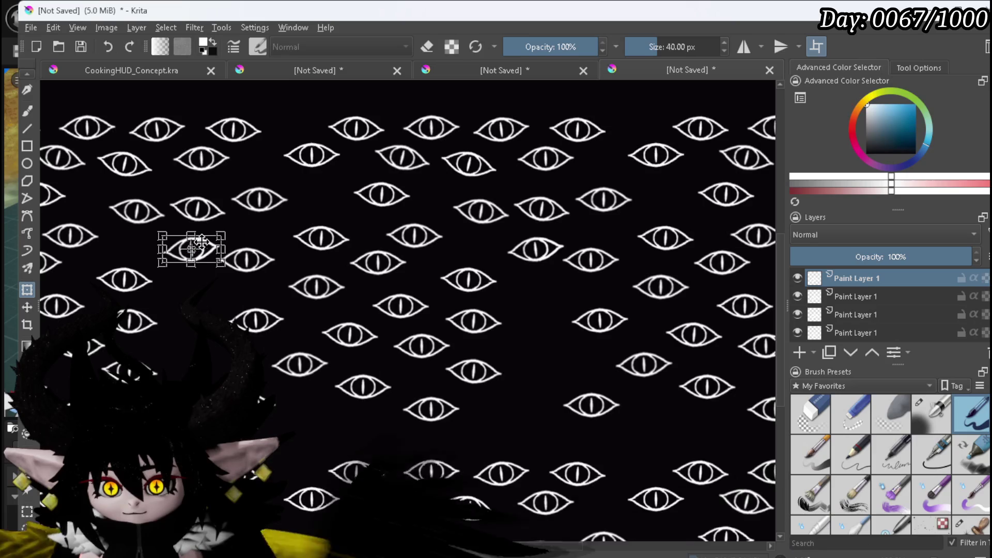
pyautogui.moveTo(209, 294); pyautogui.dragTo(212, 286)
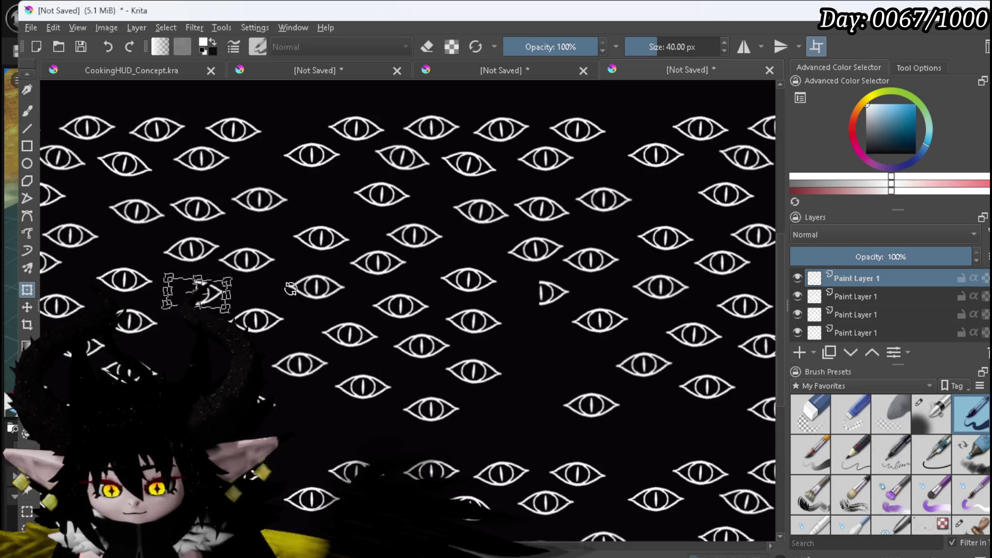
pyautogui.moveTo(213, 288); pyautogui.dragTo(562, 288)
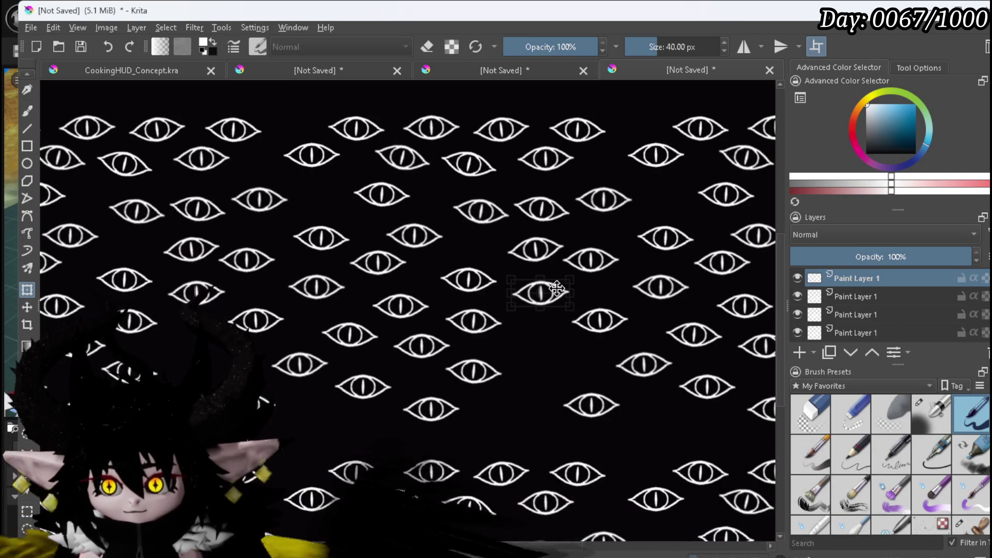
pyautogui.press('Return')
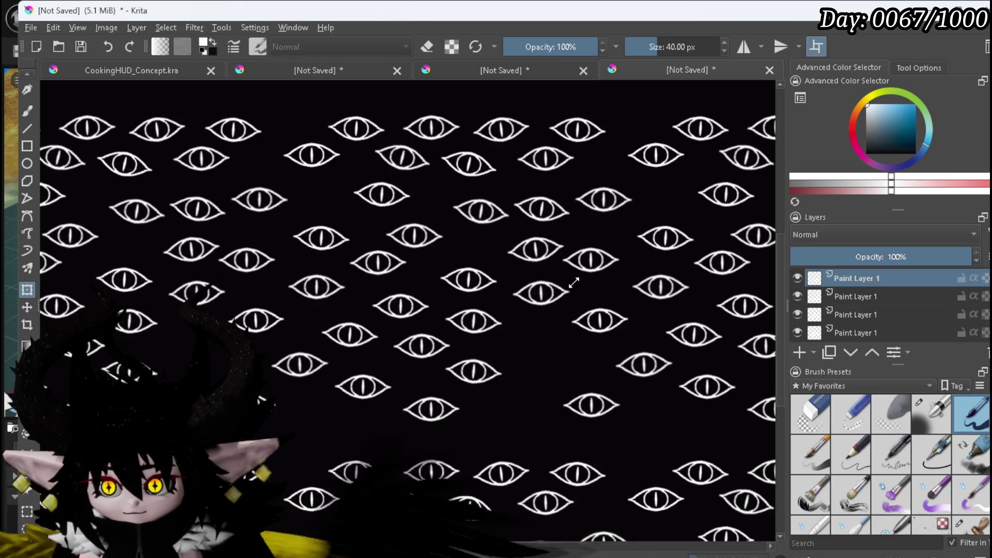
# - Place another eye copy down-left into an empty gap low in the pattern
pyautogui.moveTo(555, 286)
pyautogui.mouseDown()
pyautogui.moveTo(552, 335)
pyautogui.moveTo(330, 347)
pyautogui.moveTo(568, 349)
pyautogui.moveTo(211, 343)
pyautogui.mouseUp()
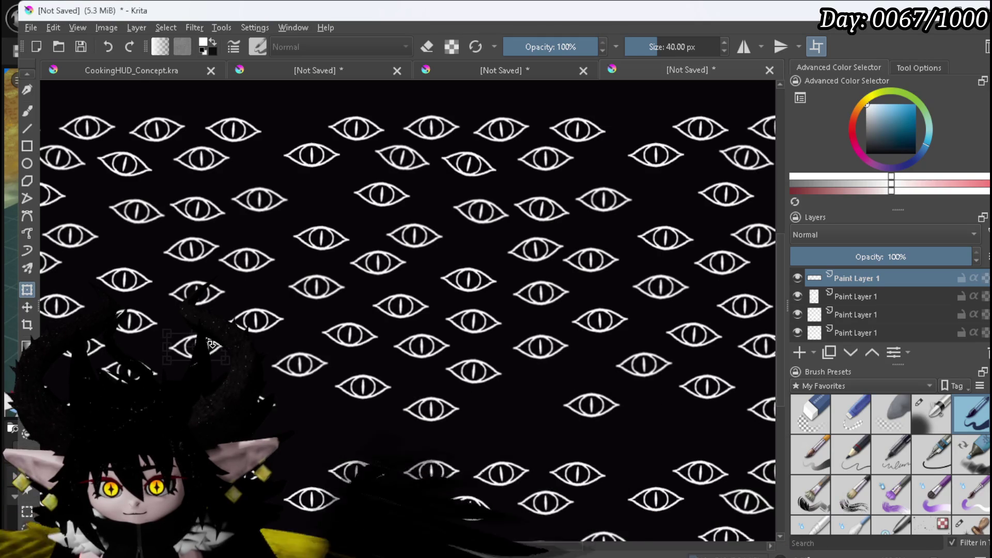
pyautogui.hotkey('ctrl', 'z')
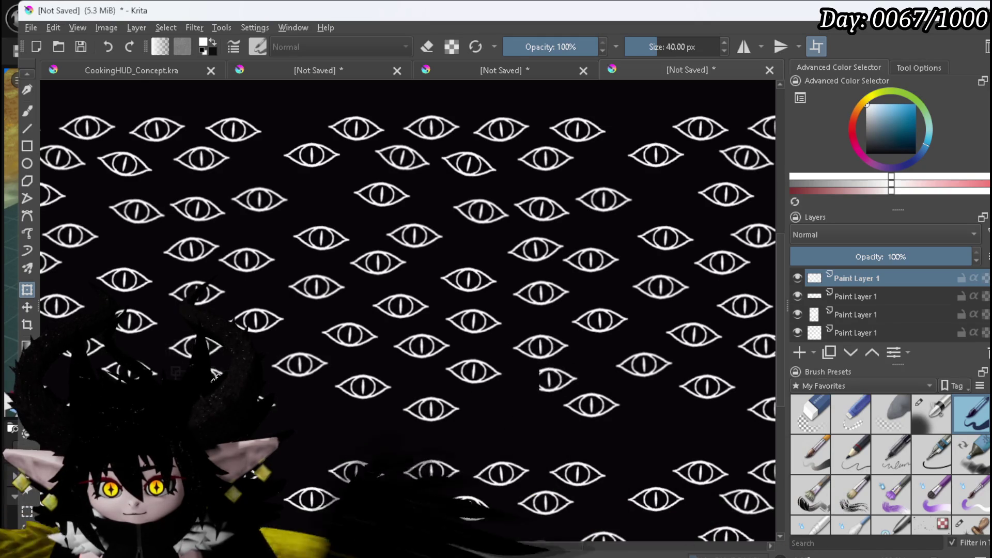
pyautogui.hotkey('ctrl', 'z')
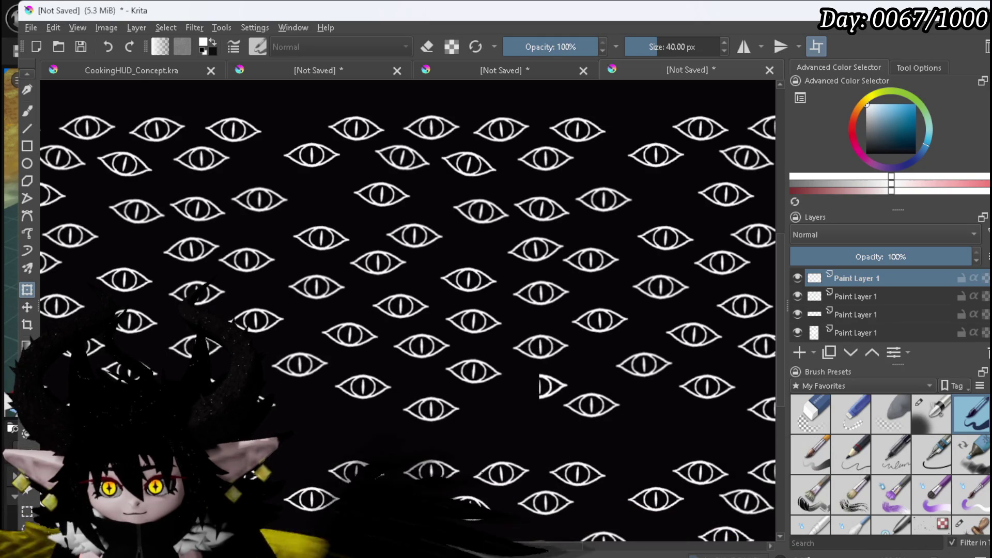
pyautogui.moveTo(560, 386); pyautogui.dragTo(540, 383)
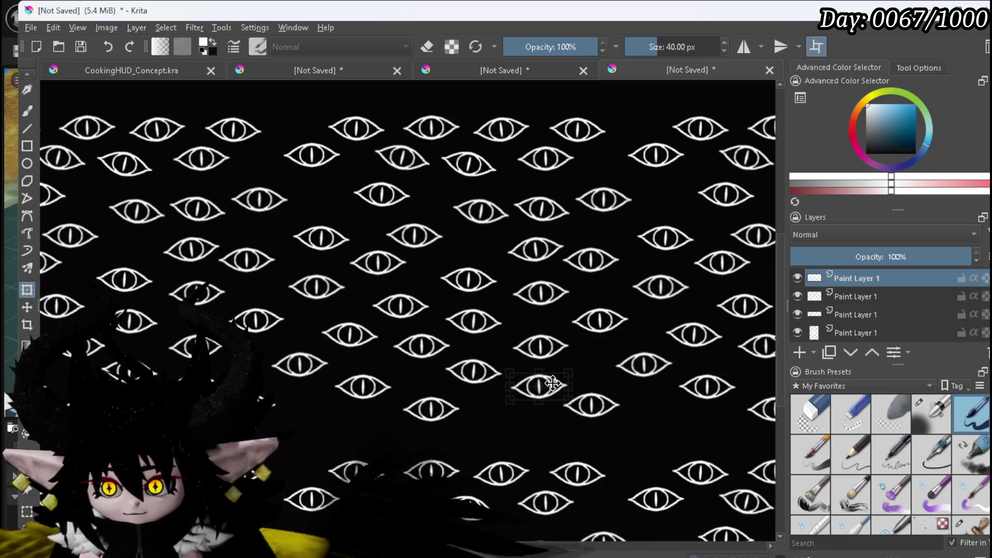
pyautogui.moveTo(553, 390)
pyautogui.mouseDown()
pyautogui.moveTo(523, 424)
pyautogui.moveTo(320, 427)
pyautogui.mouseUp()
pyautogui.press('Return')
pyautogui.scroll(-2, 420, 348)
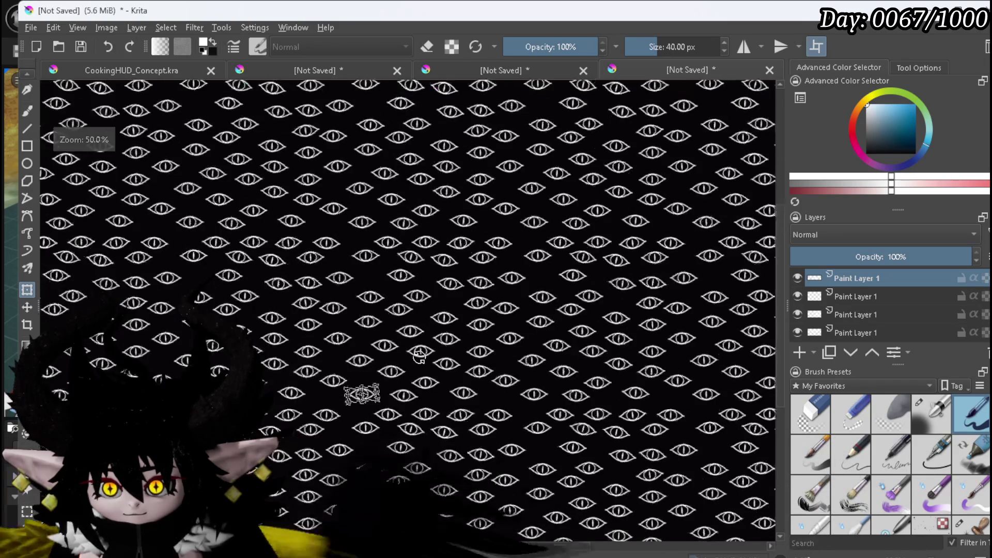
# - Crop the canvas to a square tile of eyes and hide the Background layer
pyautogui.scroll(1, 427, 350)
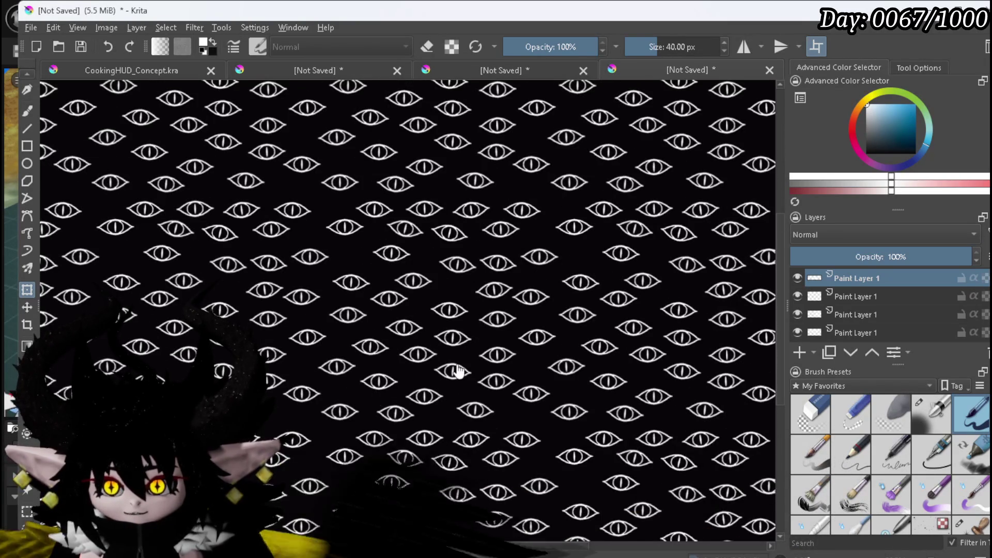
pyautogui.click(815, 47)
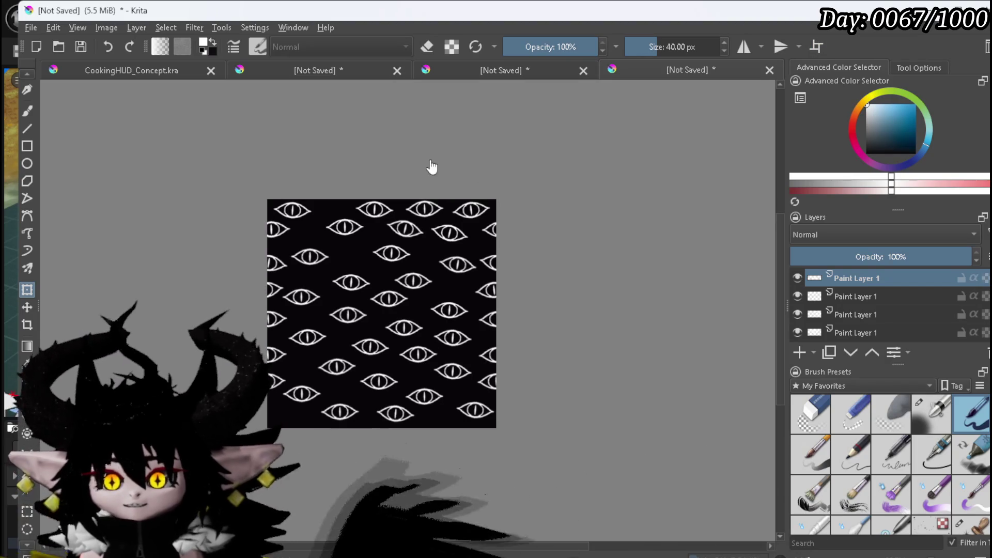
pyautogui.scroll(-1, 916, 276)
pyautogui.click(798, 332)
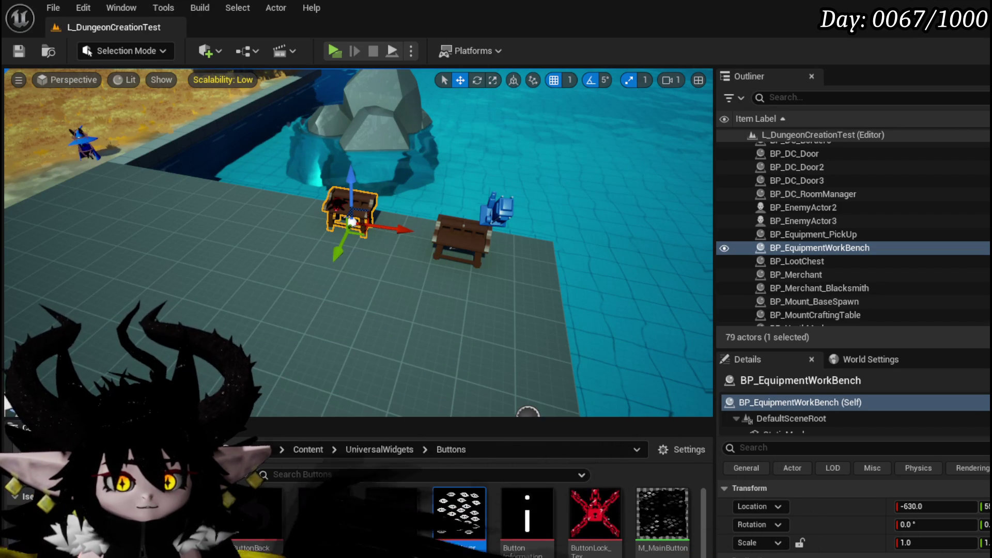
# - Reimport the updated ButtonHoverCover texture and save the asset
pyautogui.click(691, 380)
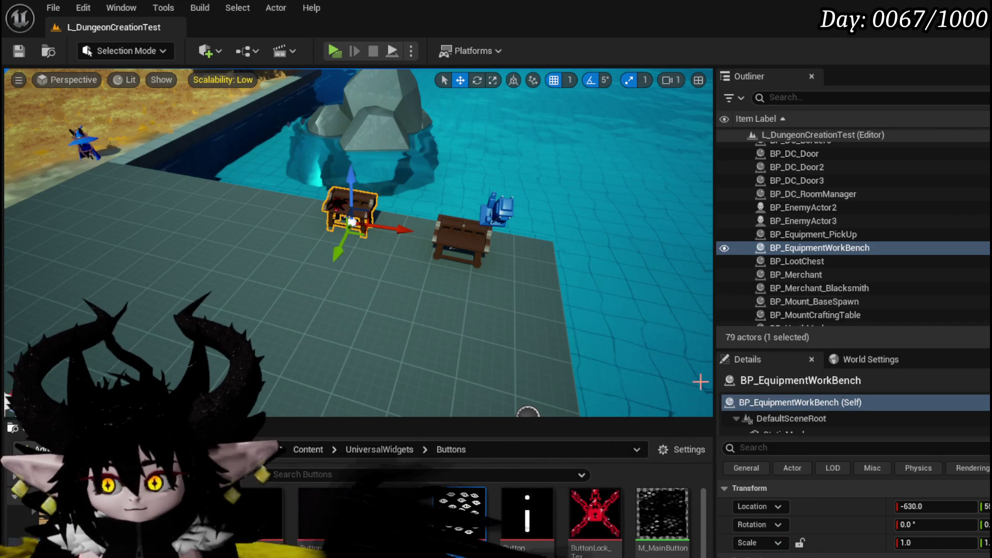
pyautogui.hotkey('ctrl', 'shift', 's')
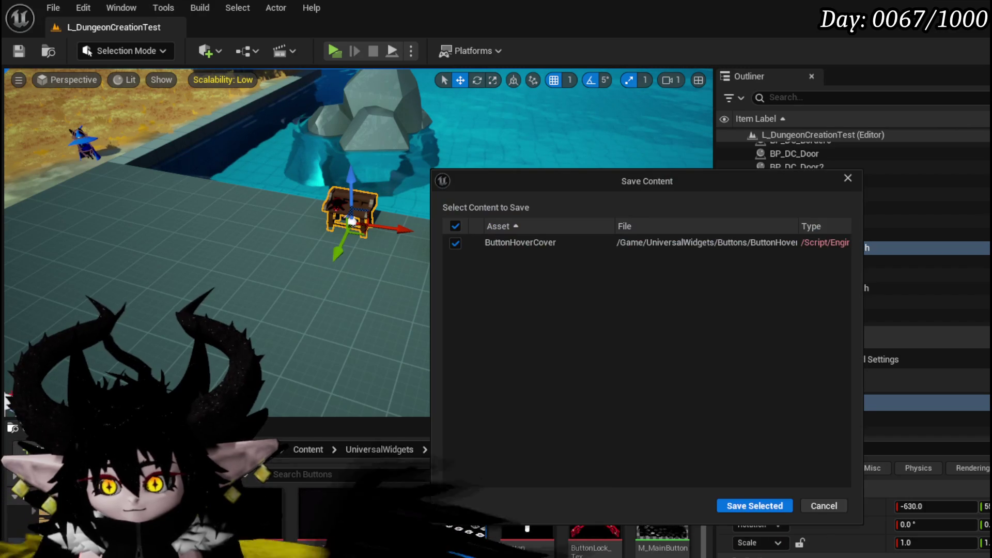
pyautogui.click(740, 507)
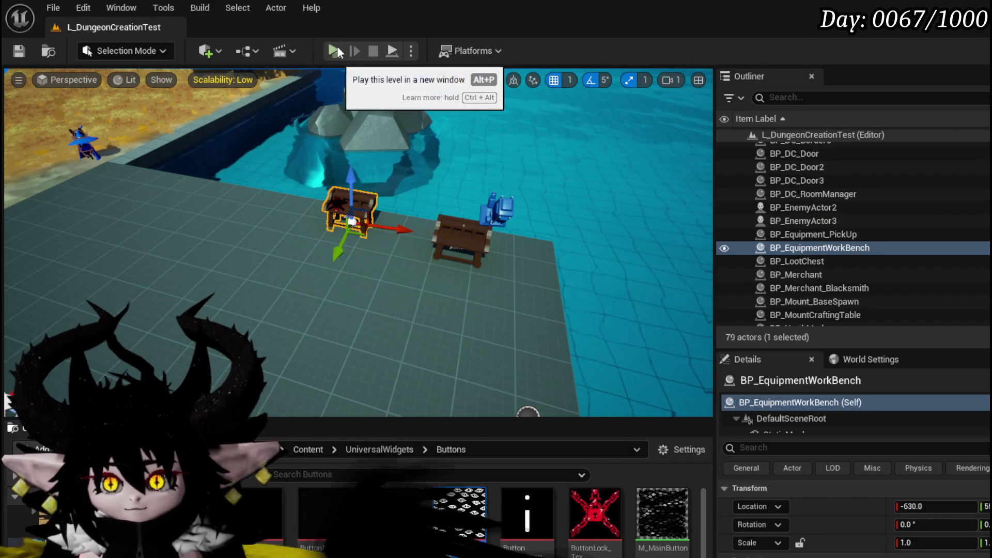
# - Play in a standalone preview, check the Inventory buttons, then quit the game
pyautogui.hotkey('alt', 'p')
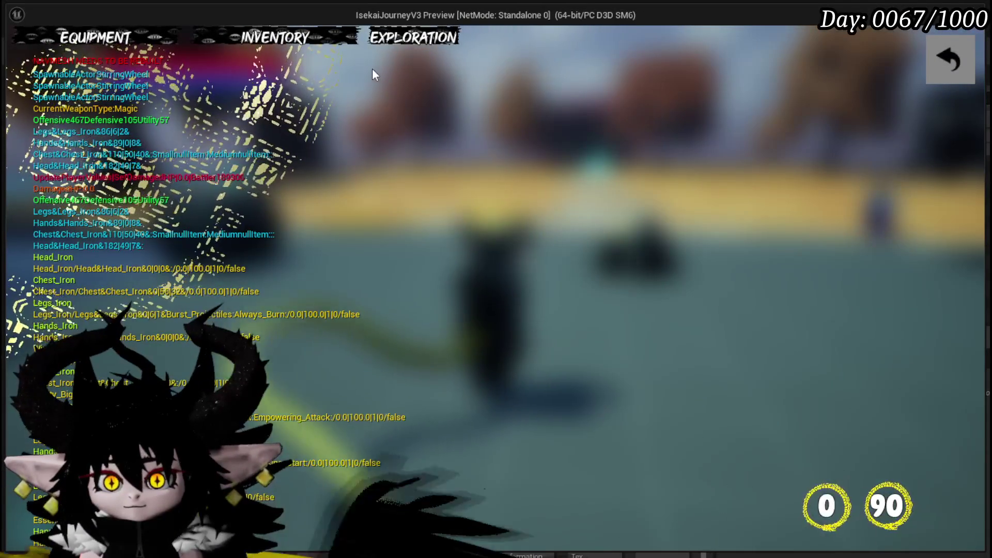
pyautogui.click(296, 43)
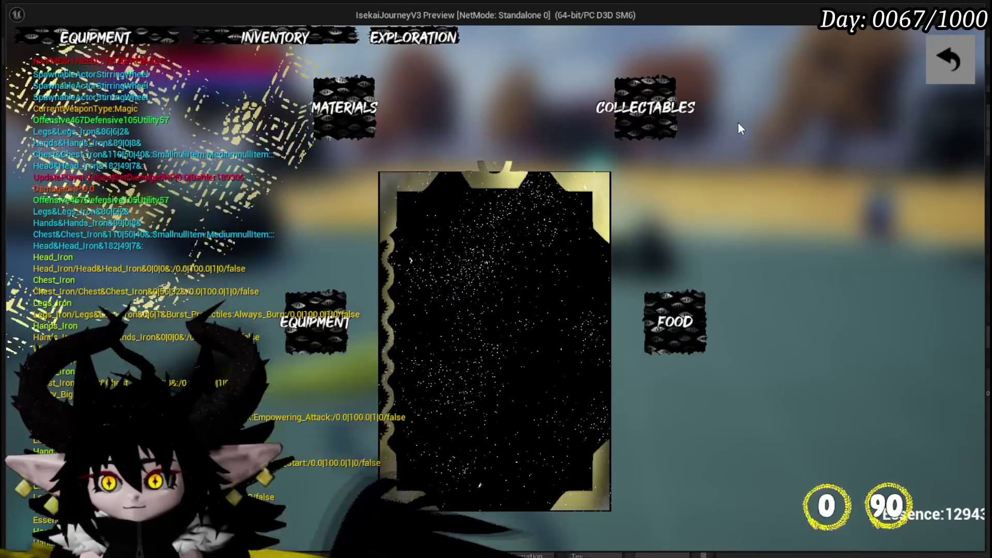
pyautogui.click(952, 62)
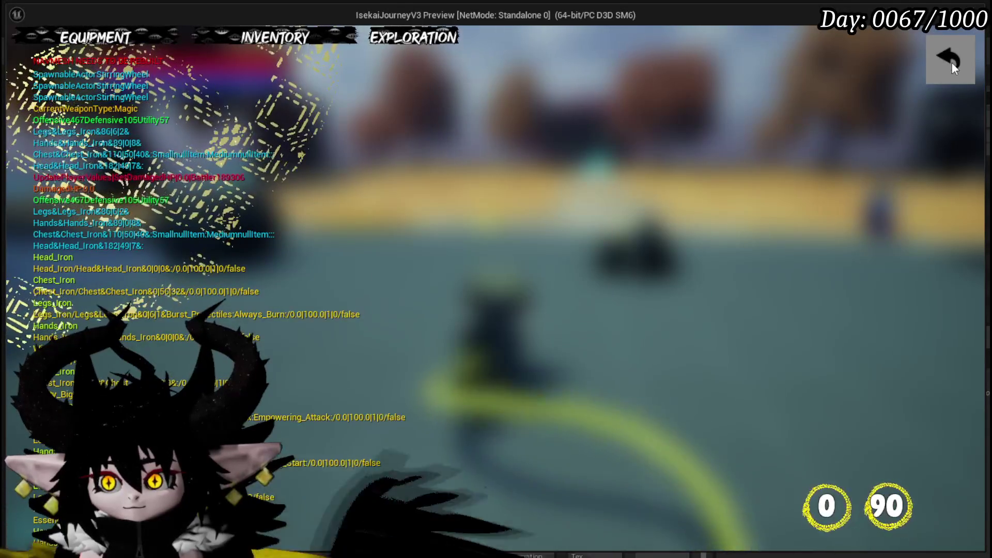
pyautogui.click(958, 58)
pyautogui.press('Escape')
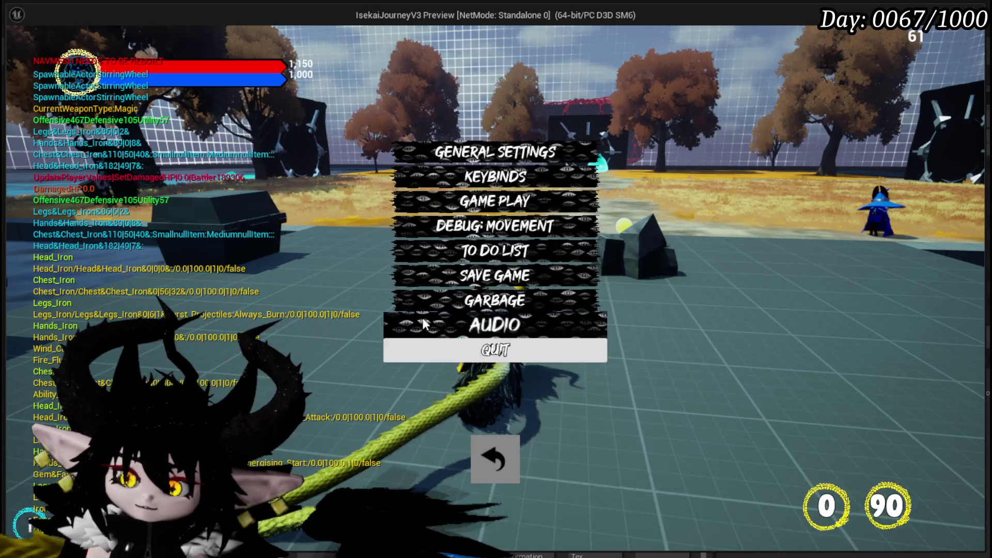
pyautogui.click(497, 470)
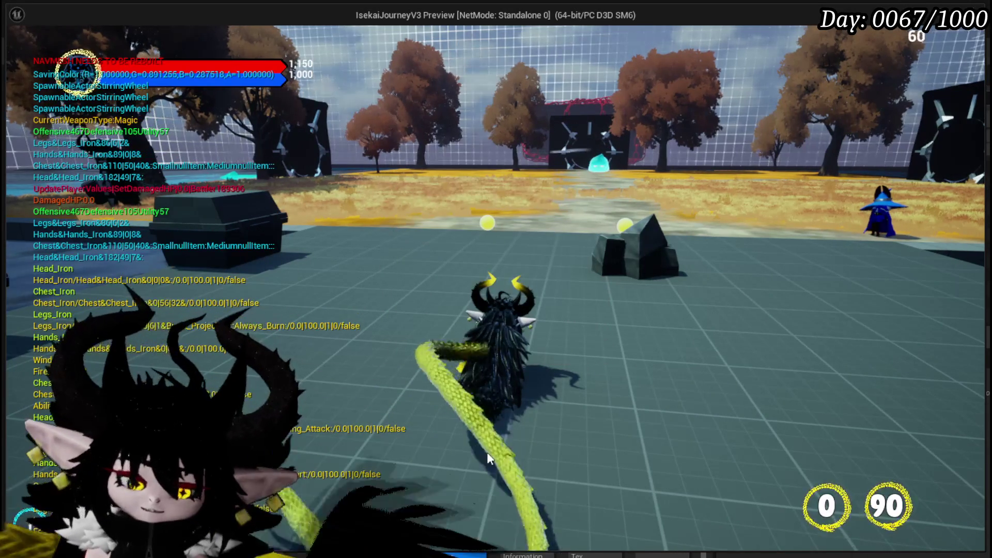
pyautogui.press('Escape')
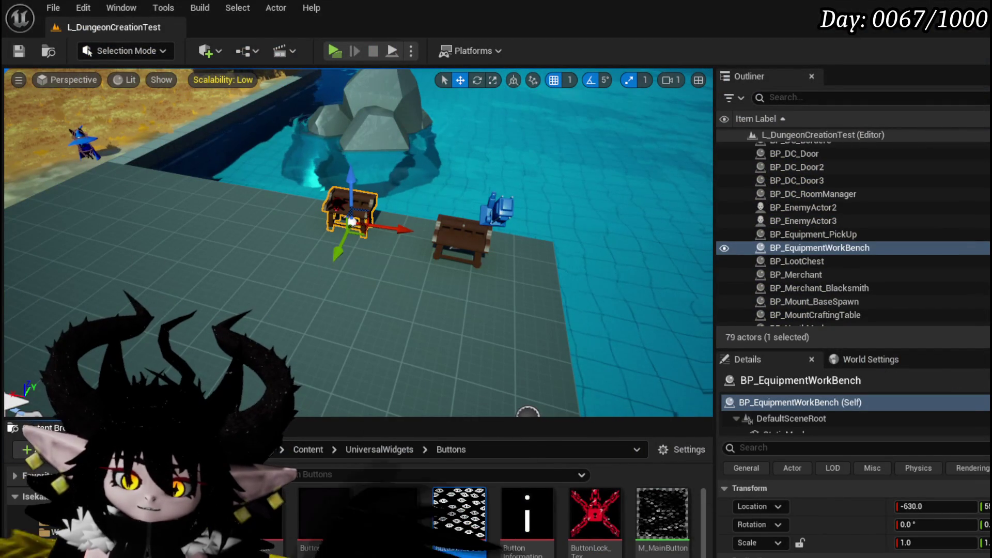
# - Open M_MainButton and arrange the Panner and Texture Sample nodes in the graph
pyautogui.doubleClick(661, 514)
pyautogui.scroll(-2, 687, 191)
pyautogui.moveTo(687, 206)
pyautogui.mouseDown()
pyautogui.moveTo(740, 282)
pyautogui.moveTo(889, 191)
pyautogui.mouseUp()
pyautogui.scroll(-2, 888, 191)
pyautogui.moveTo(770, 314); pyautogui.dragTo(564, 161)
pyautogui.scroll(2, 624, 187)
pyautogui.moveTo(624, 187); pyautogui.dragTo(748, 383)
pyautogui.scroll(-2, 611, 257)
pyautogui.moveTo(611, 257)
pyautogui.mouseDown()
pyautogui.moveTo(614, 265)
pyautogui.moveTo(575, 146)
pyautogui.moveTo(687, 326)
pyautogui.moveTo(718, 333)
pyautogui.moveTo(653, 378)
pyautogui.moveTo(603, 392)
pyautogui.mouseUp()
pyautogui.scroll(2, 614, 269)
pyautogui.moveTo(625, 293); pyautogui.dragTo(601, 302)
pyautogui.moveTo(637, 228)
pyautogui.mouseDown()
pyautogui.moveTo(569, 231)
pyautogui.moveTo(613, 288)
pyautogui.moveTo(659, 388)
pyautogui.moveTo(650, 349)
pyautogui.moveTo(548, 259)
pyautogui.mouseUp()
pyautogui.scroll(3, 763, 308)
pyautogui.click(721, 315)
pyautogui.moveTo(683, 360); pyautogui.dragTo(781, 129)
pyautogui.moveTo(602, 137); pyautogui.dragTo(619, 160)
pyautogui.moveTo(730, 182); pyautogui.dragTo(671, 199)
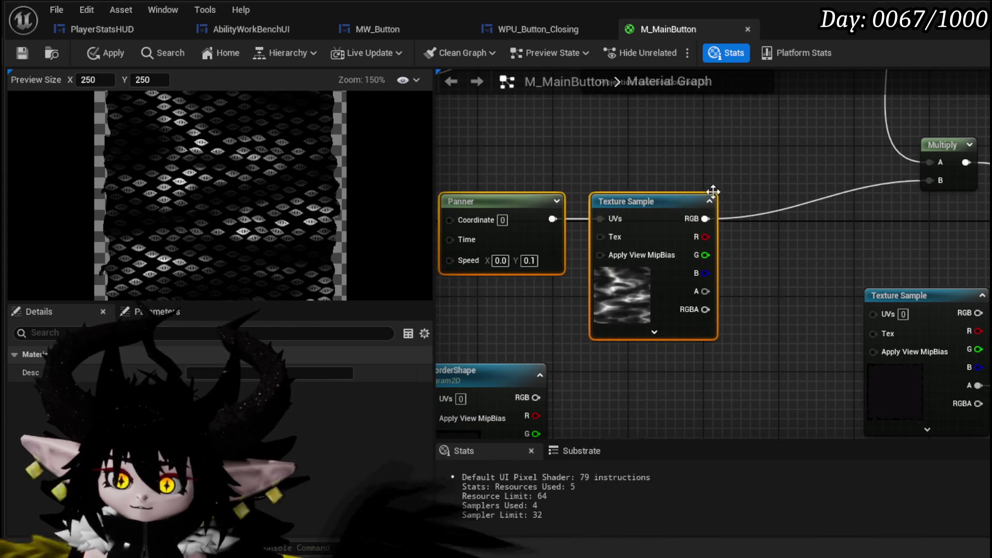
pyautogui.scroll(-1, 797, 160)
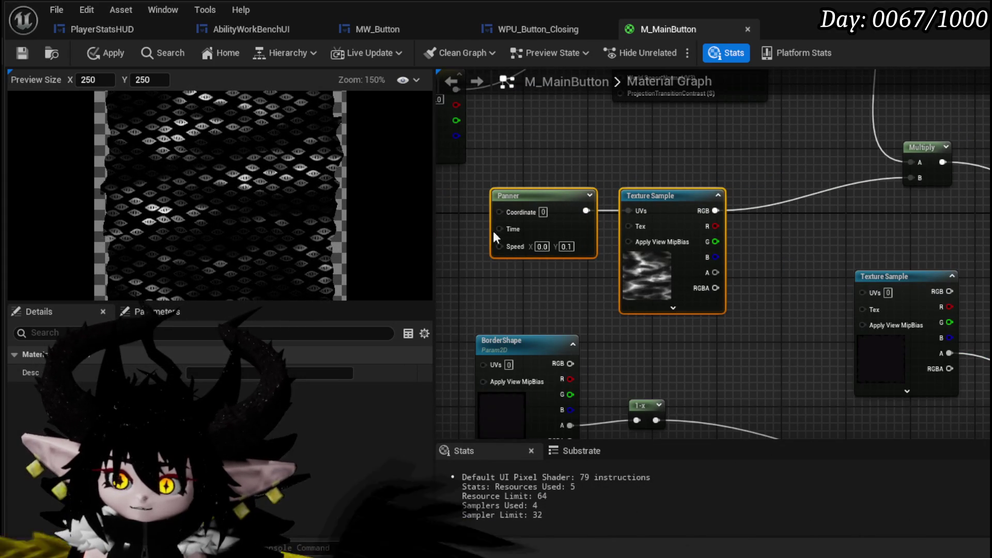
# - Set the Panner's Speed X to 0.1
pyautogui.click(619, 161)
pyautogui.scroll(1, 542, 247)
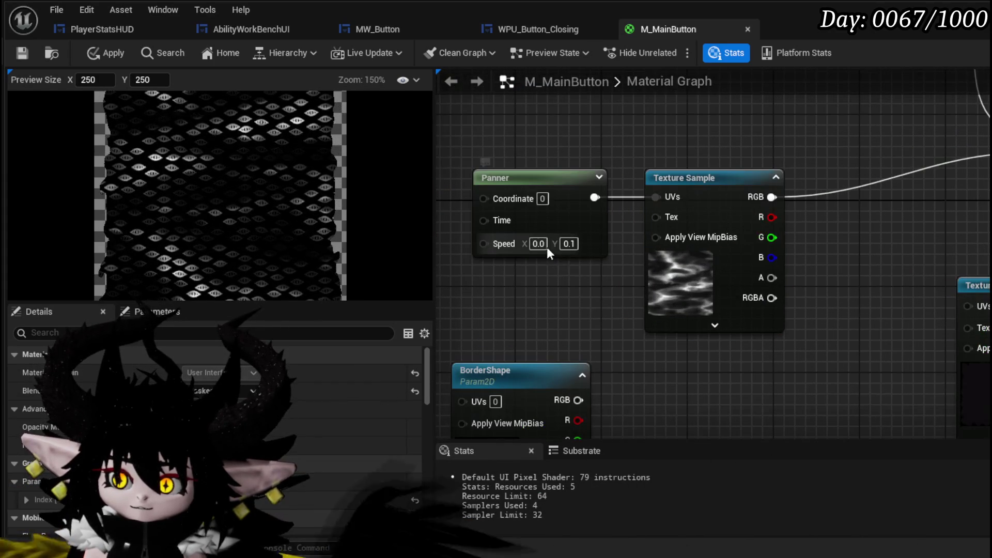
pyautogui.write('0.1')
pyautogui.press('Return')
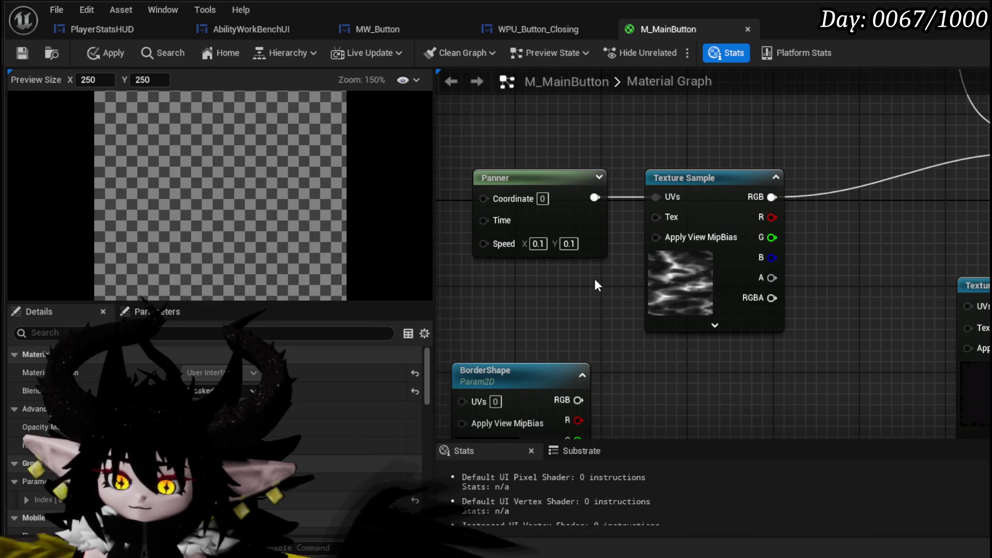
# - Duplicate the Panner and Texture Sample pair and lay out both pairs beside the Rotator
pyautogui.moveTo(547, 186); pyautogui.dragTo(765, 169)
pyautogui.moveTo(695, 181)
pyautogui.mouseDown()
pyautogui.moveTo(568, 197)
pyautogui.moveTo(636, 289)
pyautogui.mouseUp()
pyautogui.hotkey('ctrl', 'v')
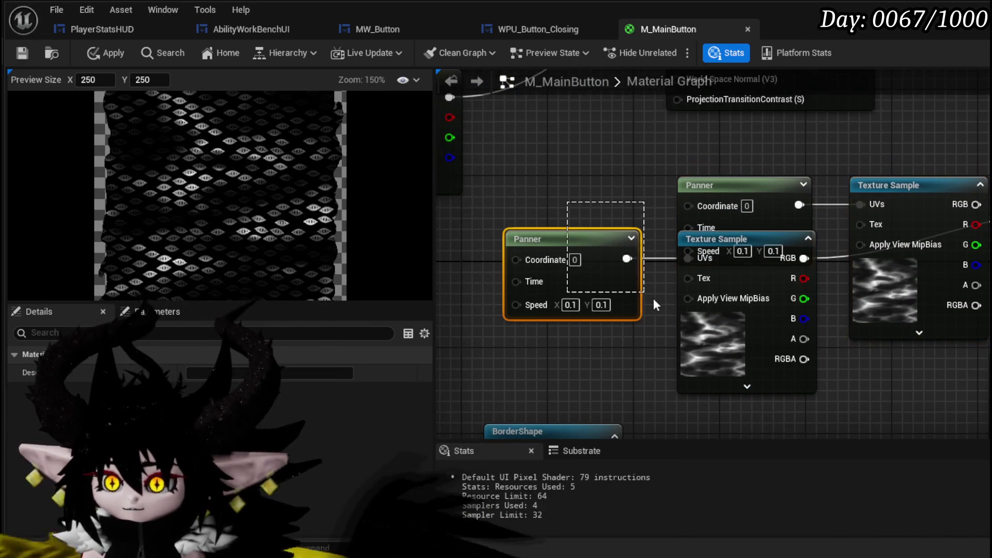
pyautogui.keyDown('ctrl'); pyautogui.click(766, 337); pyautogui.keyUp('ctrl')
pyautogui.moveTo(766, 336)
pyautogui.mouseDown()
pyautogui.moveTo(764, 222)
pyautogui.moveTo(702, 312)
pyautogui.moveTo(641, 356)
pyautogui.mouseUp()
pyautogui.moveTo(666, 171)
pyautogui.mouseDown()
pyautogui.moveTo(908, 232)
pyautogui.moveTo(901, 383)
pyautogui.moveTo(870, 410)
pyautogui.mouseUp()
pyautogui.moveTo(493, 203); pyautogui.dragTo(666, 331)
pyautogui.moveTo(684, 250)
pyautogui.mouseDown()
pyautogui.moveTo(824, 157)
pyautogui.moveTo(839, 120)
pyautogui.mouseUp()
pyautogui.scroll(-2, 565, 252)
pyautogui.moveTo(491, 321)
pyautogui.mouseDown()
pyautogui.moveTo(711, 253)
pyautogui.moveTo(699, 271)
pyautogui.moveTo(604, 279)
pyautogui.moveTo(620, 165)
pyautogui.mouseUp()
pyautogui.moveTo(668, 228); pyautogui.dragTo(682, 266)
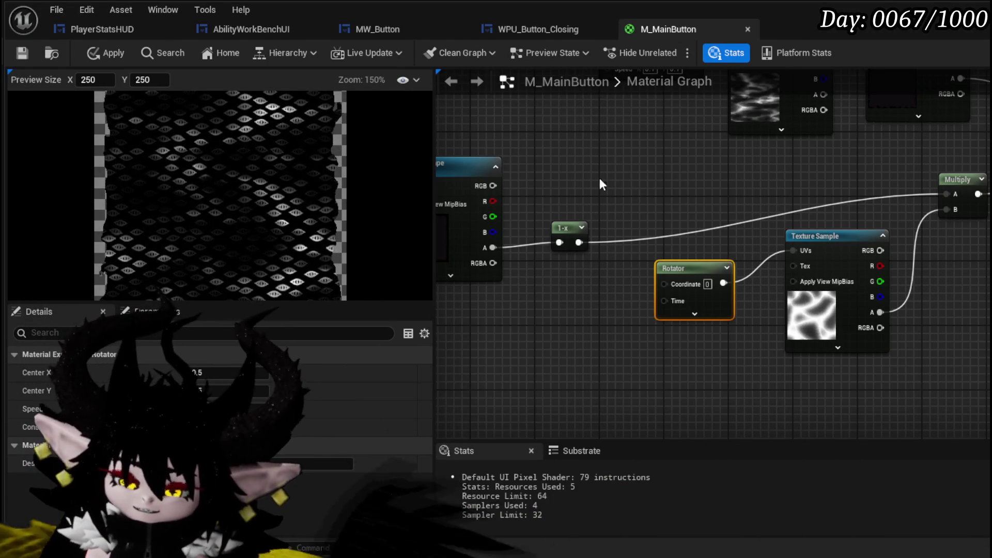
# - Multiply the RGB outputs of the two Texture Samples together
pyautogui.moveTo(578, 150)
pyautogui.mouseDown()
pyautogui.moveTo(609, 202)
pyautogui.moveTo(527, 290)
pyautogui.mouseUp()
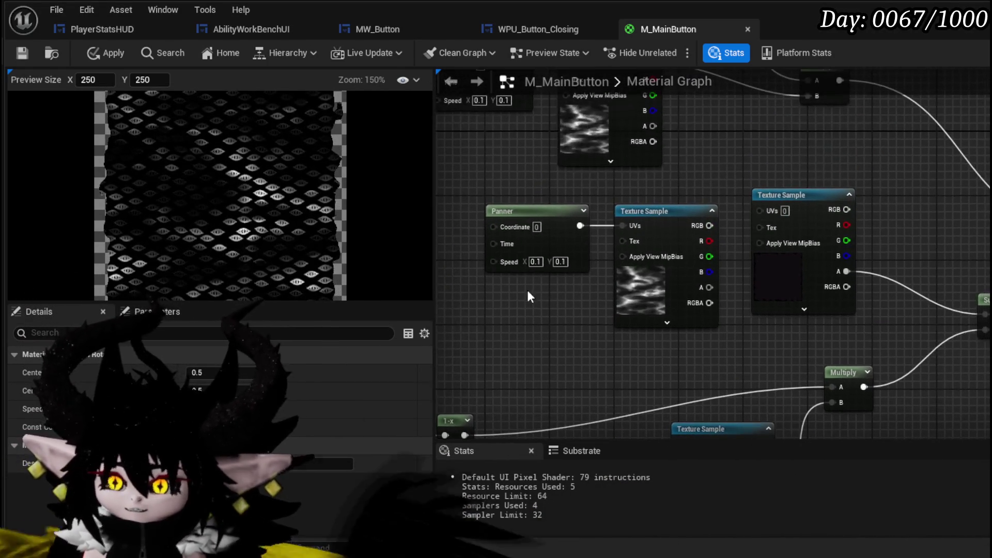
pyautogui.moveTo(751, 165); pyautogui.dragTo(628, 163)
pyautogui.click(674, 211)
pyautogui.moveTo(674, 212); pyautogui.dragTo(695, 232)
pyautogui.moveTo(517, 157)
pyautogui.mouseDown()
pyautogui.moveTo(698, 187)
pyautogui.moveTo(669, 244)
pyautogui.mouseUp()
pyautogui.moveTo(659, 153); pyautogui.dragTo(718, 195)
pyautogui.moveTo(715, 313); pyautogui.dragTo(716, 211)
pyautogui.moveTo(464, 238); pyautogui.dragTo(643, 377)
pyautogui.moveTo(671, 250); pyautogui.dragTo(628, 240)
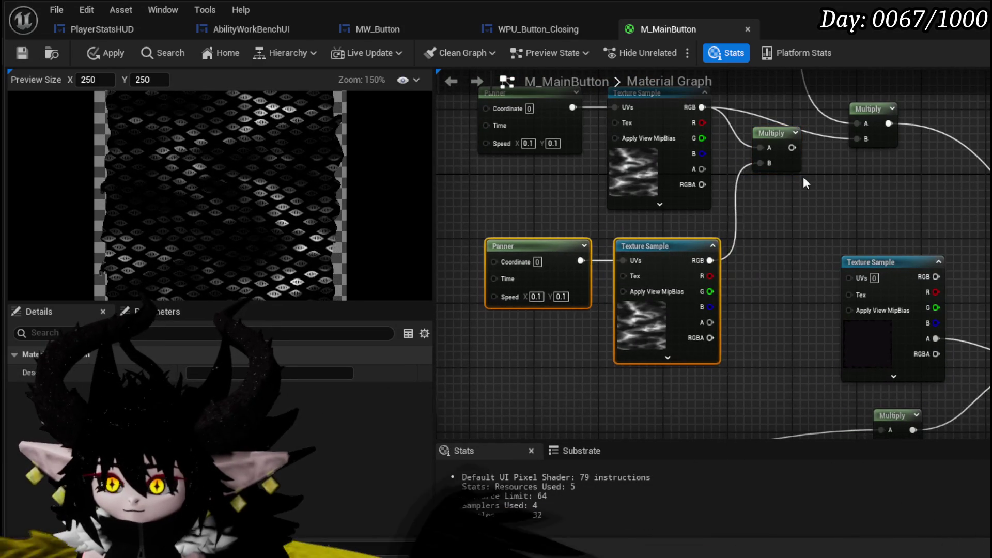
pyautogui.moveTo(755, 173)
pyautogui.mouseDown()
pyautogui.moveTo(821, 181)
pyautogui.moveTo(749, 187)
pyautogui.mouseUp()
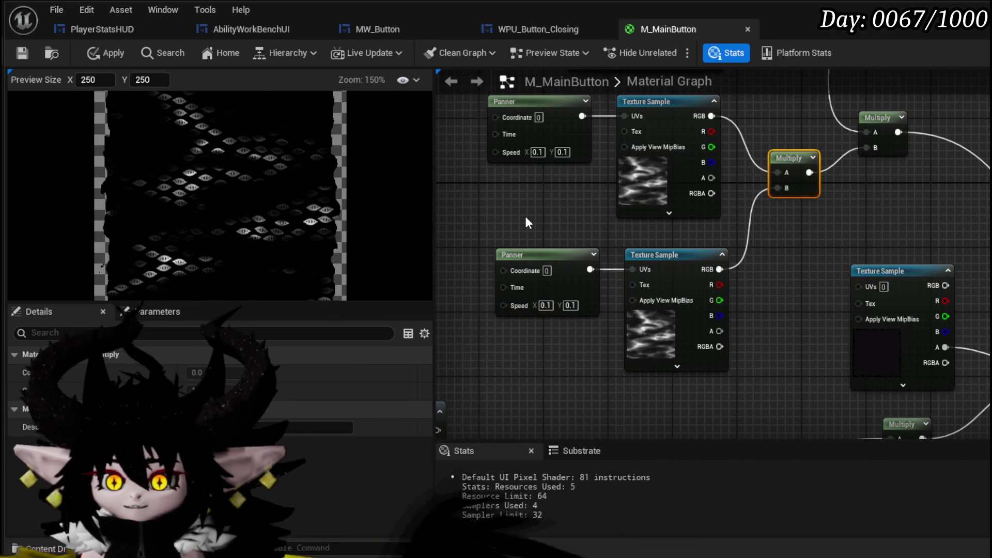
# - Set the lower Panner's speed to X -0.1 and Y 0.02
pyautogui.scroll(2, 558, 270)
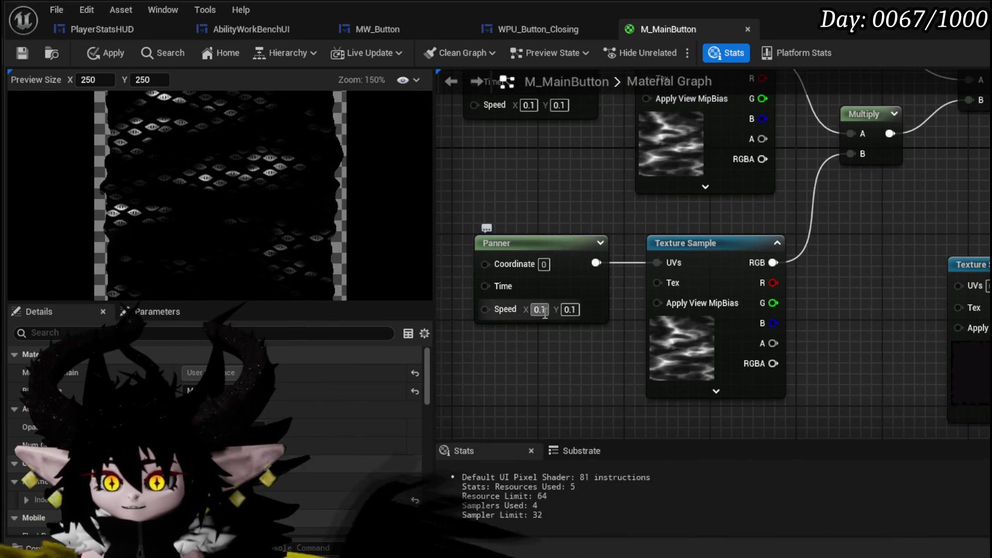
pyautogui.click(540, 310)
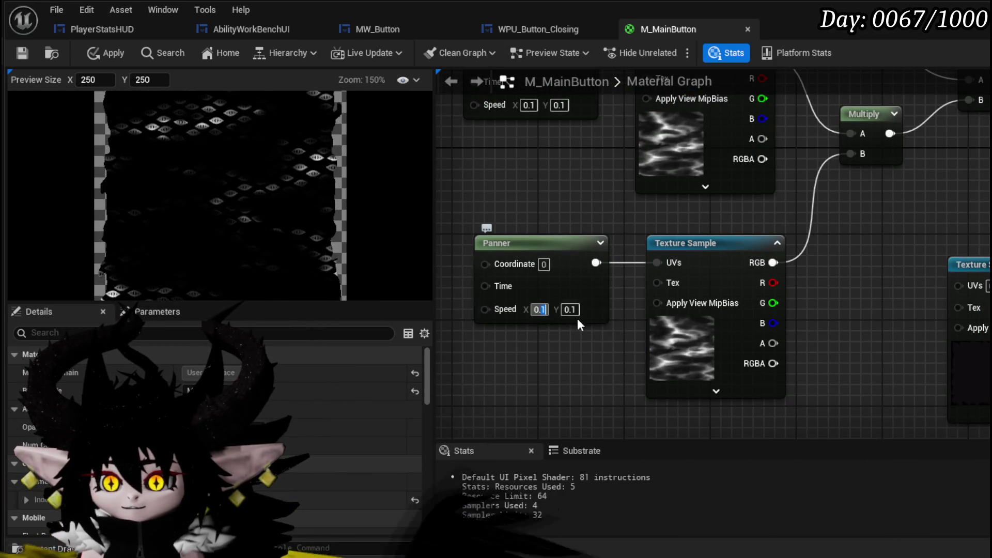
pyautogui.write('-0.1')
pyautogui.press('Return')
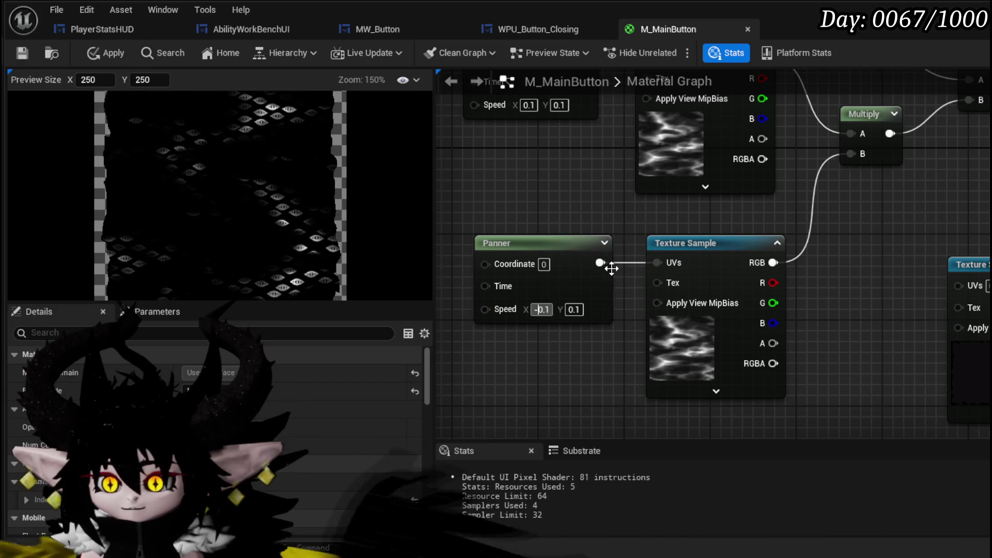
pyautogui.moveTo(557, 203); pyautogui.dragTo(568, 240)
pyautogui.click(571, 170)
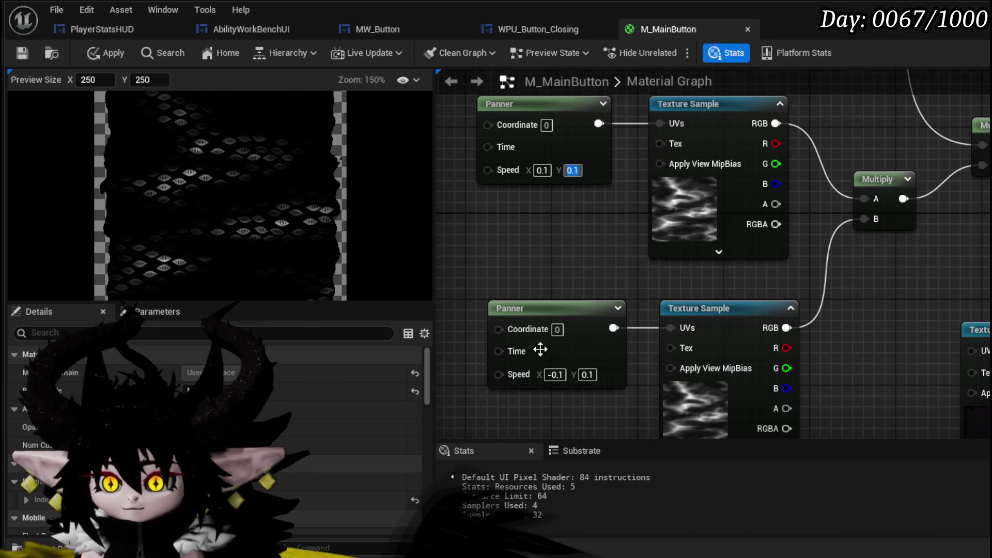
pyautogui.press('Return')
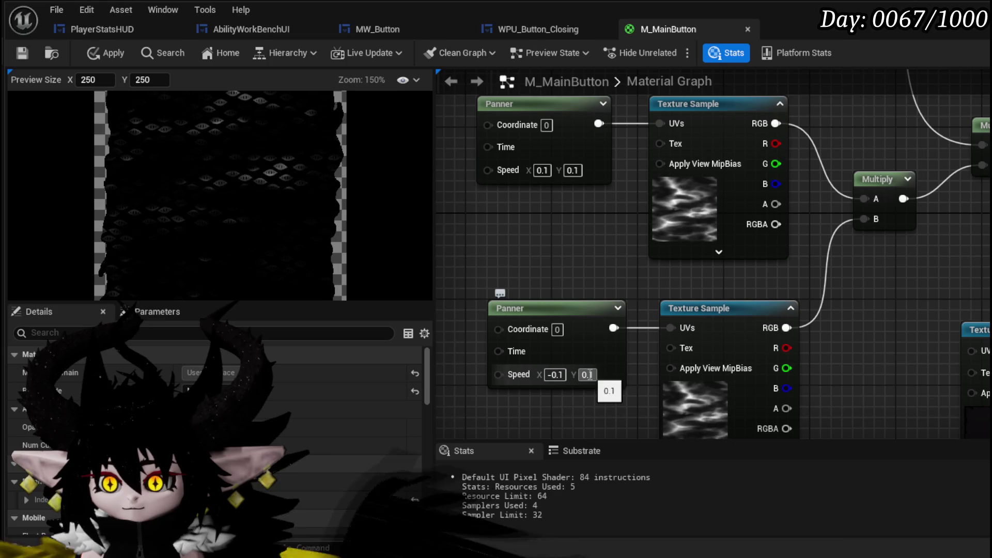
pyautogui.write('0.2')
pyautogui.press('Return')
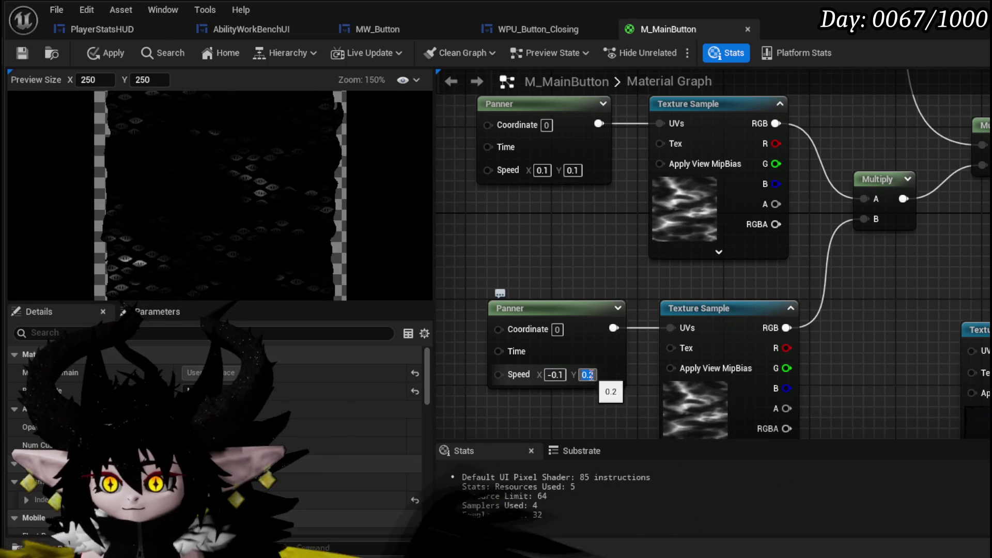
pyautogui.write('0.02')
pyautogui.press('Return')
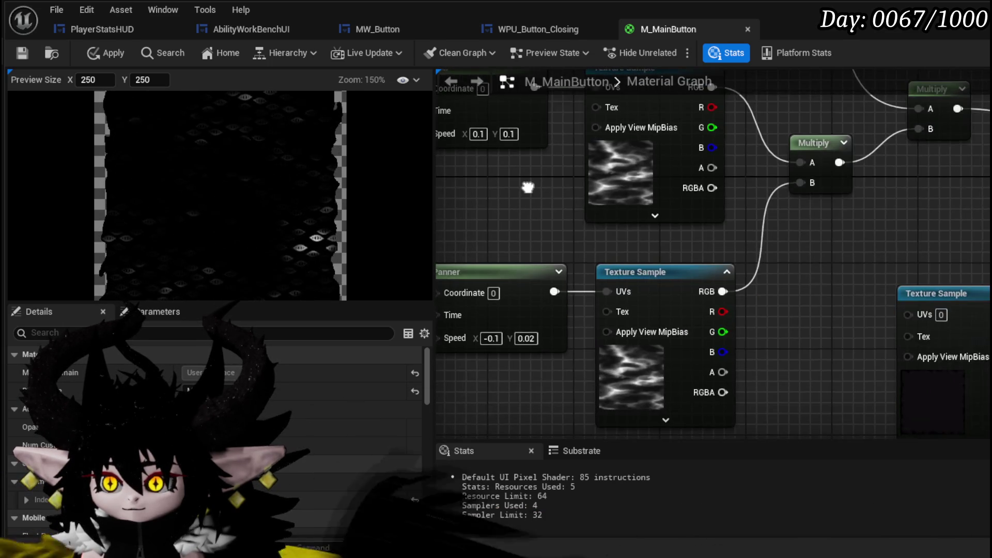
# - Apply and save the M_MainButton material
pyautogui.scroll(2, 247, 234)
pyautogui.scroll(-6, 246, 233)
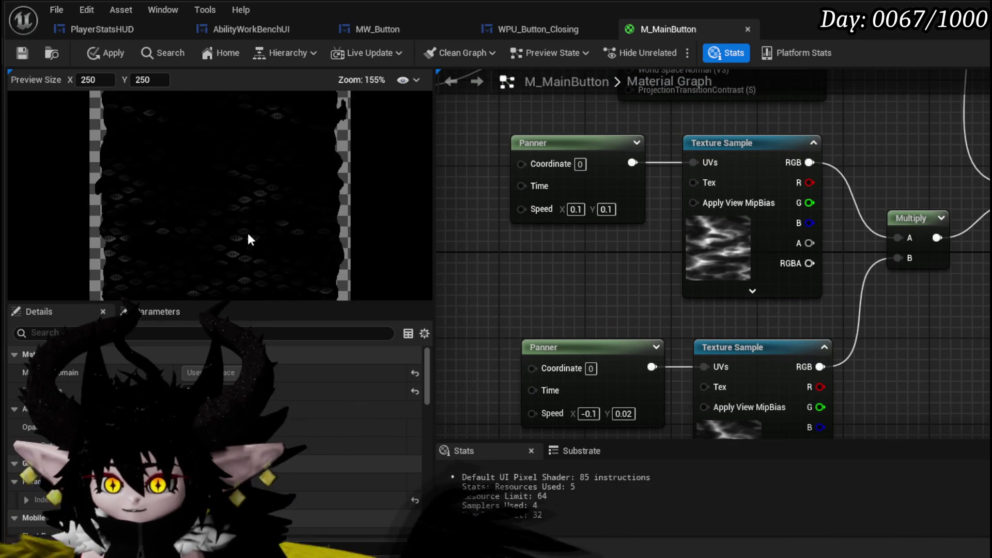
pyautogui.click(91, 54)
pyautogui.click(23, 53)
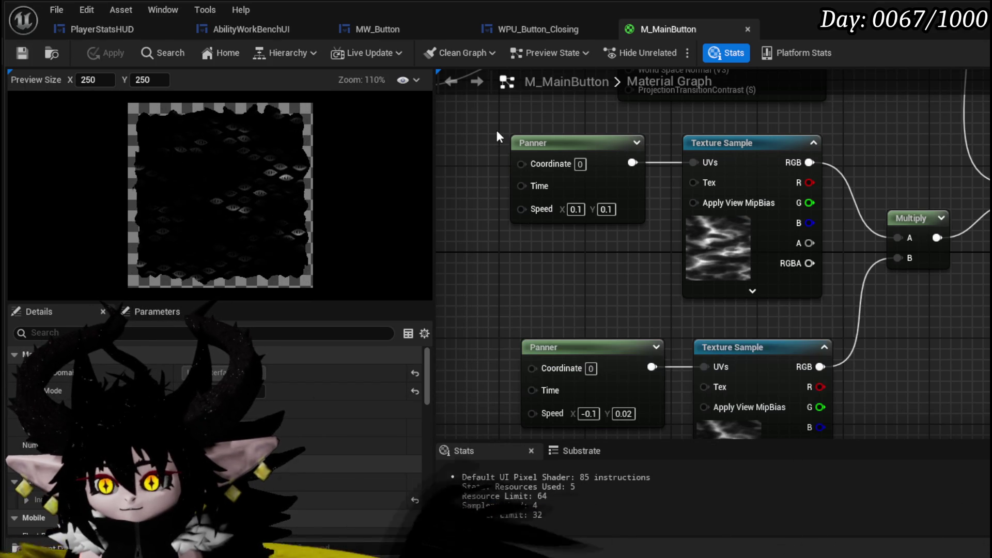
pyautogui.moveTo(496, 135)
pyautogui.mouseDown()
pyautogui.moveTo(593, 350)
pyautogui.moveTo(811, 244)
pyautogui.moveTo(701, 379)
pyautogui.moveTo(678, 278)
pyautogui.moveTo(735, 185)
pyautogui.mouseUp()
# - Convert the Texture Object into a parameter named BorderFillTexture
pyautogui.click(664, 208)
pyautogui.moveTo(663, 208); pyautogui.dragTo(742, 267)
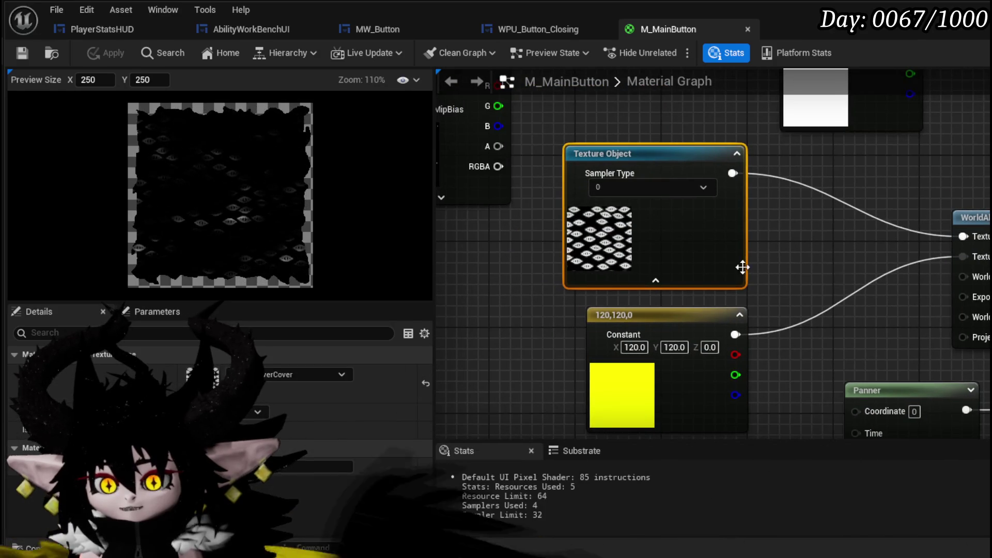
pyautogui.rightClick(718, 265)
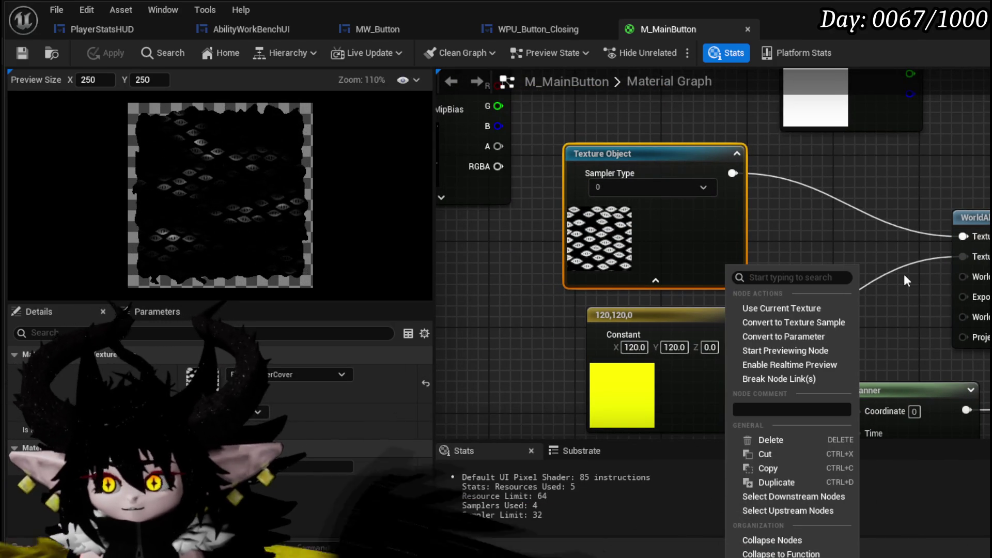
pyautogui.click(799, 338)
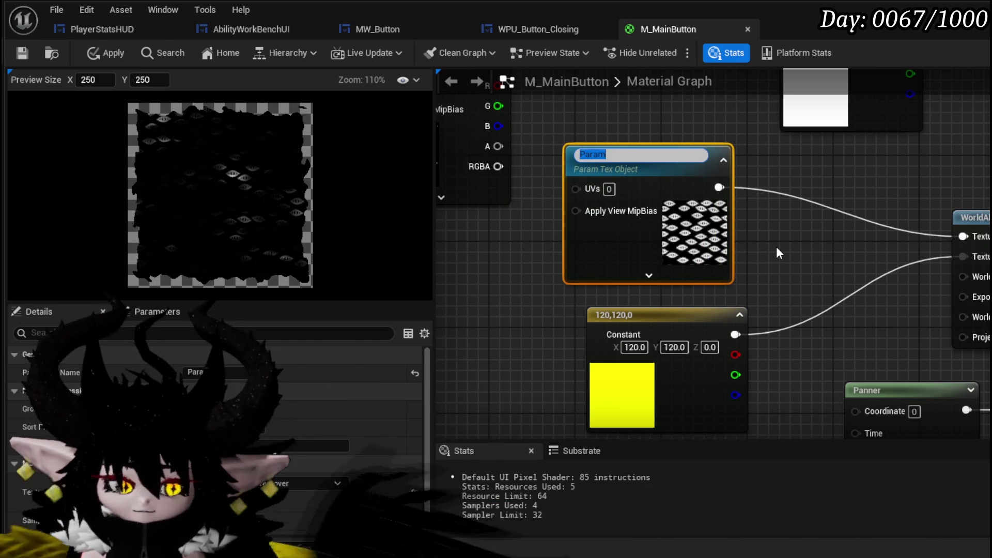
pyautogui.write('rderFill')
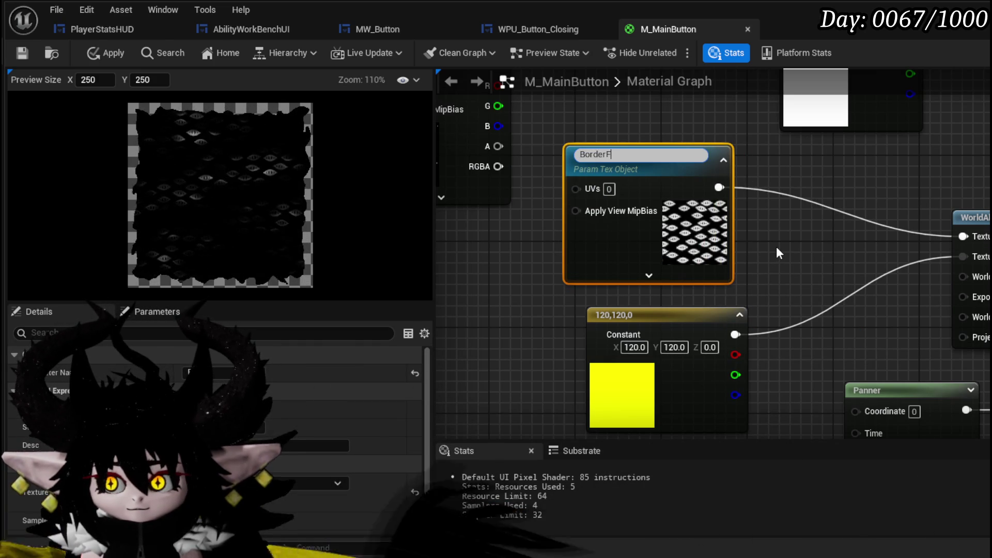
pyautogui.press('Return')
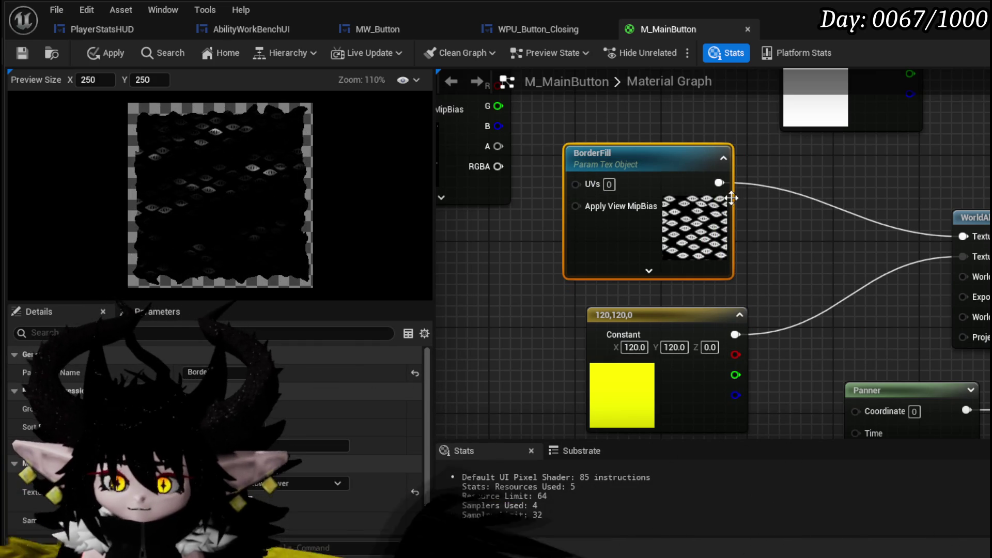
pyautogui.click(231, 372)
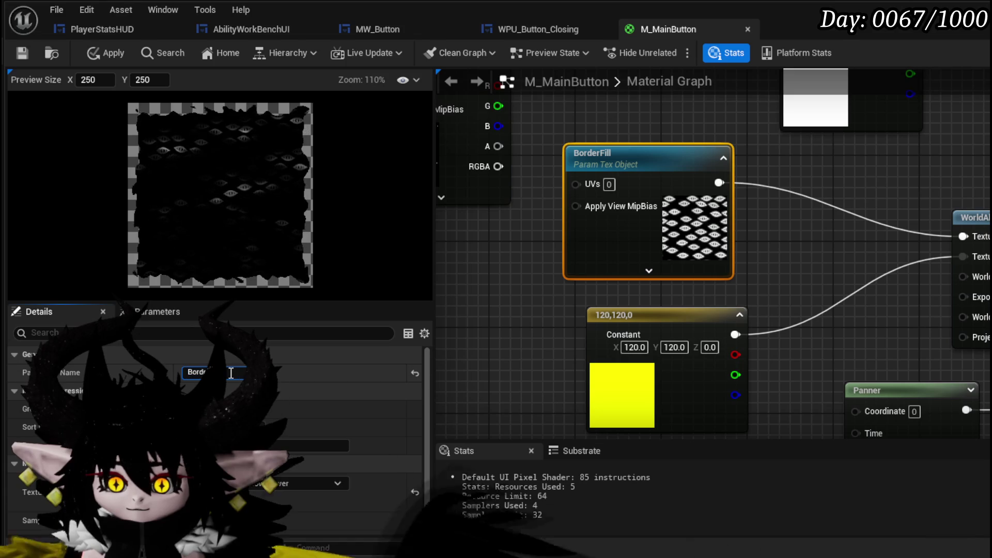
pyautogui.write('ture')
pyautogui.press('Return')
# - Find the 120,120,0 constant and select the white 1,1,1 constant node
pyautogui.click(615, 320)
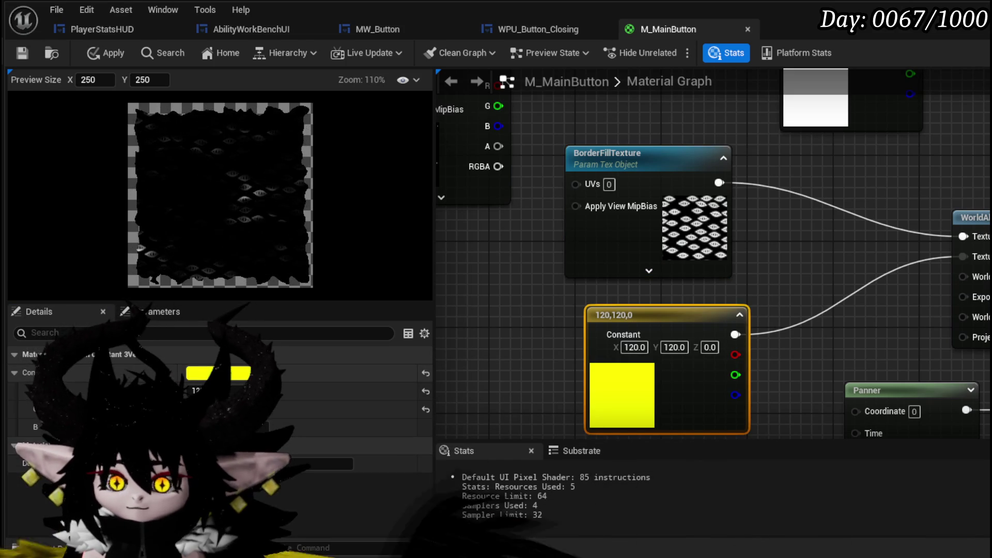
pyautogui.rightClick(655, 310)
pyautogui.moveTo(657, 328); pyautogui.dragTo(584, 305)
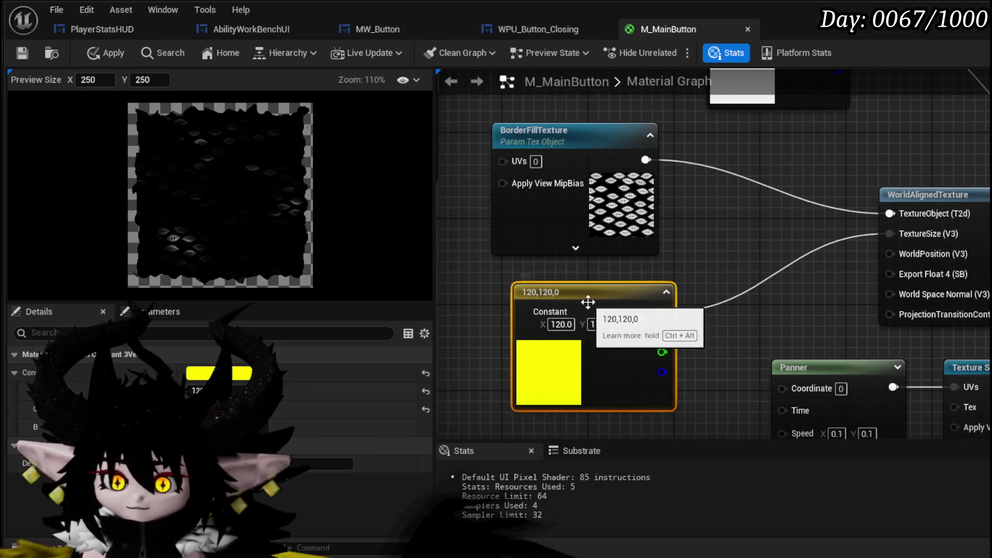
pyautogui.rightClick(606, 304)
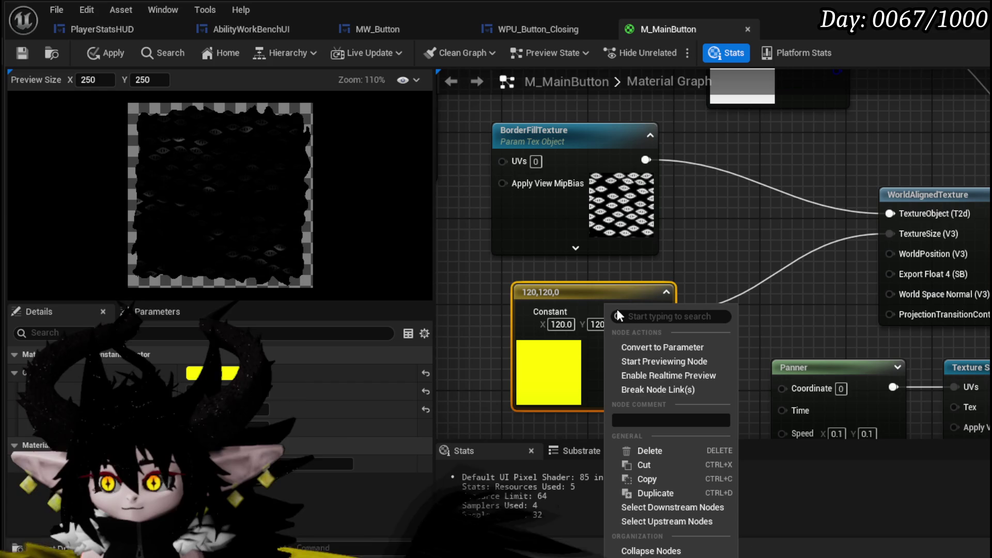
pyautogui.moveTo(757, 217)
pyautogui.mouseDown()
pyautogui.moveTo(700, 250)
pyautogui.moveTo(593, 356)
pyautogui.mouseUp()
pyautogui.click(613, 214)
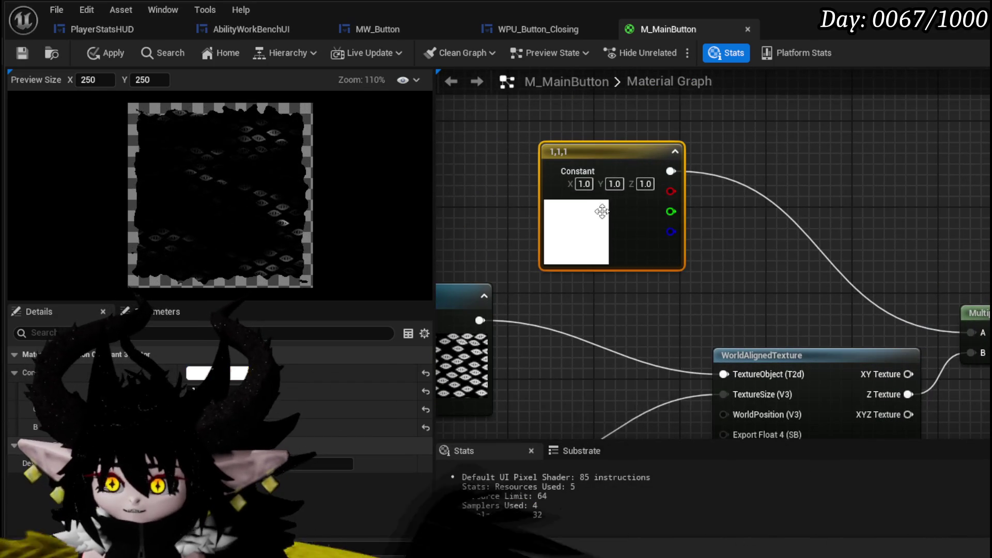
# - Convert the white 1,1,1 constant into a parameter named Color
pyautogui.rightClick(599, 212)
pyautogui.click(638, 251)
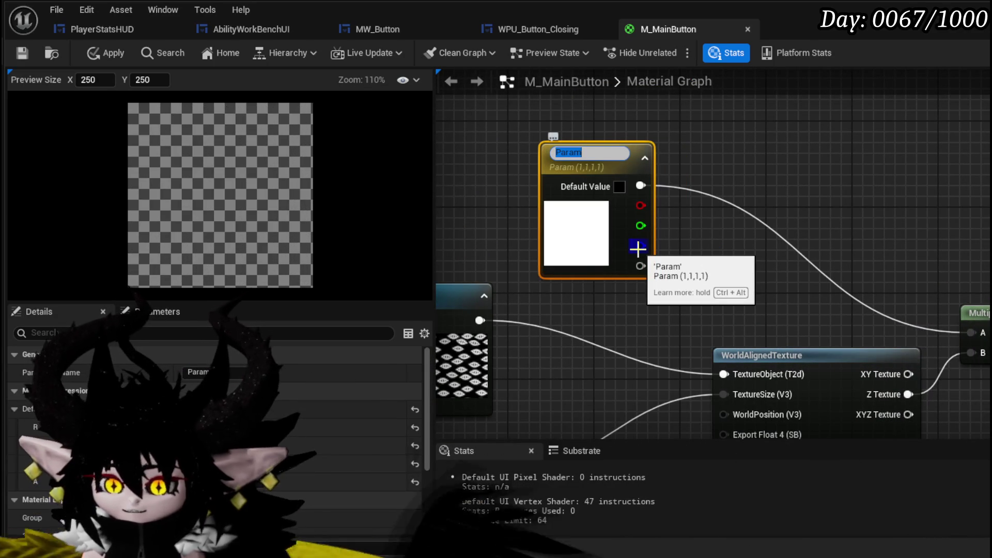
pyautogui.write('Color')
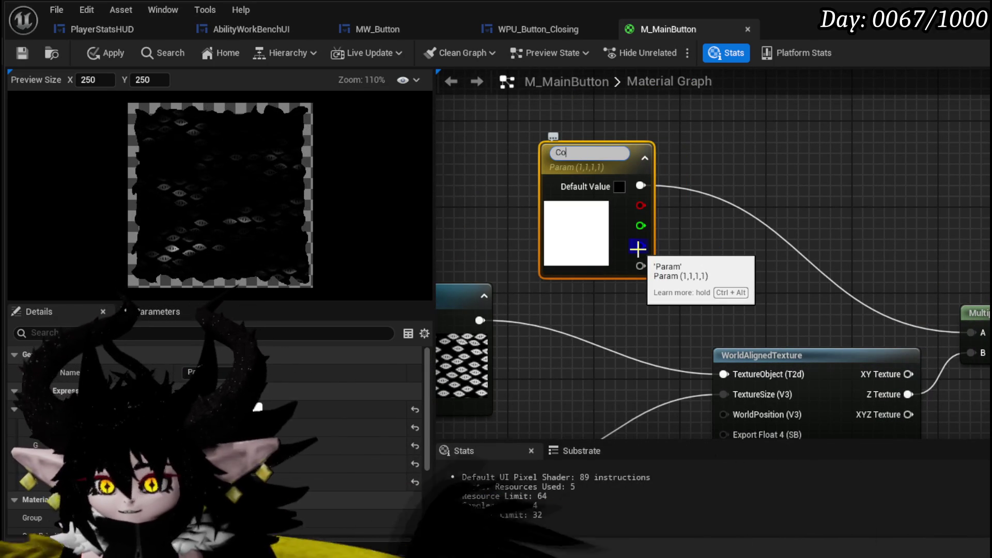
pyautogui.press('Return')
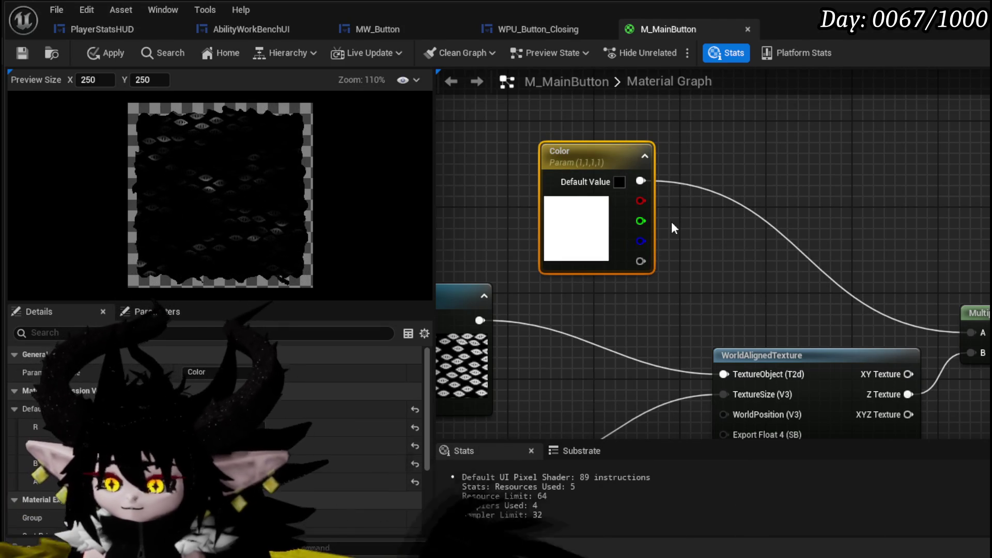
# - Apply and save the M_MainButton material
pyautogui.click(99, 50)
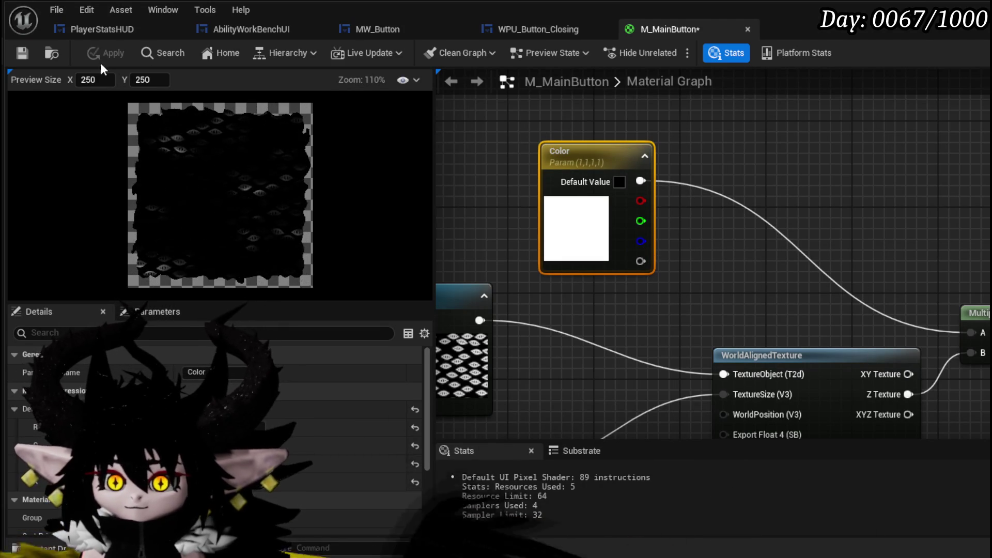
pyautogui.click(16, 54)
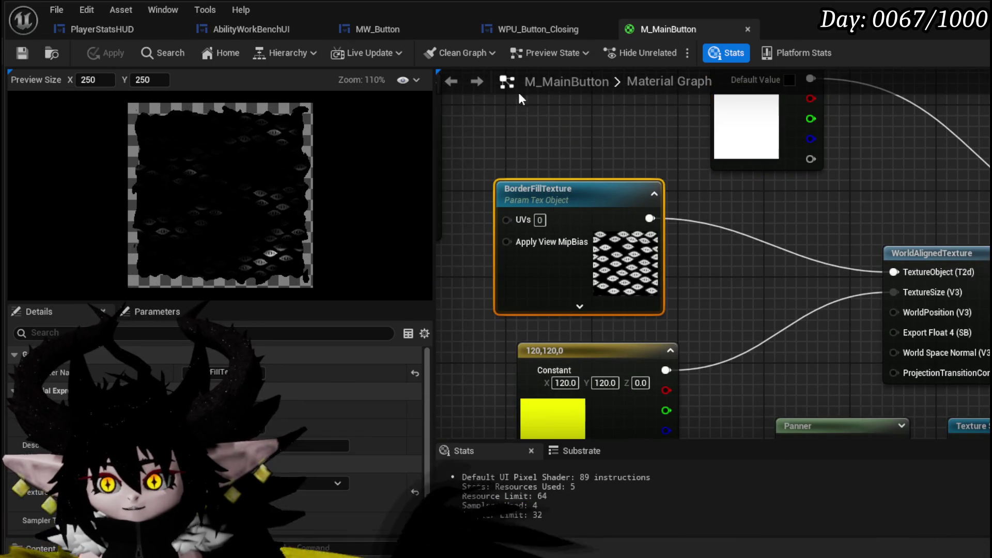
pyautogui.moveTo(529, 135); pyautogui.dragTo(696, 163)
# - Set the BorderFillTexture parameter's default texture to the stars texture
pyautogui.click(731, 189)
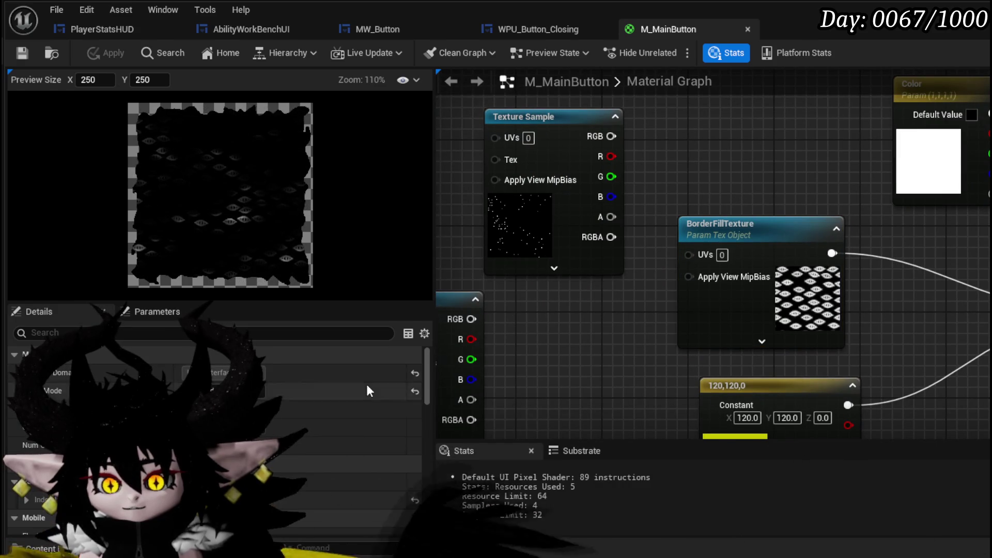
pyautogui.click(708, 302)
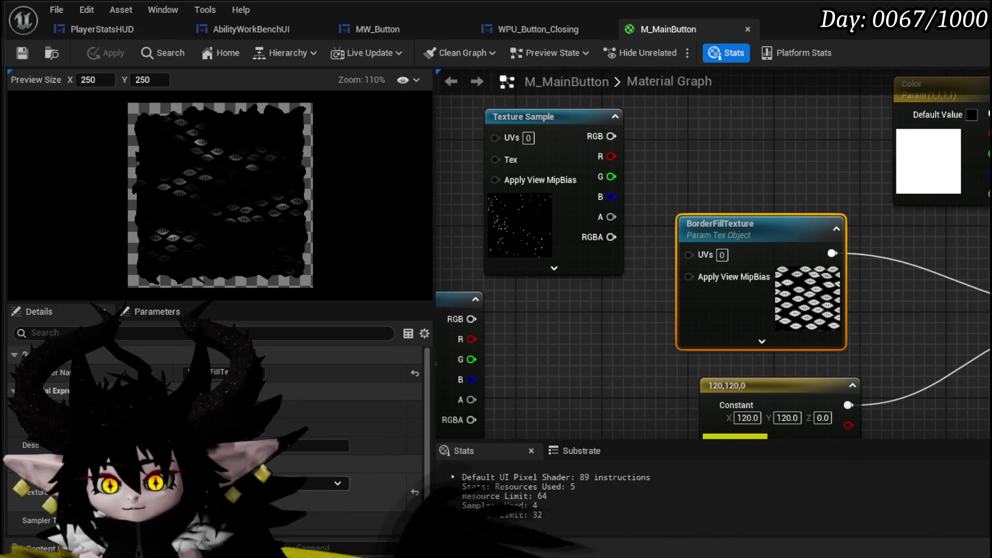
pyautogui.click(522, 261)
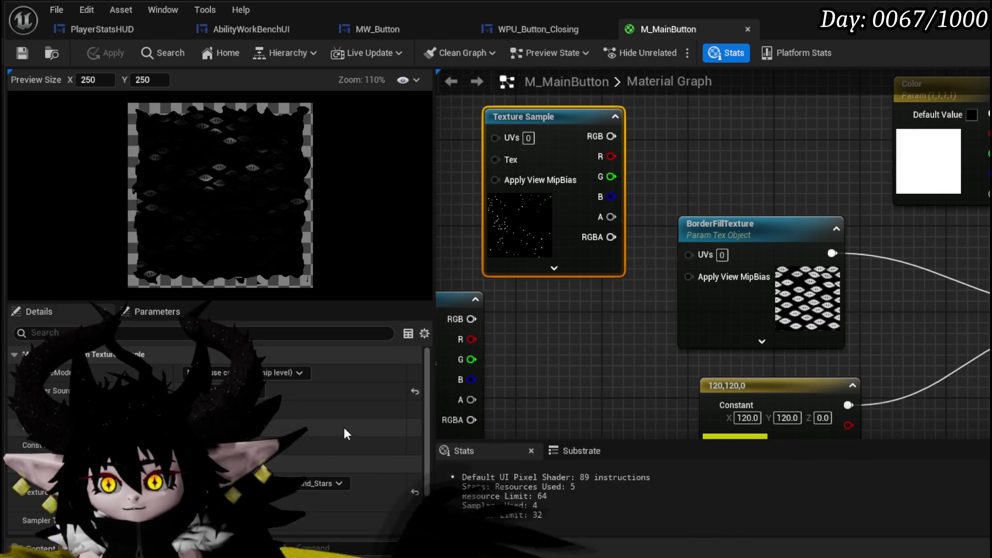
pyautogui.click(721, 312)
pyautogui.click(385, 484)
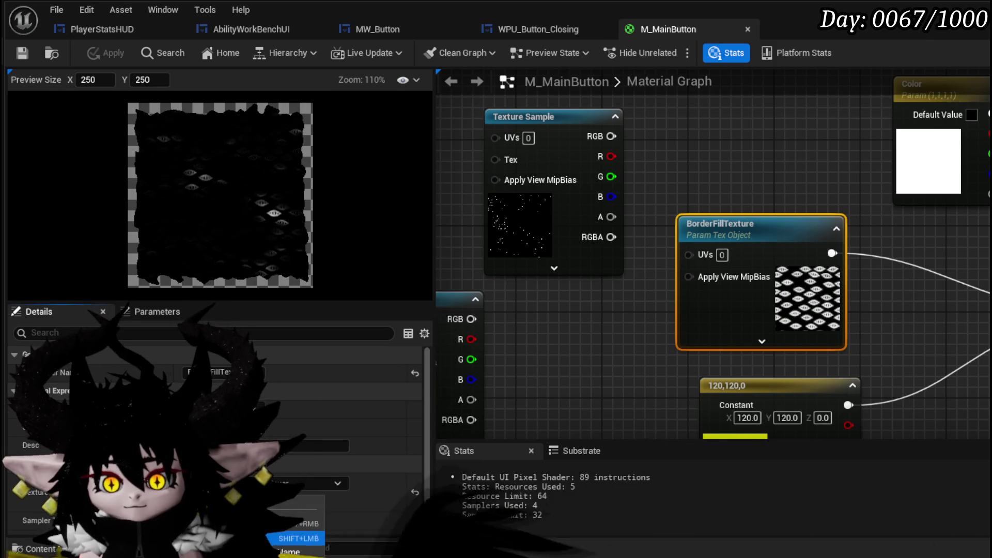
# - Apply and save M_MainButton, then switch to the MW_Button widget
pyautogui.scroll(5, 200, 200)
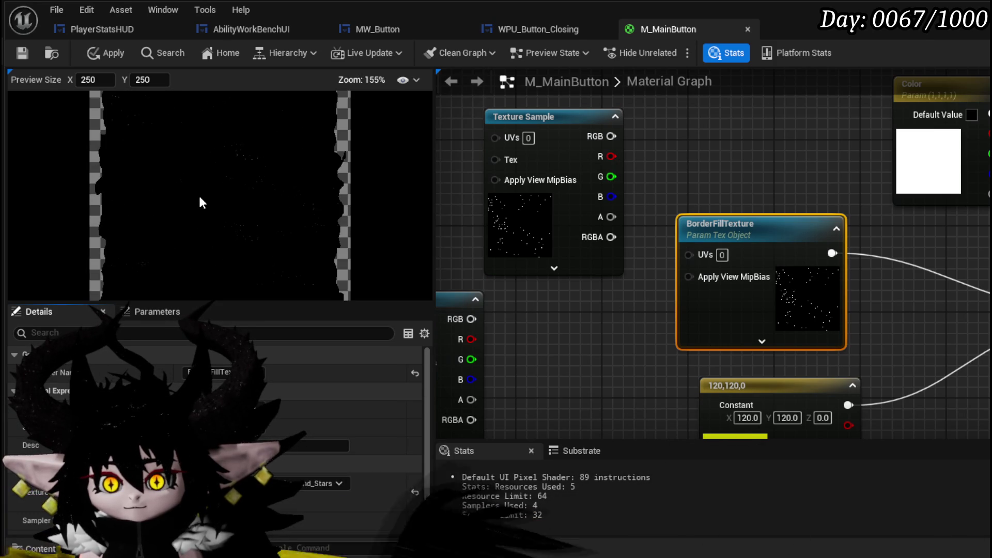
pyautogui.click(106, 53)
pyautogui.click(23, 53)
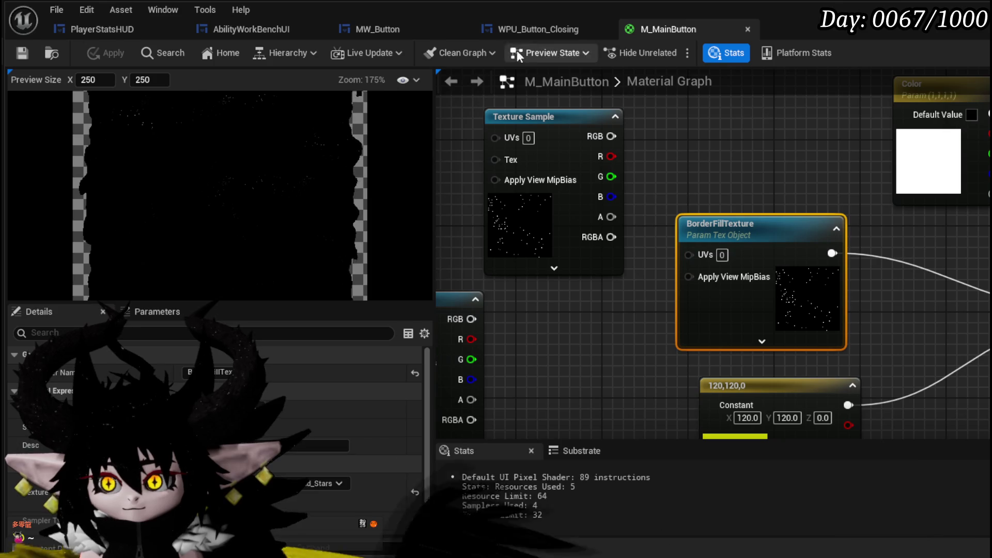
pyautogui.click(537, 29)
pyautogui.click(415, 30)
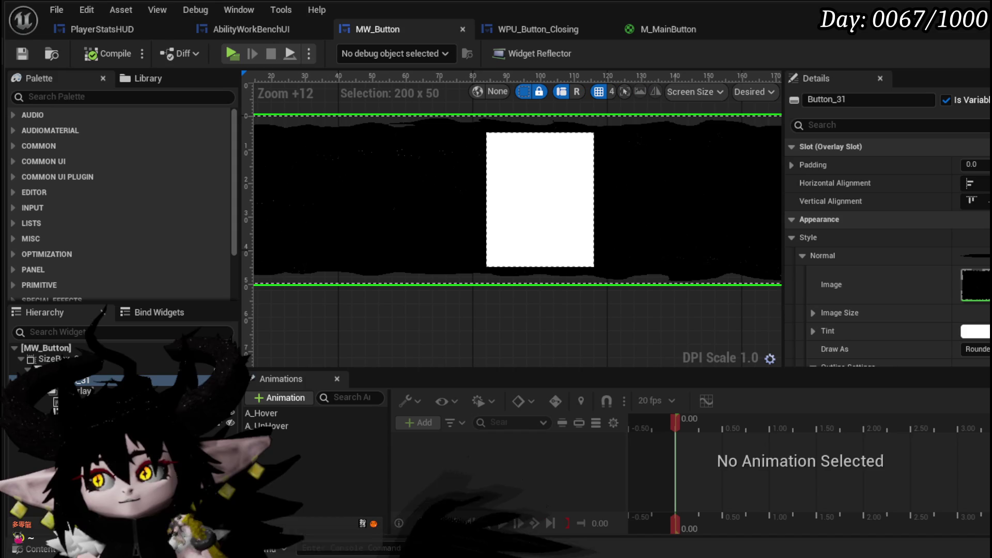
pyautogui.click(966, 29)
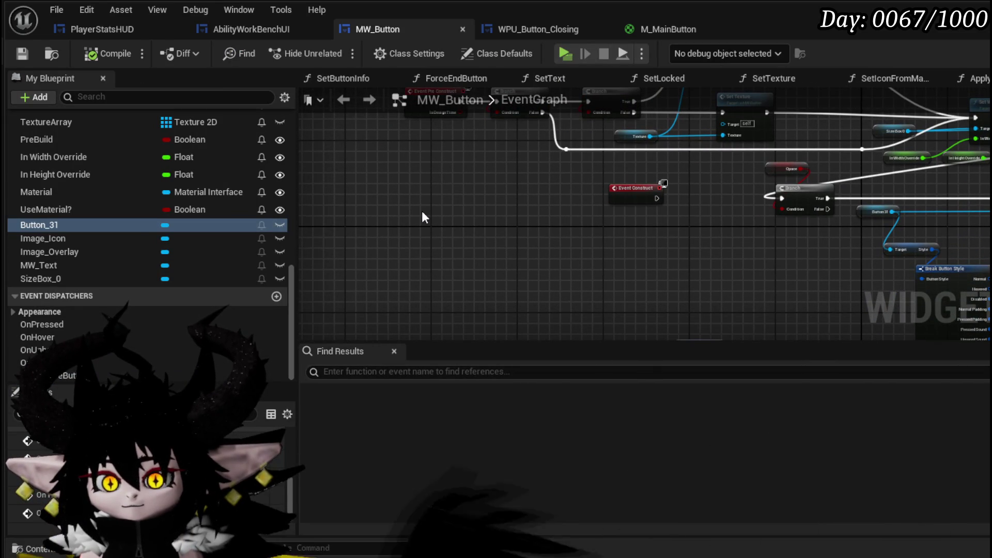
pyautogui.scroll(-2, 542, 255)
pyautogui.scroll(5, 509, 191)
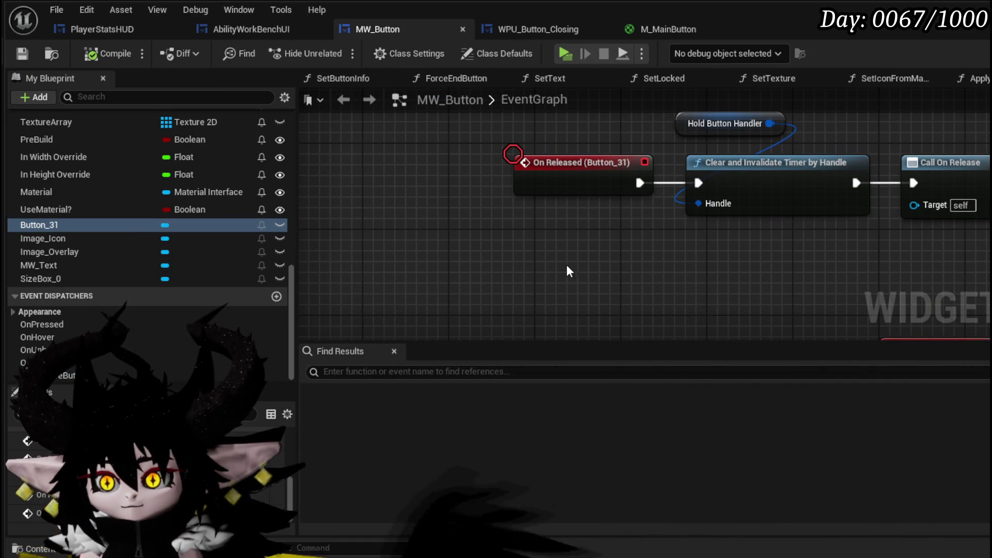
pyautogui.moveTo(558, 290)
pyautogui.mouseDown()
pyautogui.moveTo(626, 249)
pyautogui.moveTo(470, 266)
pyautogui.moveTo(454, 138)
pyautogui.mouseUp()
pyautogui.scroll(-1, 455, 137)
pyautogui.scroll(2, 458, 146)
pyautogui.moveTo(522, 331); pyautogui.dragTo(565, 138)
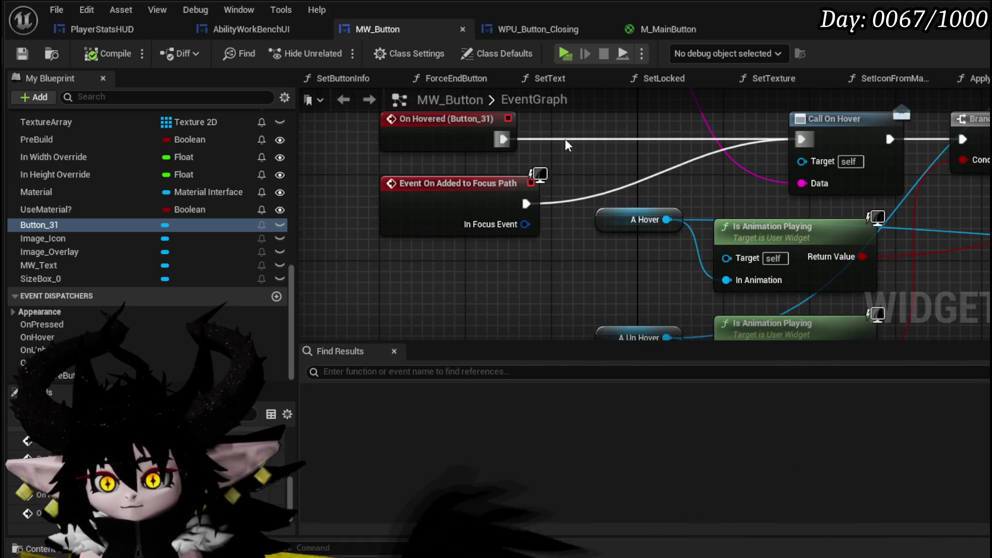
pyautogui.moveTo(438, 144); pyautogui.dragTo(460, 211)
pyautogui.moveTo(333, 131); pyautogui.dragTo(532, 311)
pyautogui.scroll(-2, 532, 311)
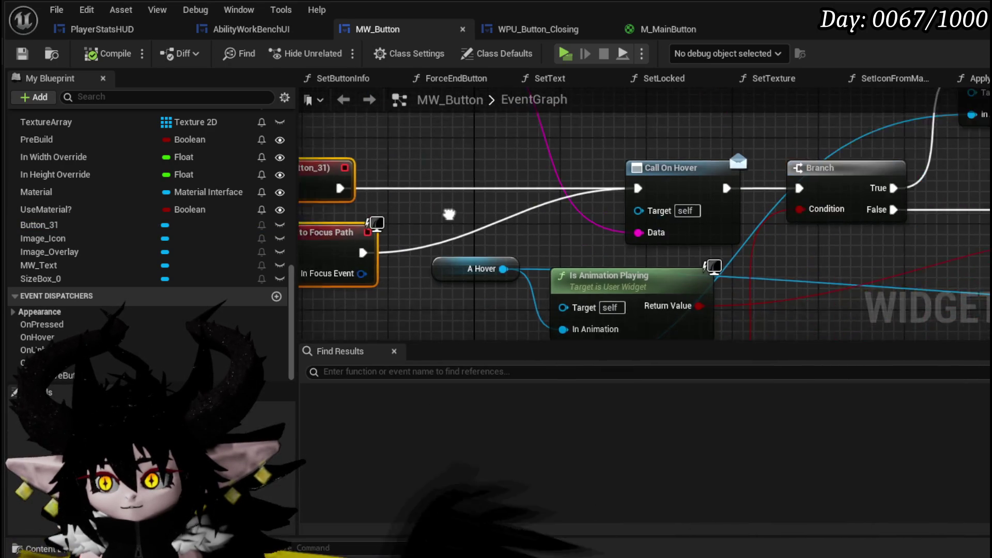
pyautogui.moveTo(671, 207); pyautogui.dragTo(351, 209)
pyautogui.moveTo(38, 225)
pyautogui.mouseDown()
pyautogui.moveTo(370, 204)
pyautogui.moveTo(843, 155)
pyautogui.mouseUp()
pyautogui.press('Escape')
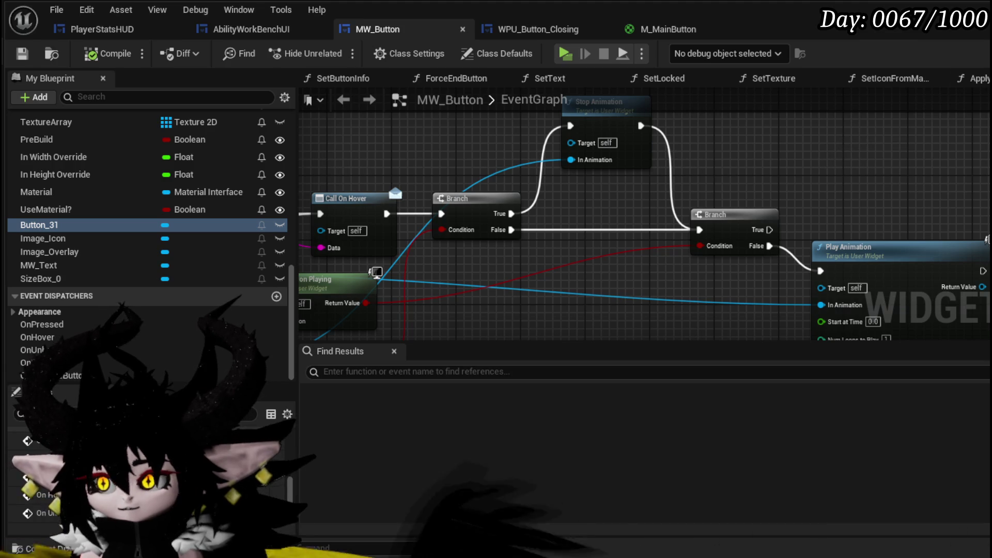
pyautogui.click(961, 53)
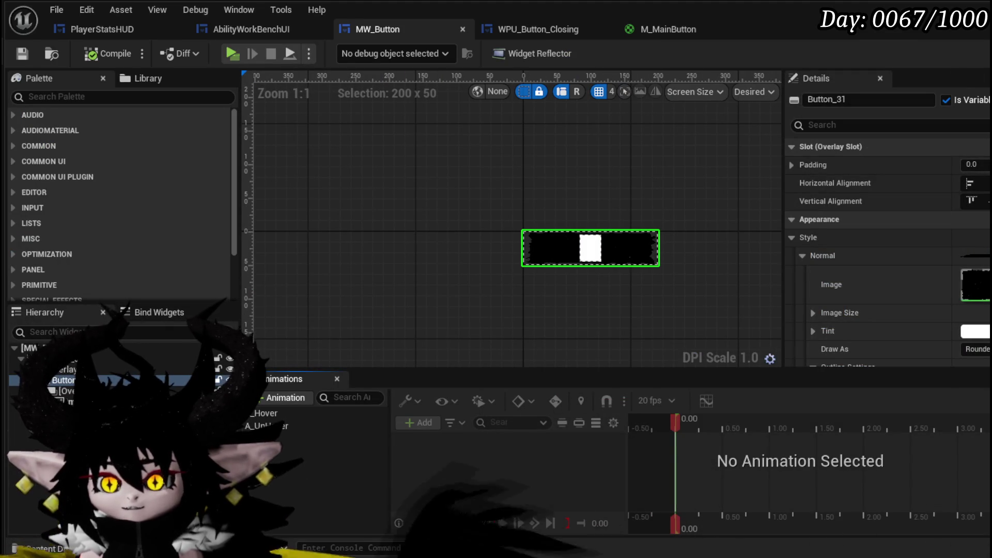